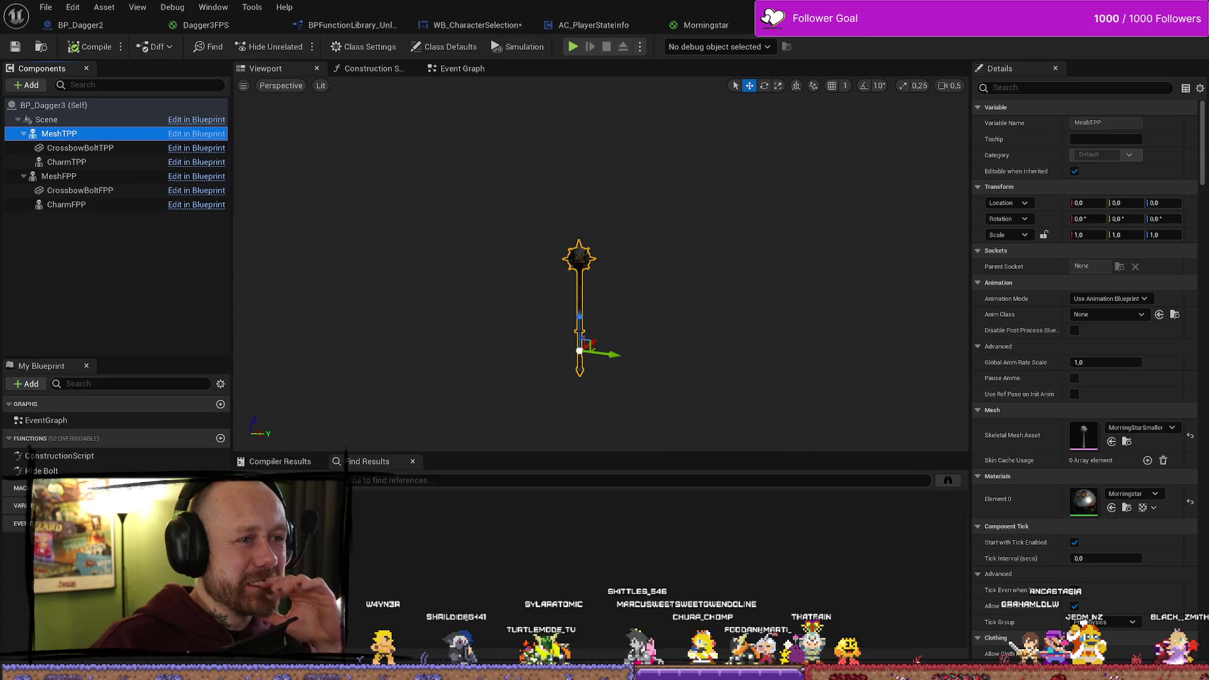
Inspect the MorningStarSmaller mesh and the Morningstar material graph
{"action": "left_click", "coordinate": [863, 37]}
{"action": "scroll", "coordinate": [497, 214], "scroll_direction": "down", "scroll_amount": 5}
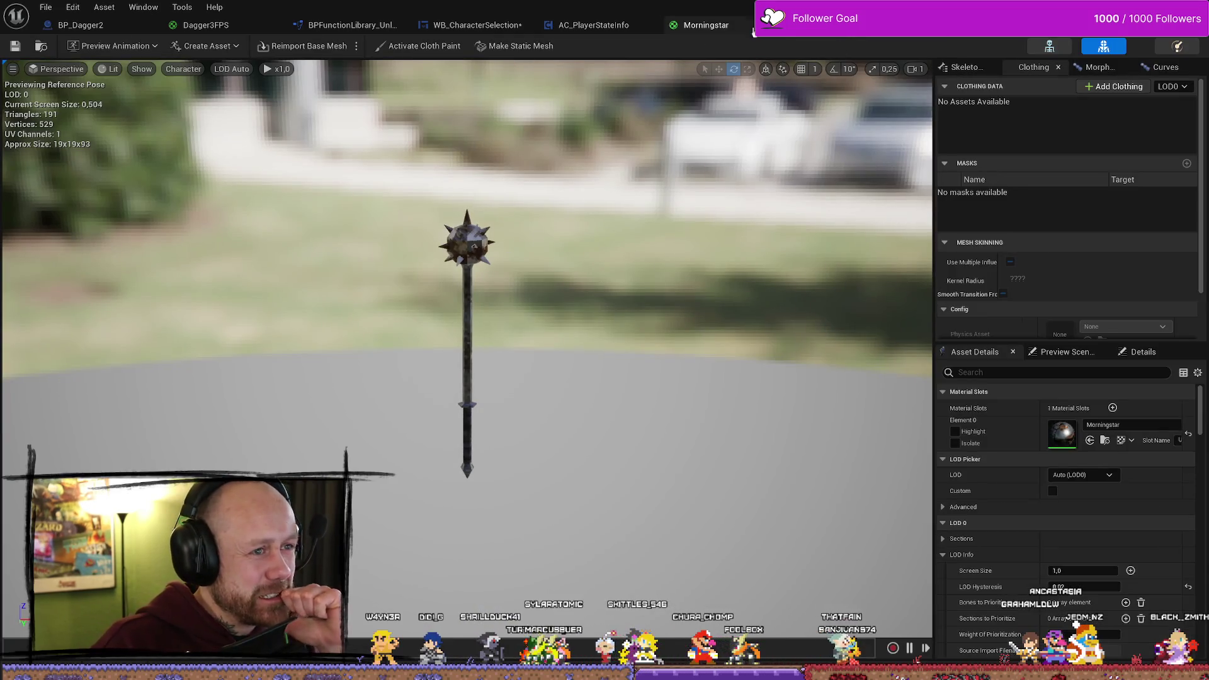
{"action": "left_click", "coordinate": [729, 25]}
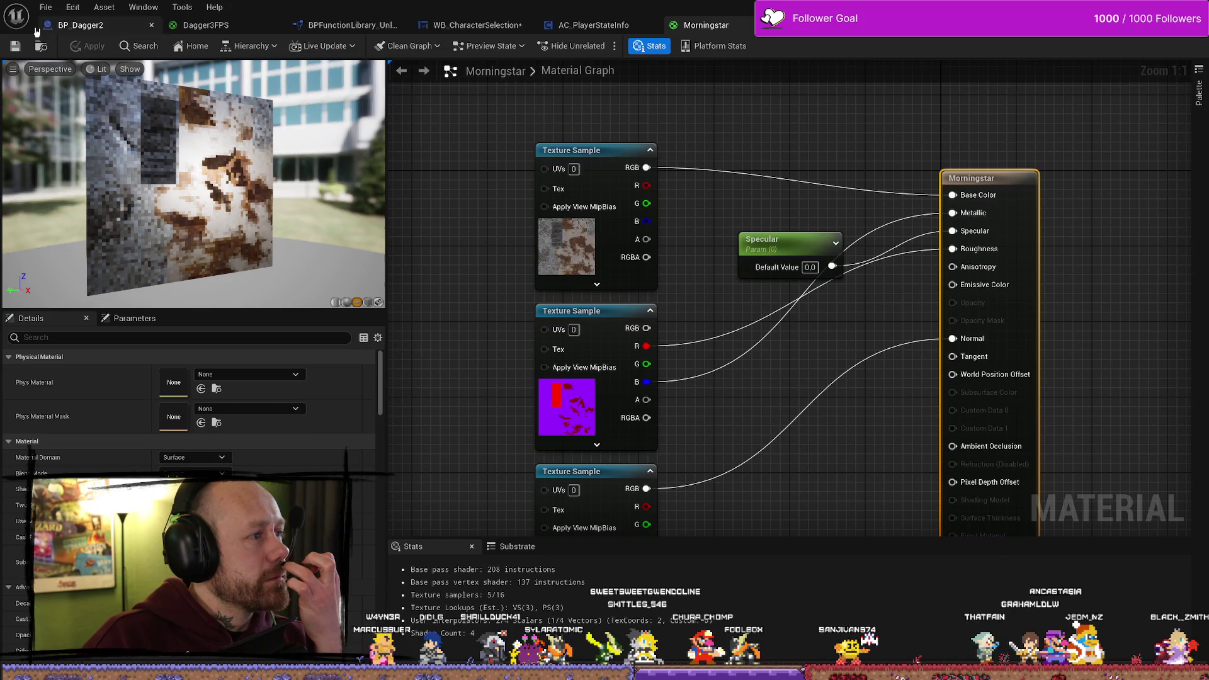
Look over the dagger blueprints and Dagger3FPS material, then return to the level editor
{"action": "left_click", "coordinate": [81, 25]}
{"action": "left_click", "coordinate": [206, 25]}
{"action": "scroll", "coordinate": [478, 227], "scroll_direction": "down", "scroll_amount": 5}
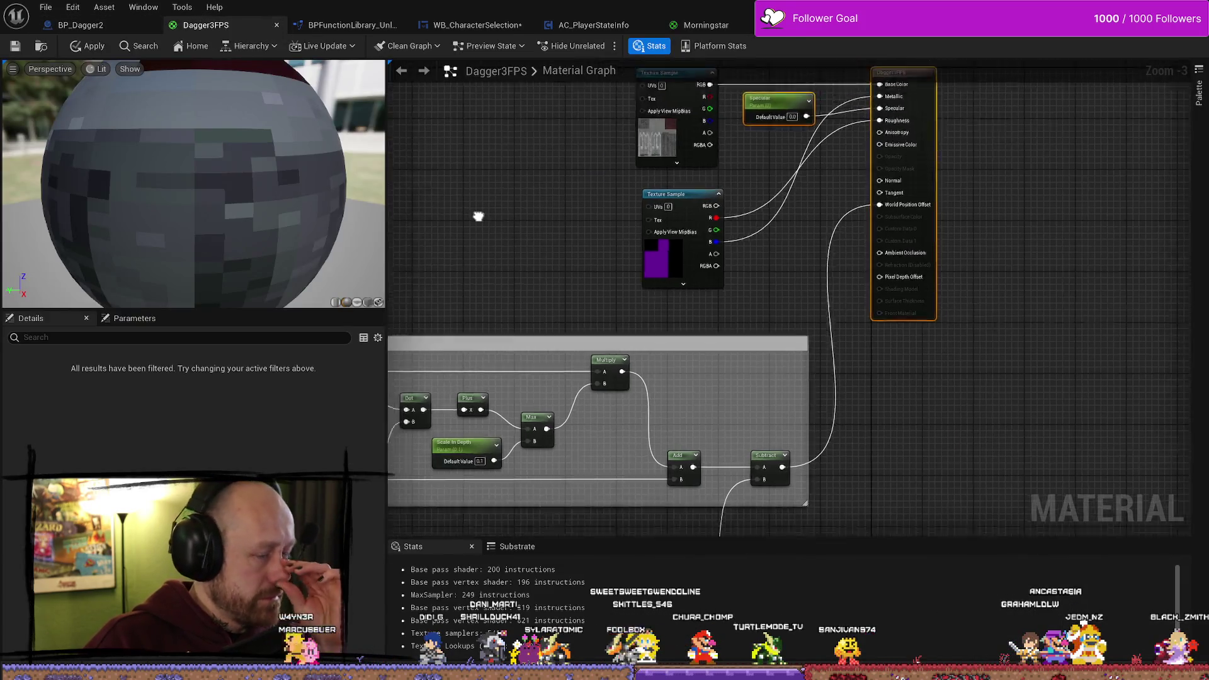
{"action": "scroll", "coordinate": [497, 245], "scroll_direction": "up", "scroll_amount": 4}
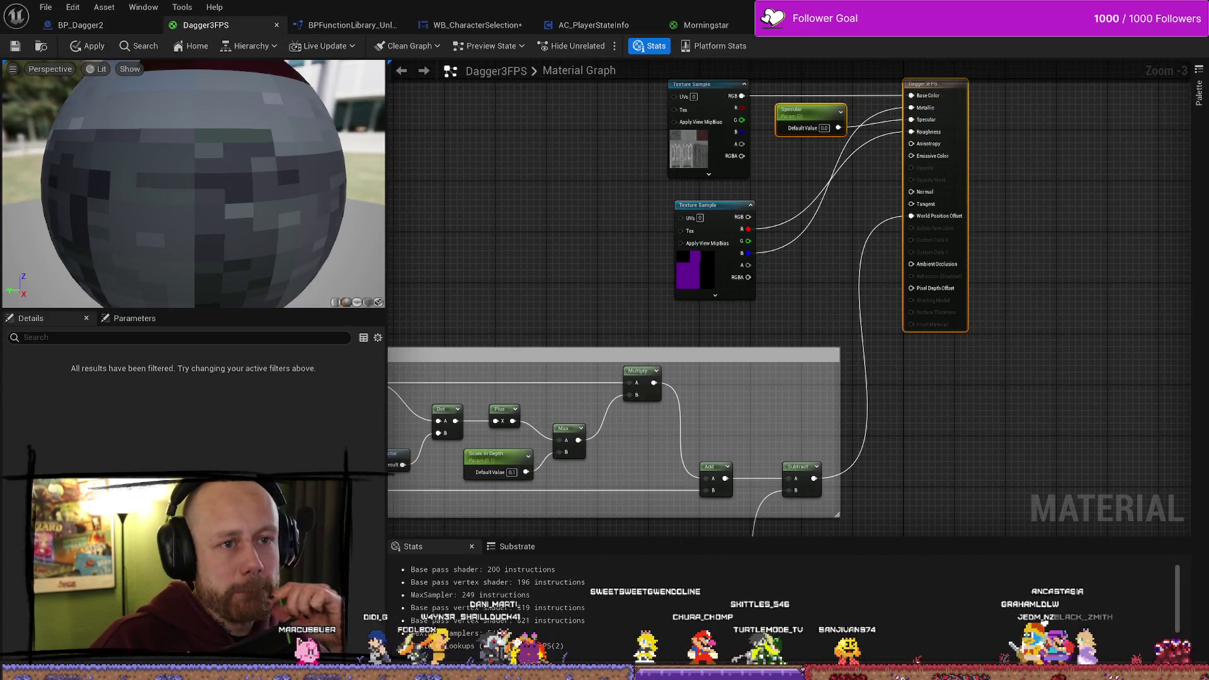
{"action": "left_click", "coordinate": [981, 25]}
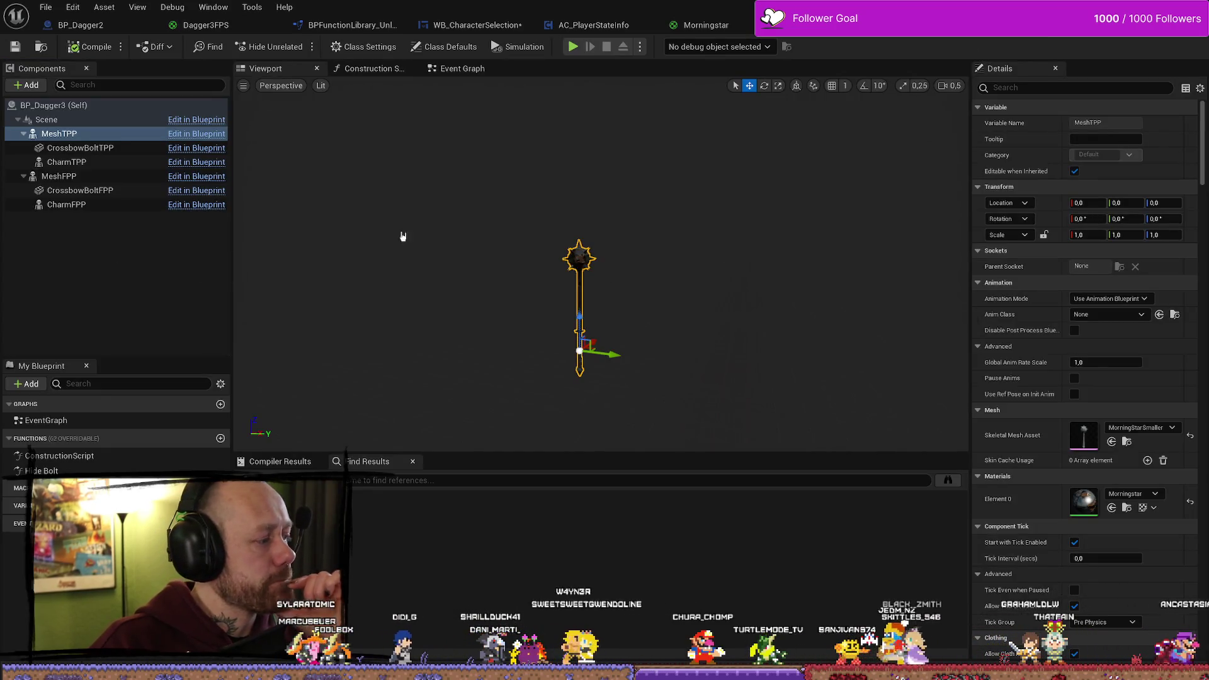
{"action": "key", "text": "alt+Tab"}
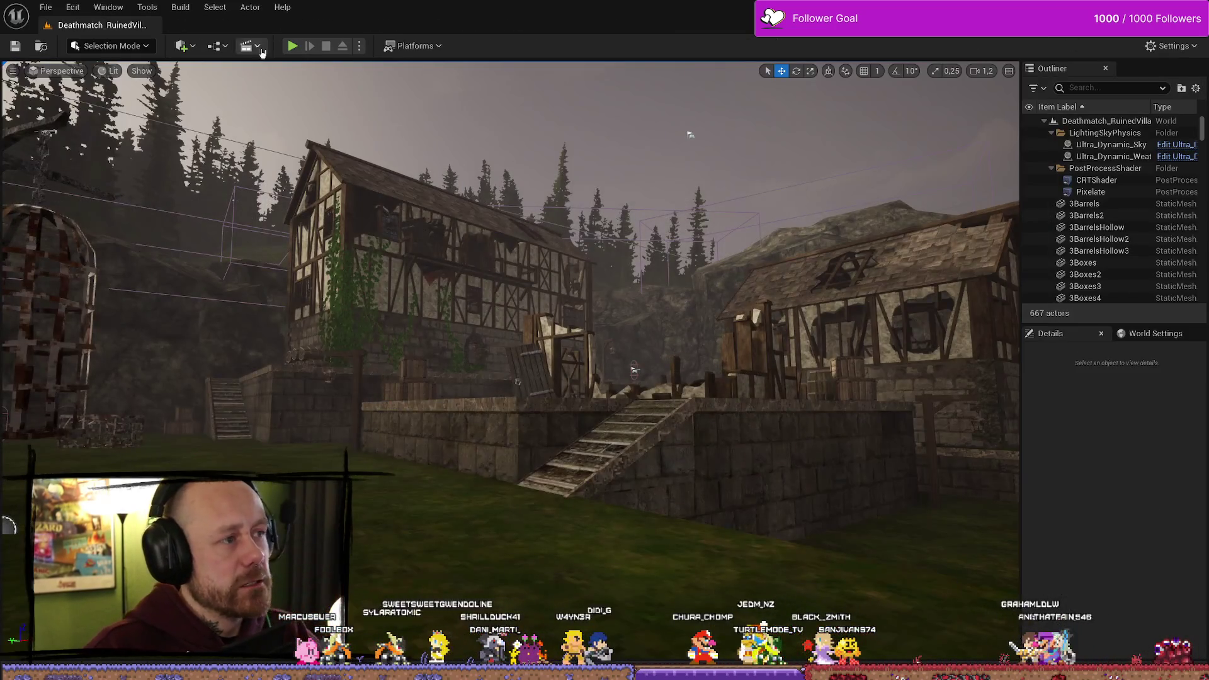
Play-test the ruined village level in first person with the mace, then stop the session
{"action": "left_click", "coordinate": [293, 45]}
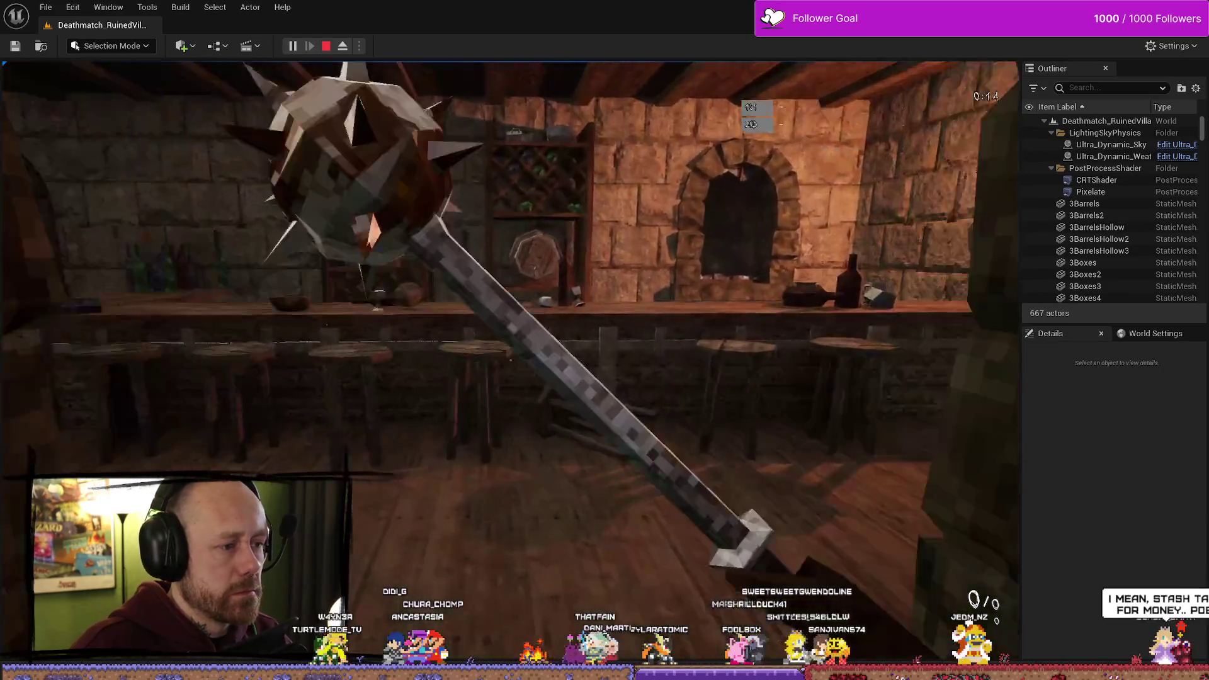
{"action": "key", "text": "Escape"}
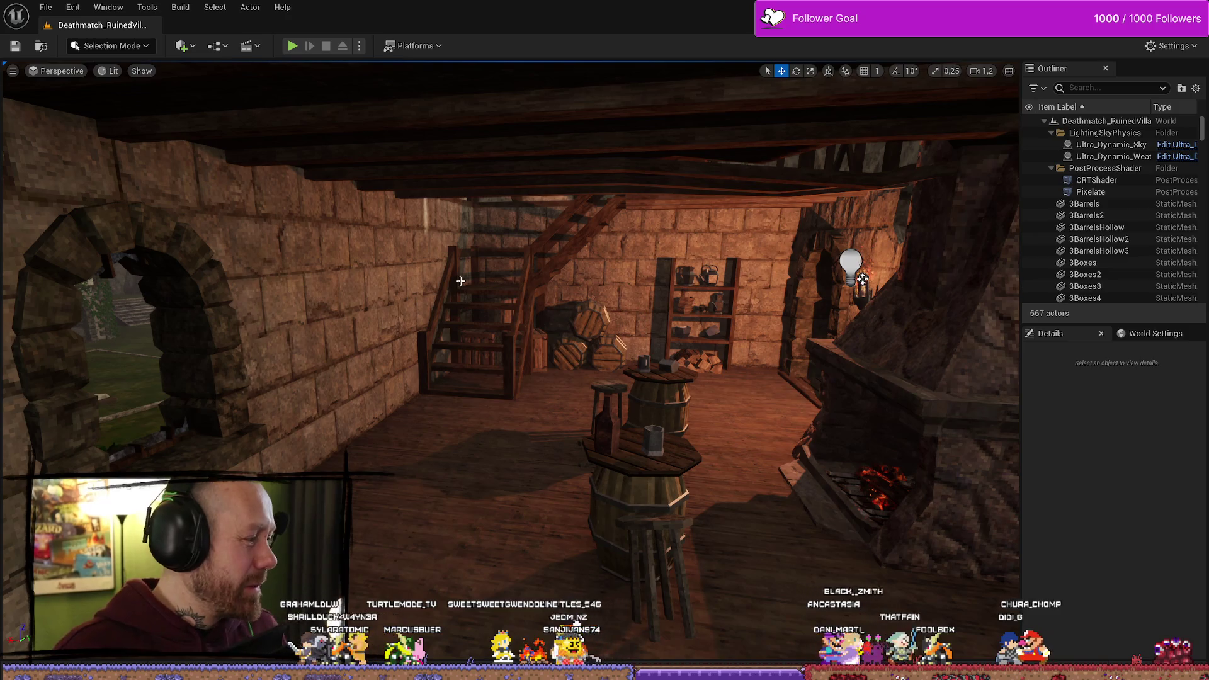
{"action": "scroll", "coordinate": [649, 344], "scroll_direction": "down", "scroll_amount": 1}
{"action": "key", "text": "w"}
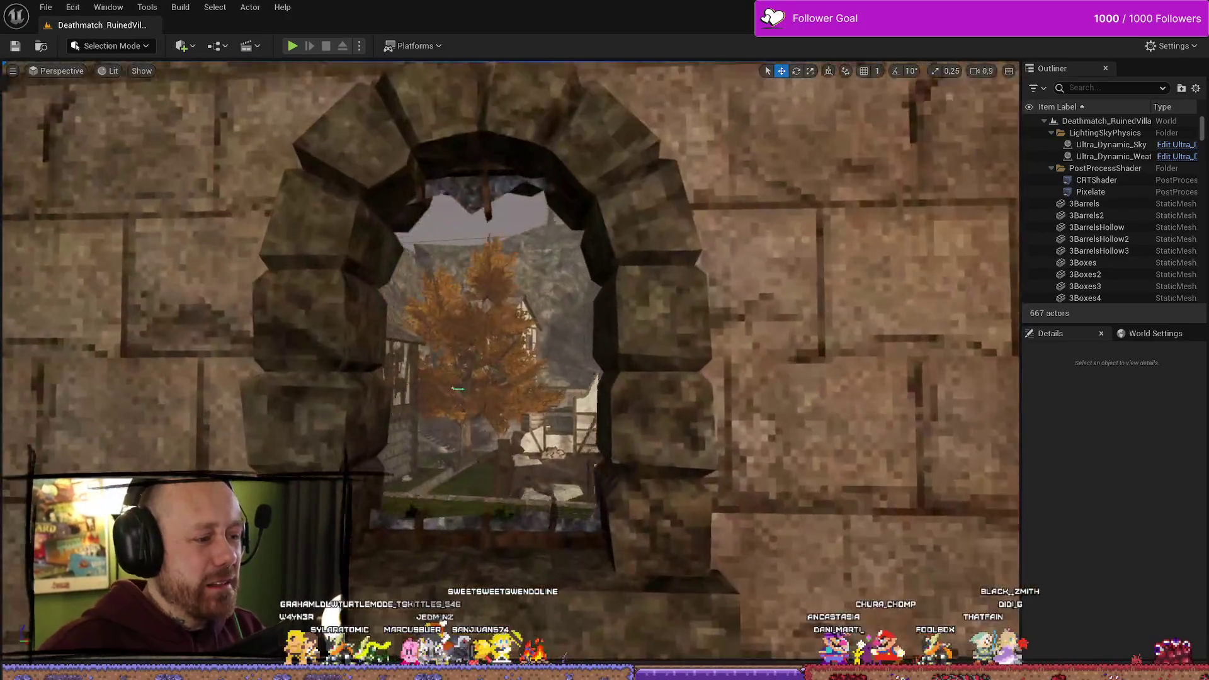
{"action": "scroll", "coordinate": [406, 326], "scroll_direction": "down", "scroll_amount": 3}
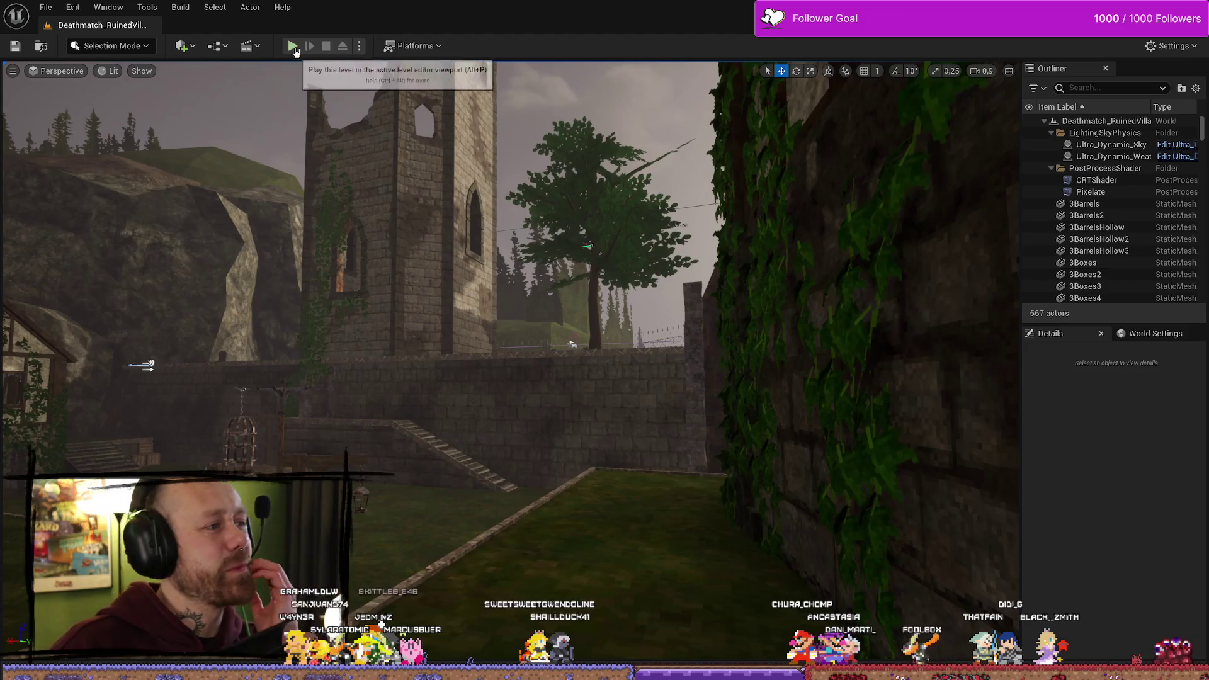
{"action": "key", "text": "alt+p"}
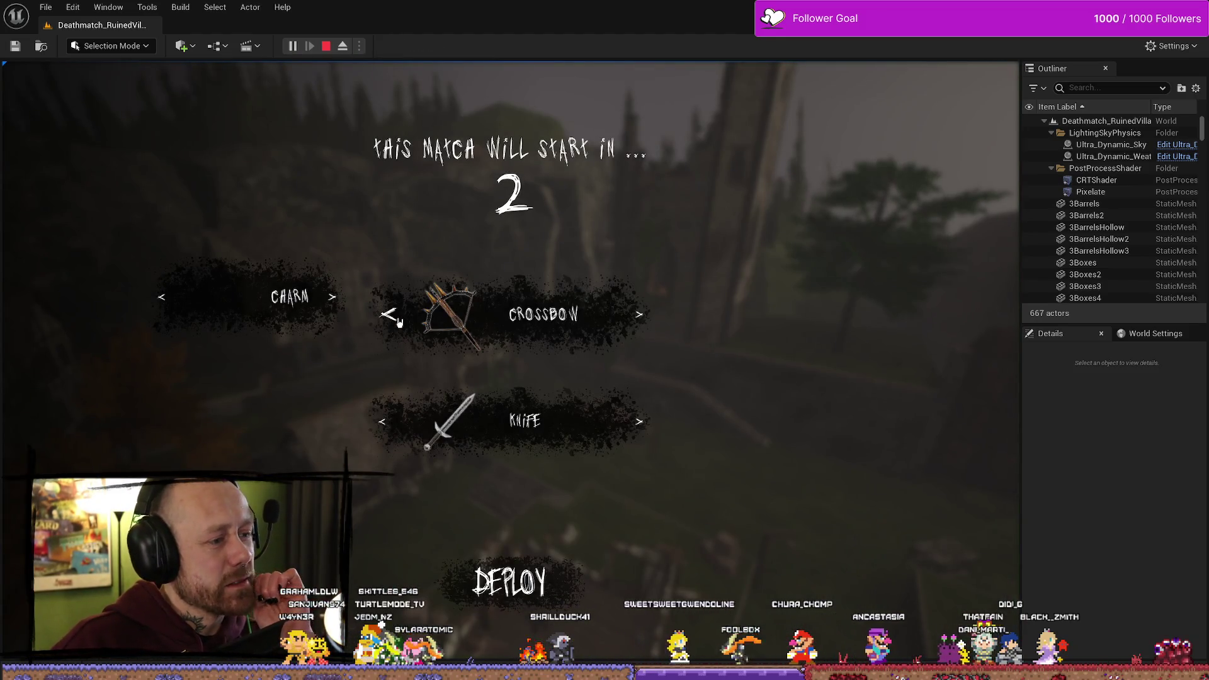
{"action": "left_click", "coordinate": [388, 425]}
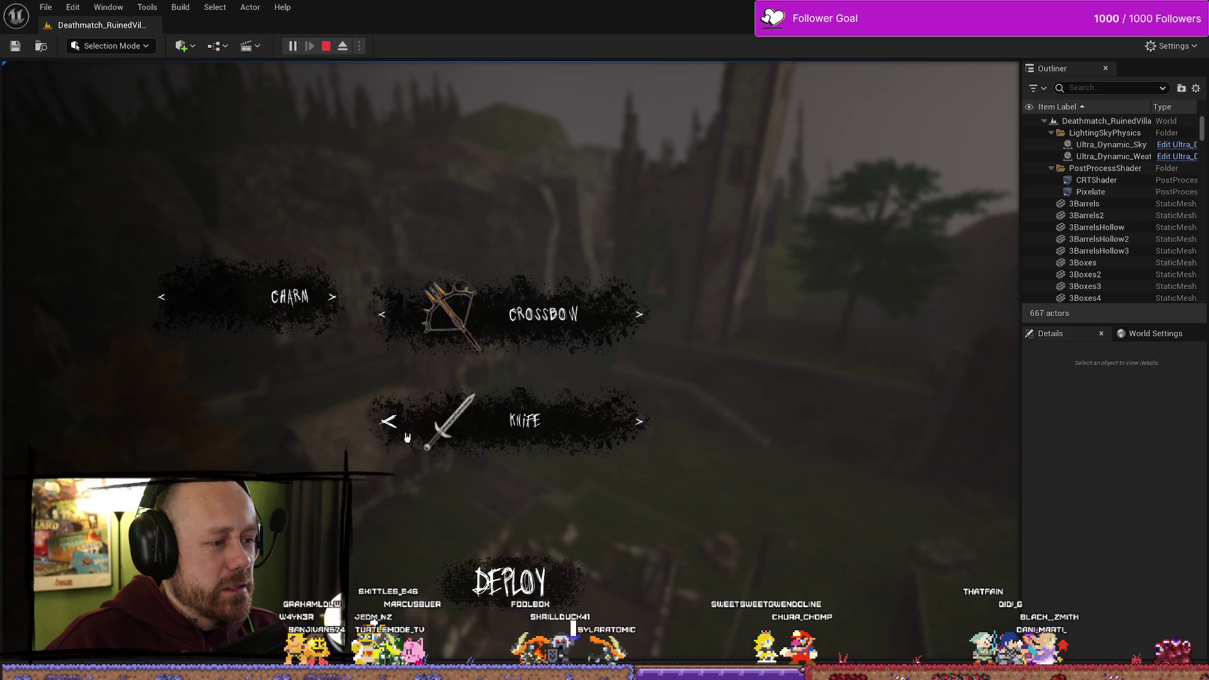
{"action": "scroll", "coordinate": [510, 361], "scroll_direction": "down", "scroll_amount": 1}
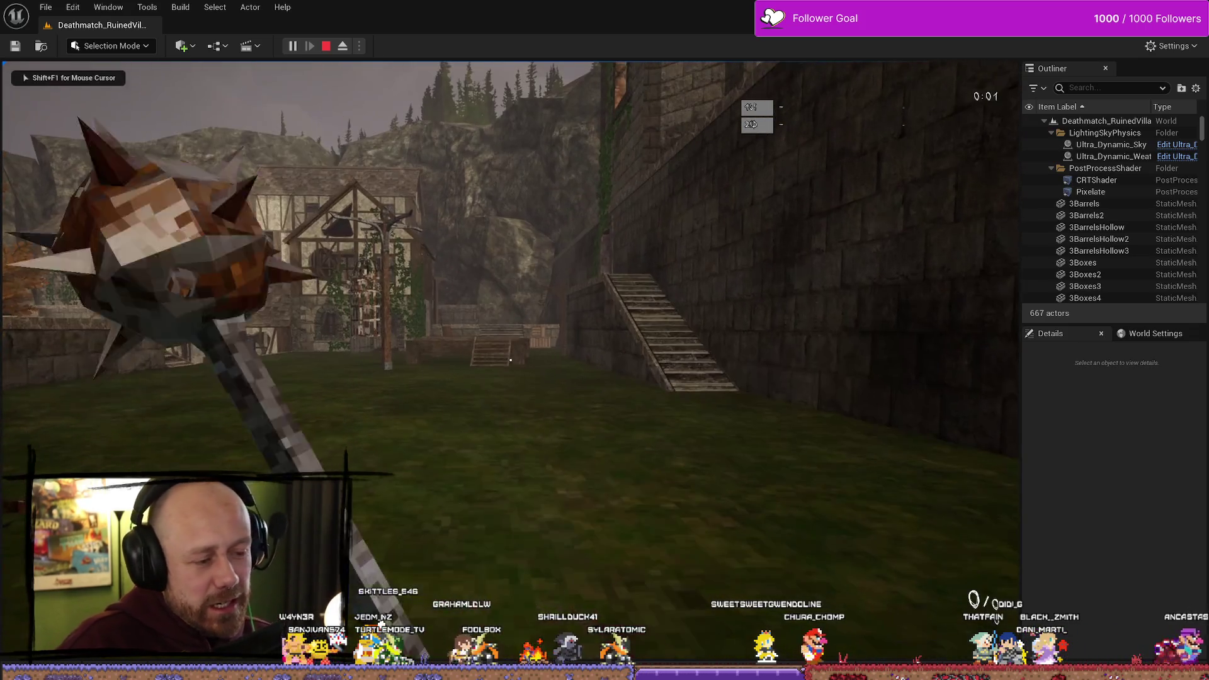
{"action": "key", "text": "w"}
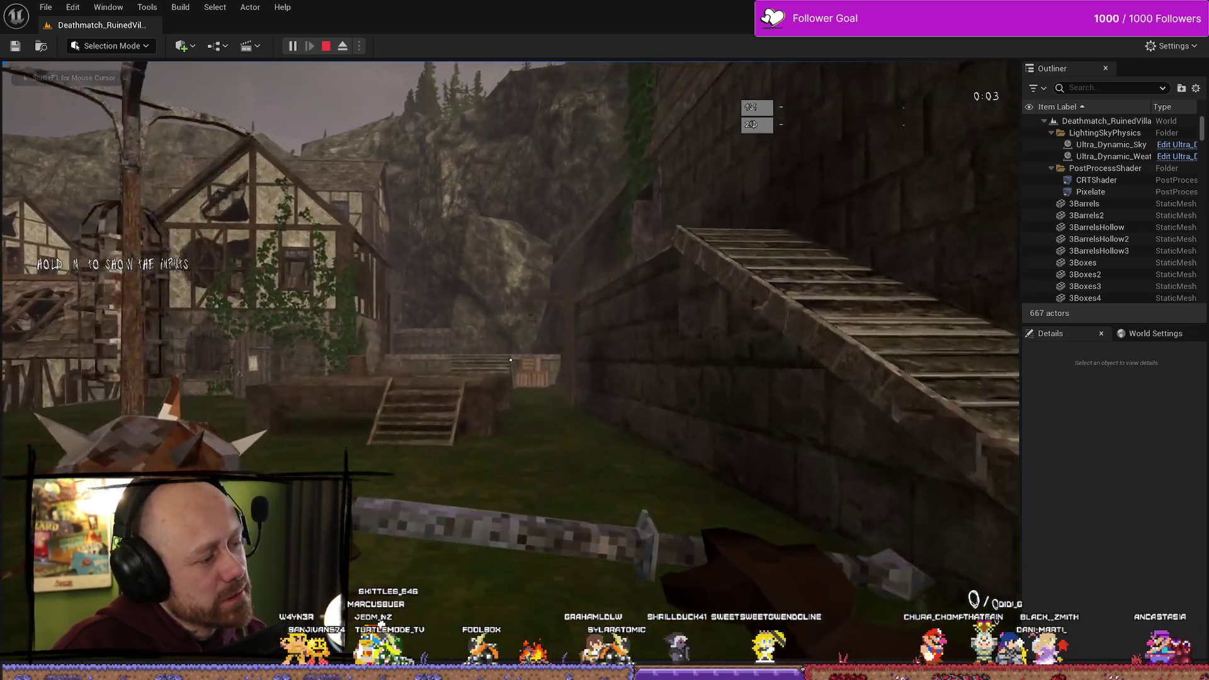
{"action": "key", "text": "w"}
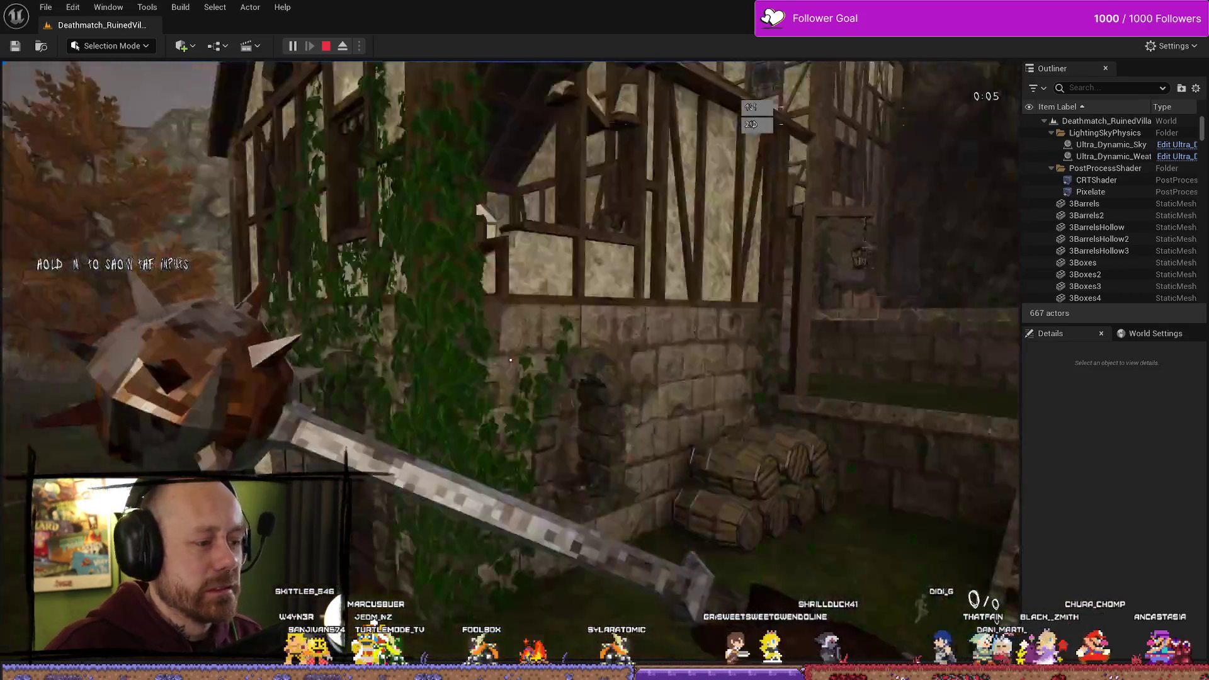
{"action": "key", "text": "w"}
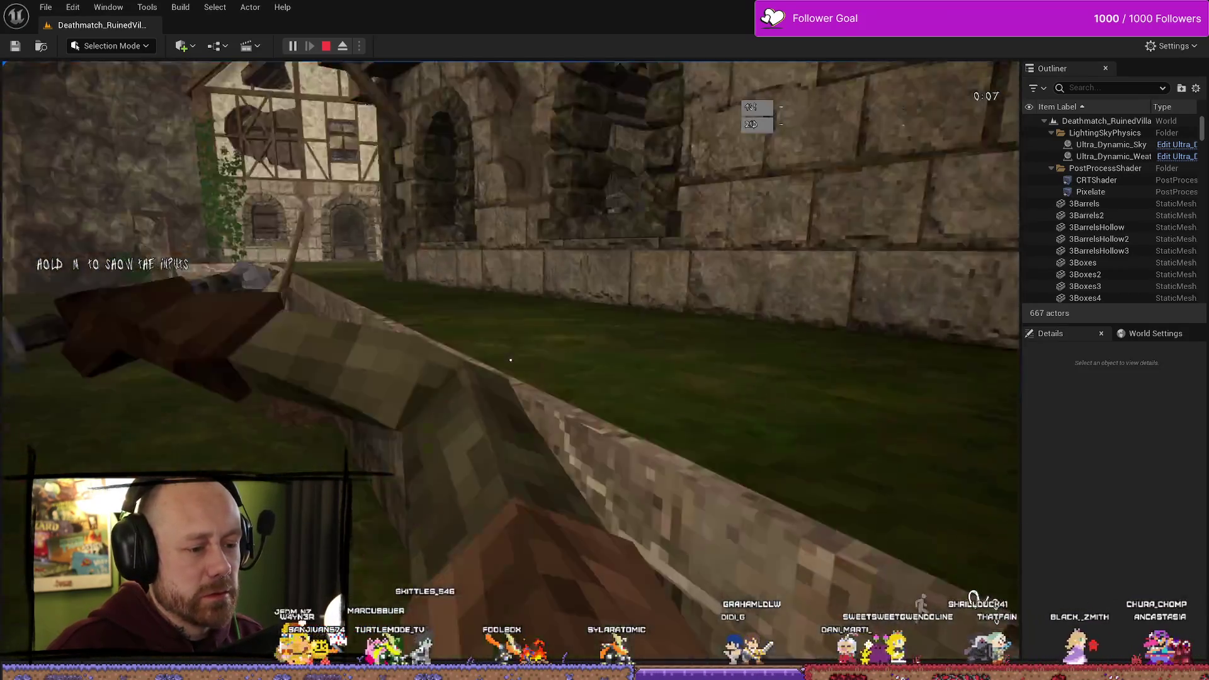
{"action": "key", "text": "Escape"}
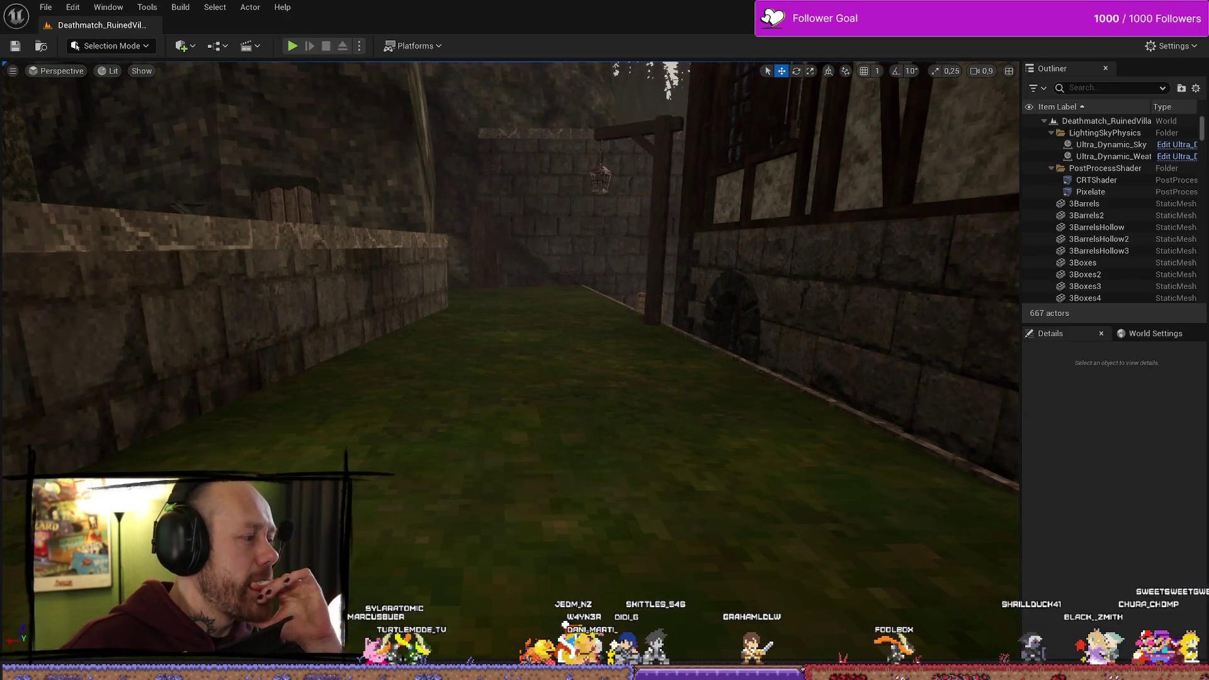
{"action": "key", "text": "alt+Tab"}
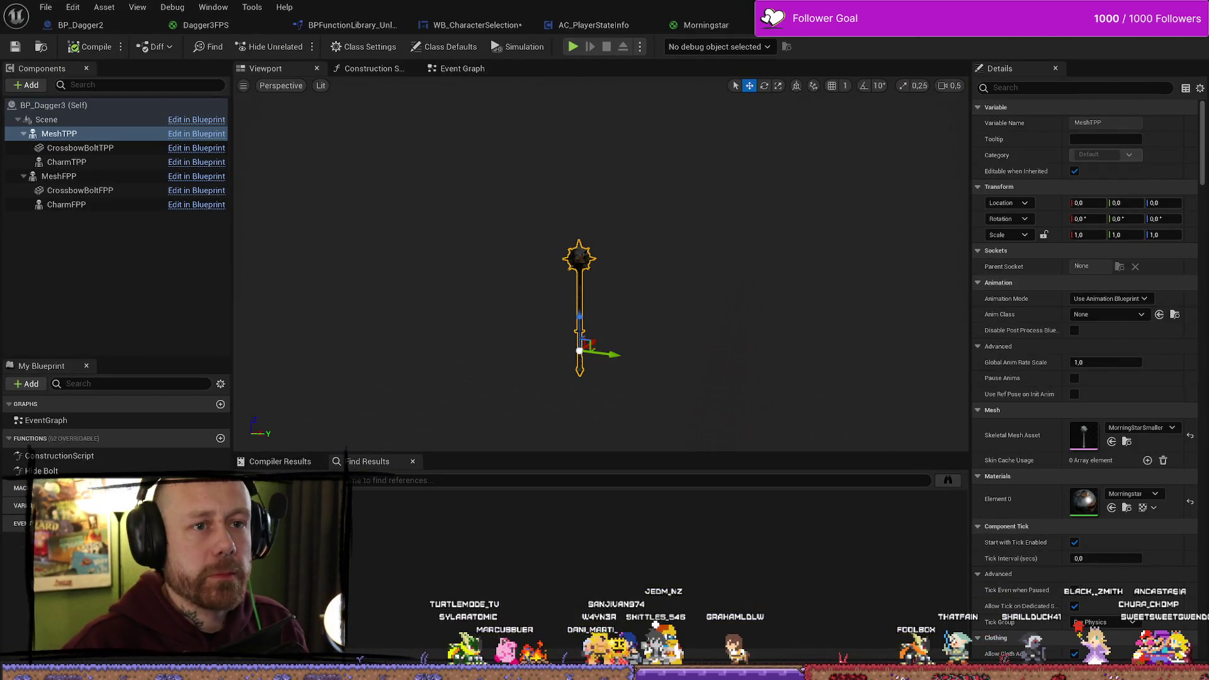
Open ItemPictureMap from Content > FPS > Maps, choosing Save Selected for modified assets
{"action": "key", "text": "alt+Tab"}
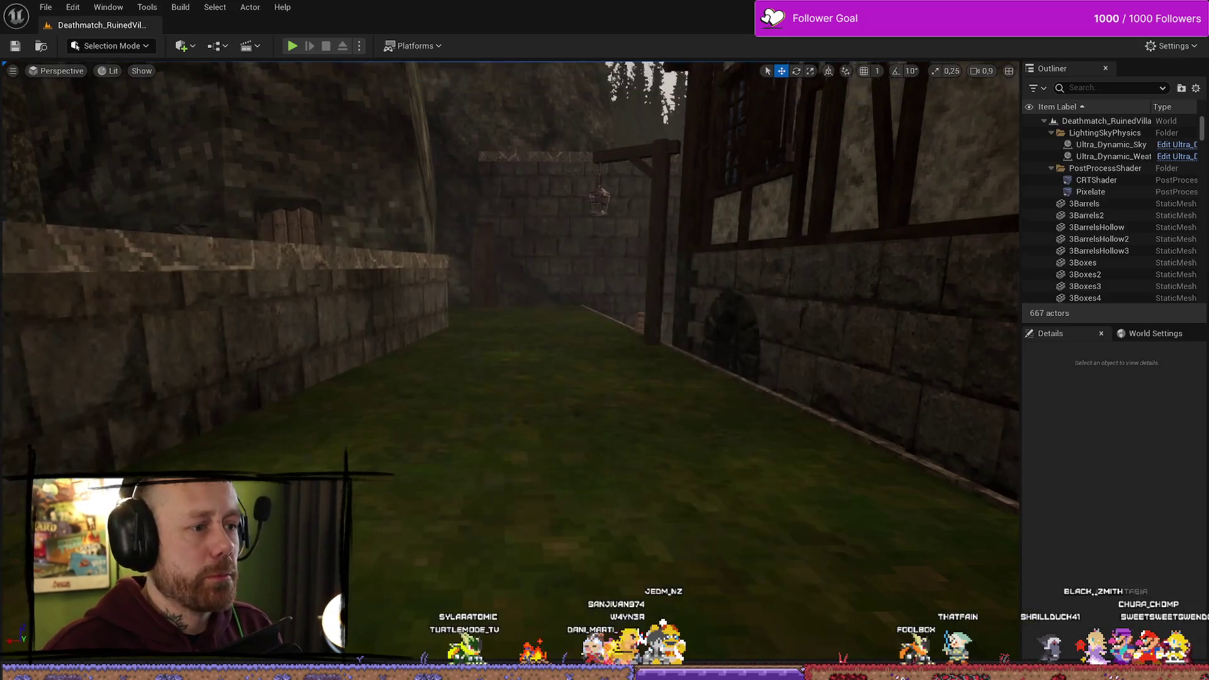
{"action": "key", "text": "ctrl+space"}
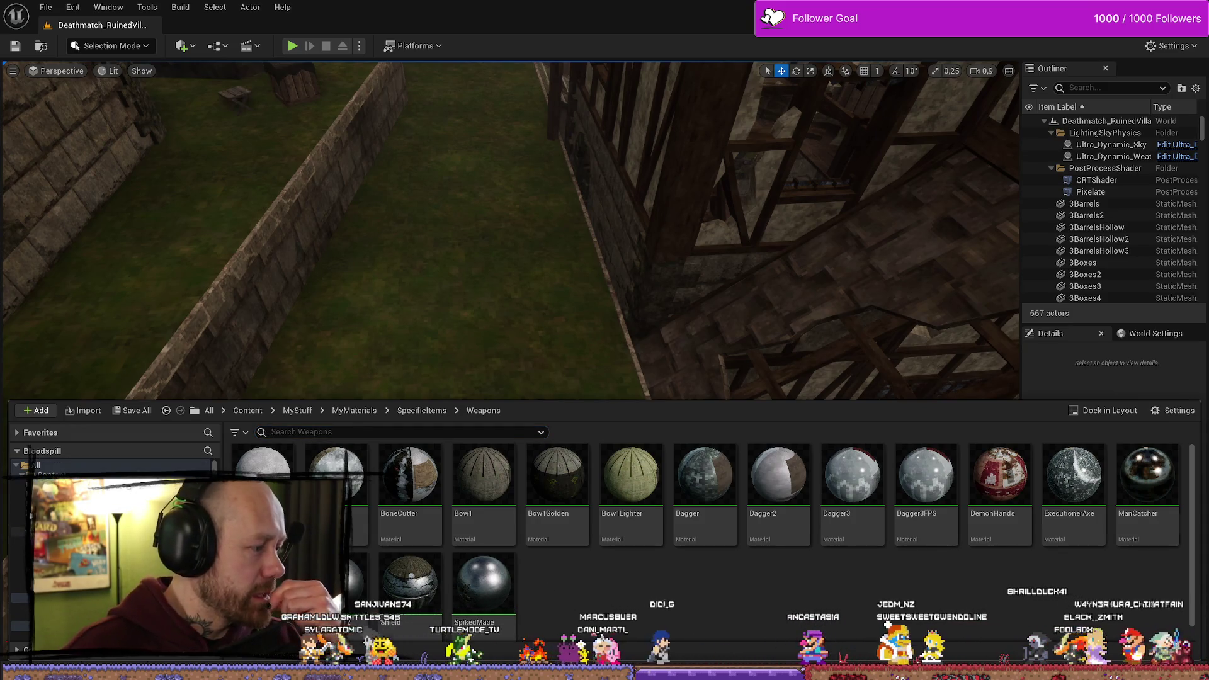
{"action": "left_click", "coordinate": [51, 474]}
{"action": "double_click", "coordinate": [397, 474]}
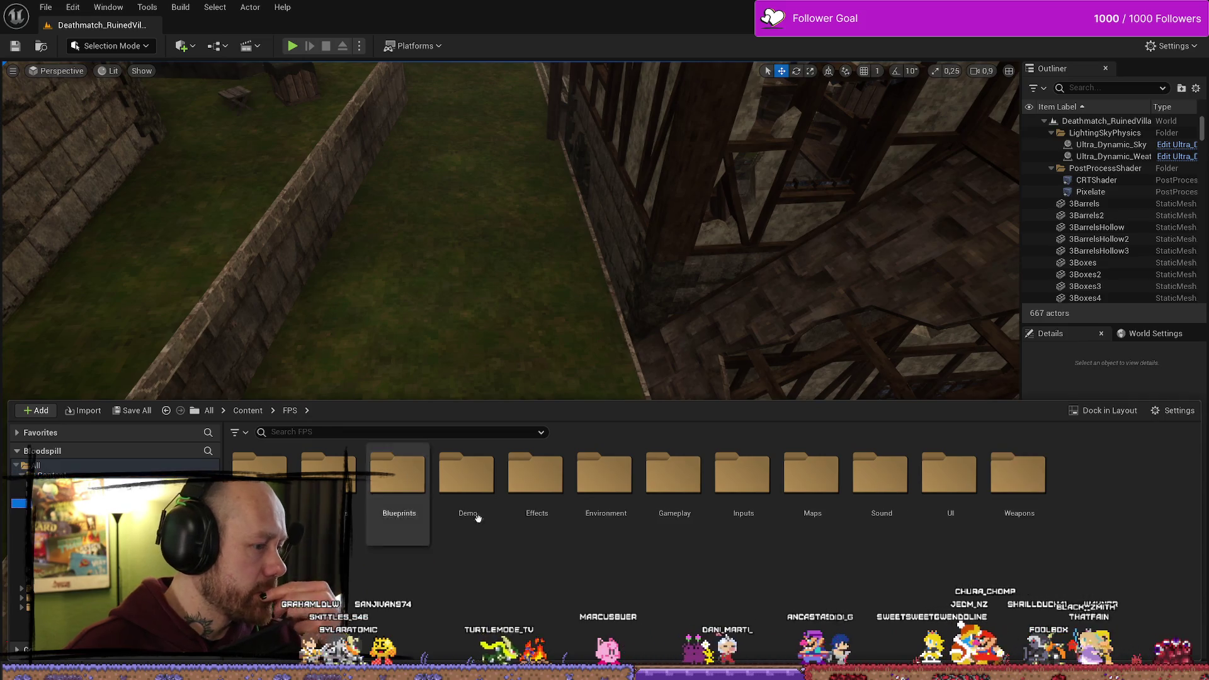
{"action": "double_click", "coordinate": [802, 487]}
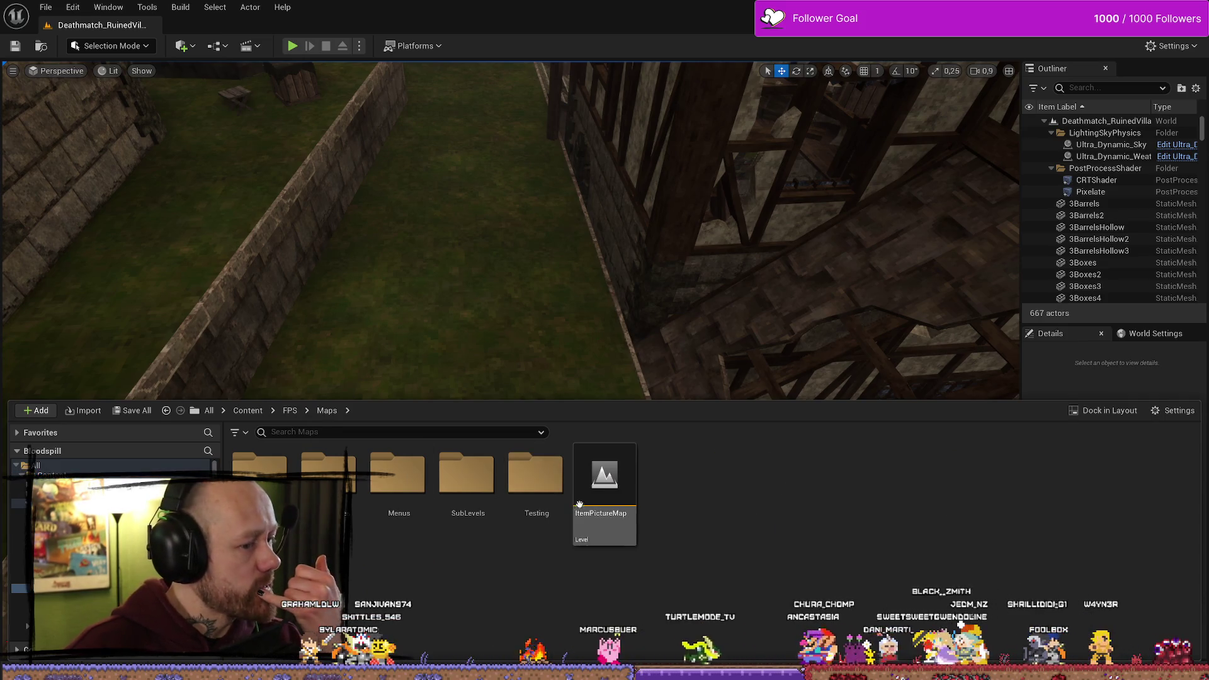
{"action": "double_click", "coordinate": [601, 481]}
{"action": "left_click", "coordinate": [631, 479]}
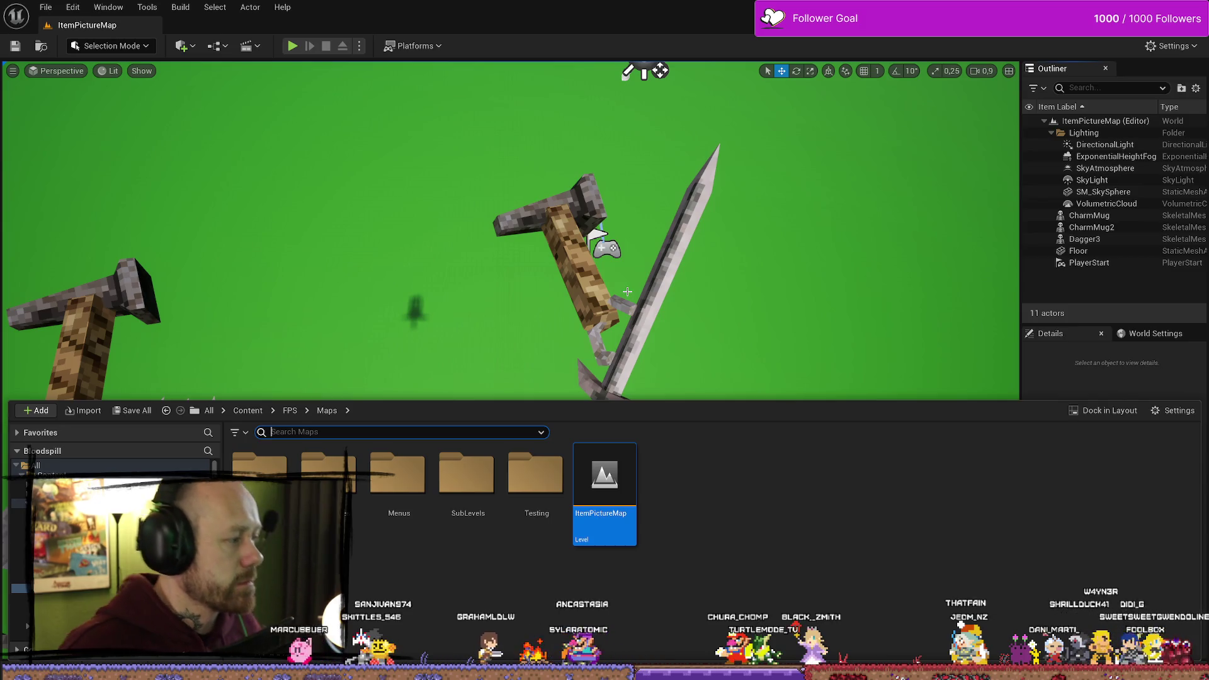
Set the DirectionalLight intensity to 4 lux
{"action": "left_click_drag", "start_coordinate": [694, 225], "coordinate": [695, 321]}
{"action": "scroll", "coordinate": [944, 139], "scroll_direction": "down", "scroll_amount": 2}
{"action": "mouse_move", "coordinate": [974, 128]}
{"action": "left_mouse_down"}
{"action": "mouse_move", "coordinate": [944, 139]}
{"action": "mouse_move", "coordinate": [982, 132]}
{"action": "mouse_move", "coordinate": [974, 116]}
{"action": "left_mouse_up"}
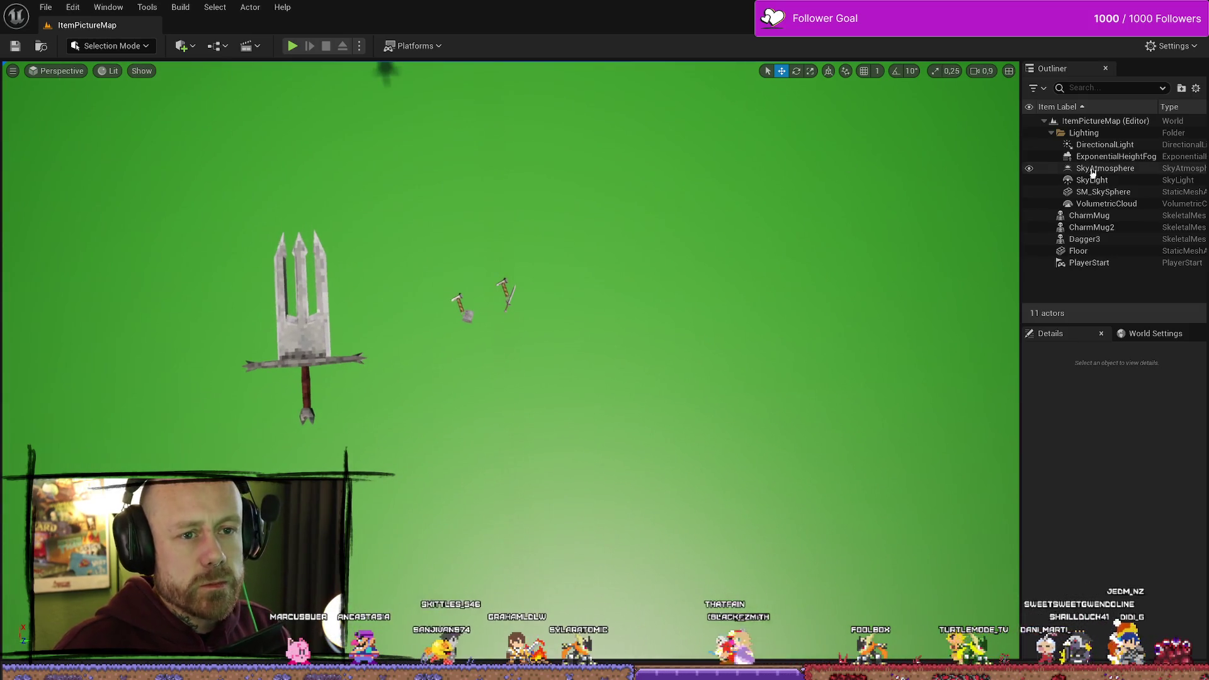
{"action": "left_click", "coordinate": [1105, 144]}
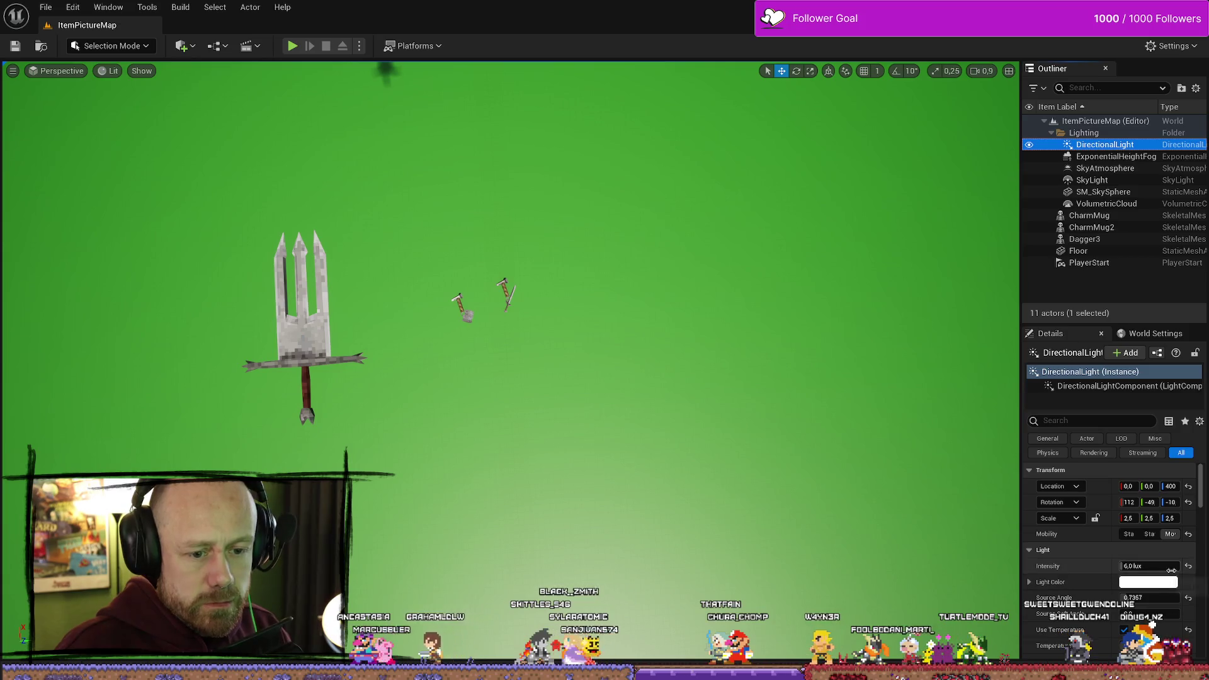
{"action": "left_click", "coordinate": [1160, 569]}
{"action": "type", "text": "4"}
{"action": "key", "text": "Return"}
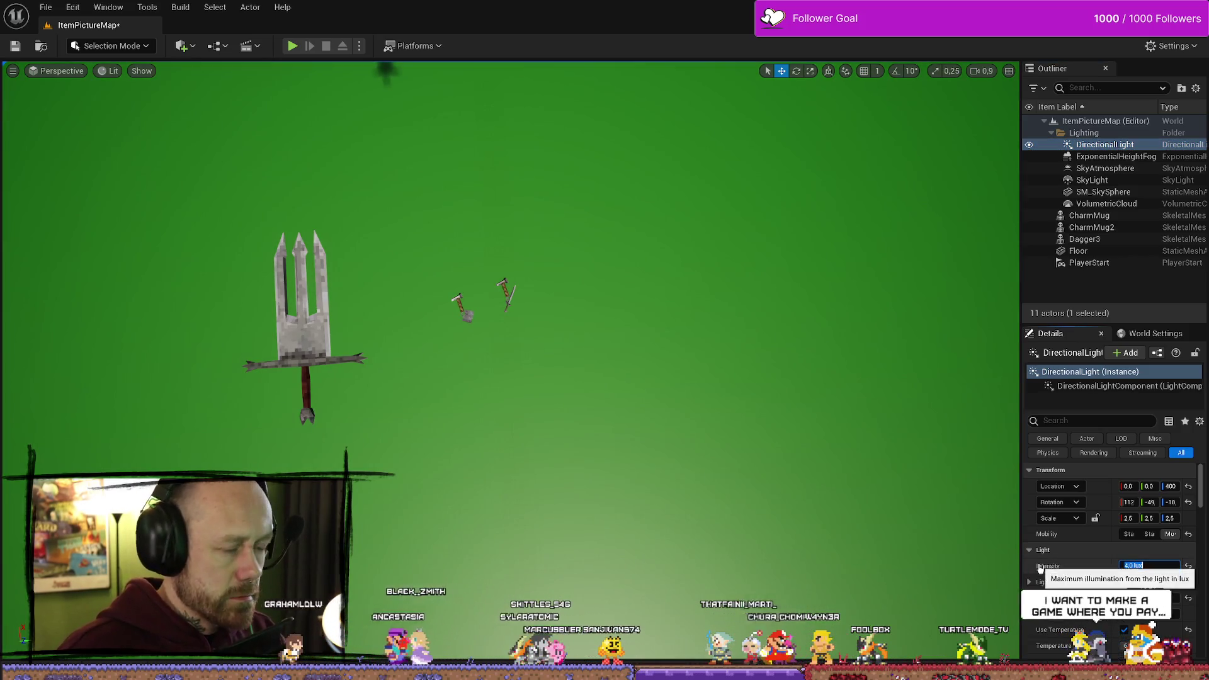
Select both CharmMug actors and drag them to the left of the sword
{"action": "left_click_drag", "start_coordinate": [621, 340], "coordinate": [611, 331]}
{"action": "scroll", "coordinate": [617, 334], "scroll_direction": "down", "scroll_amount": 2}
{"action": "scroll", "coordinate": [610, 331], "scroll_direction": "up", "scroll_amount": 3}
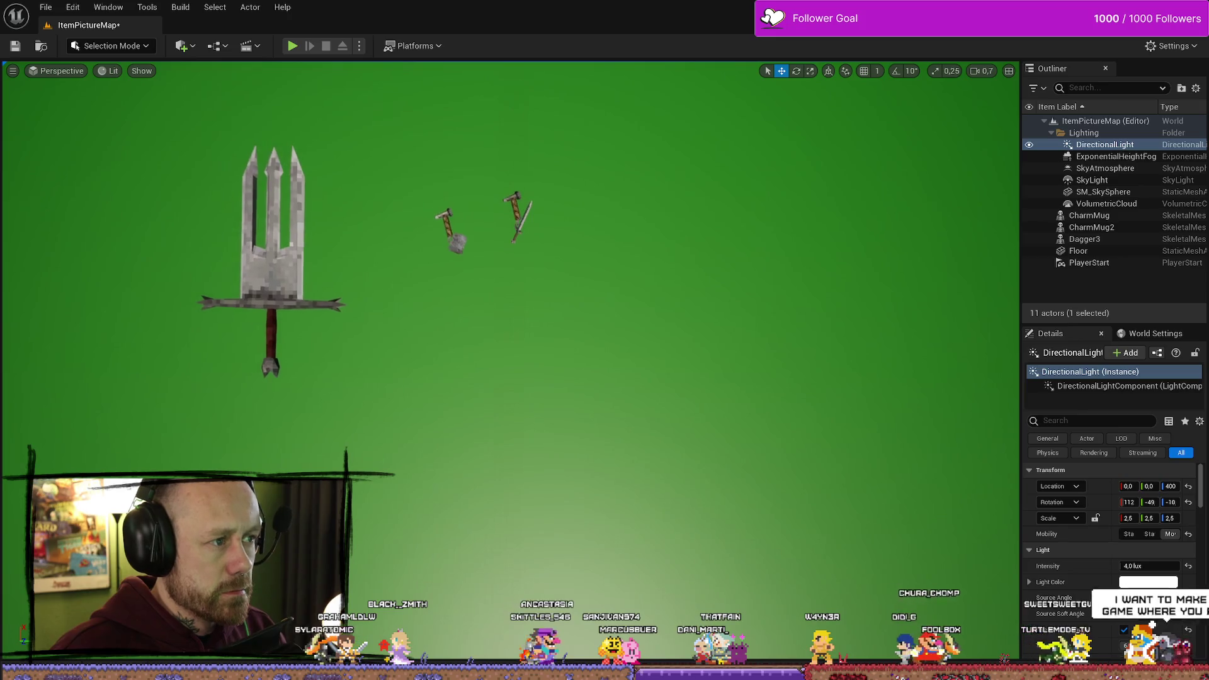
{"action": "left_click", "coordinate": [525, 227]}
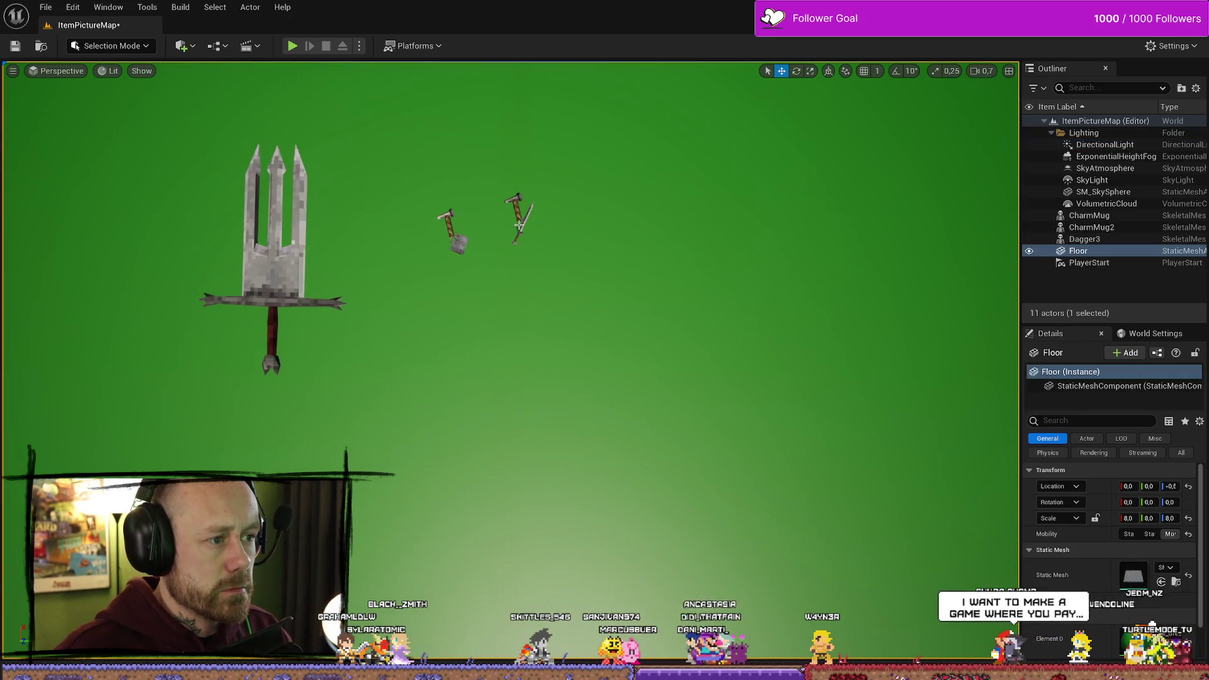
{"action": "left_click", "coordinate": [517, 226]}
{"action": "left_click", "coordinate": [452, 217]}
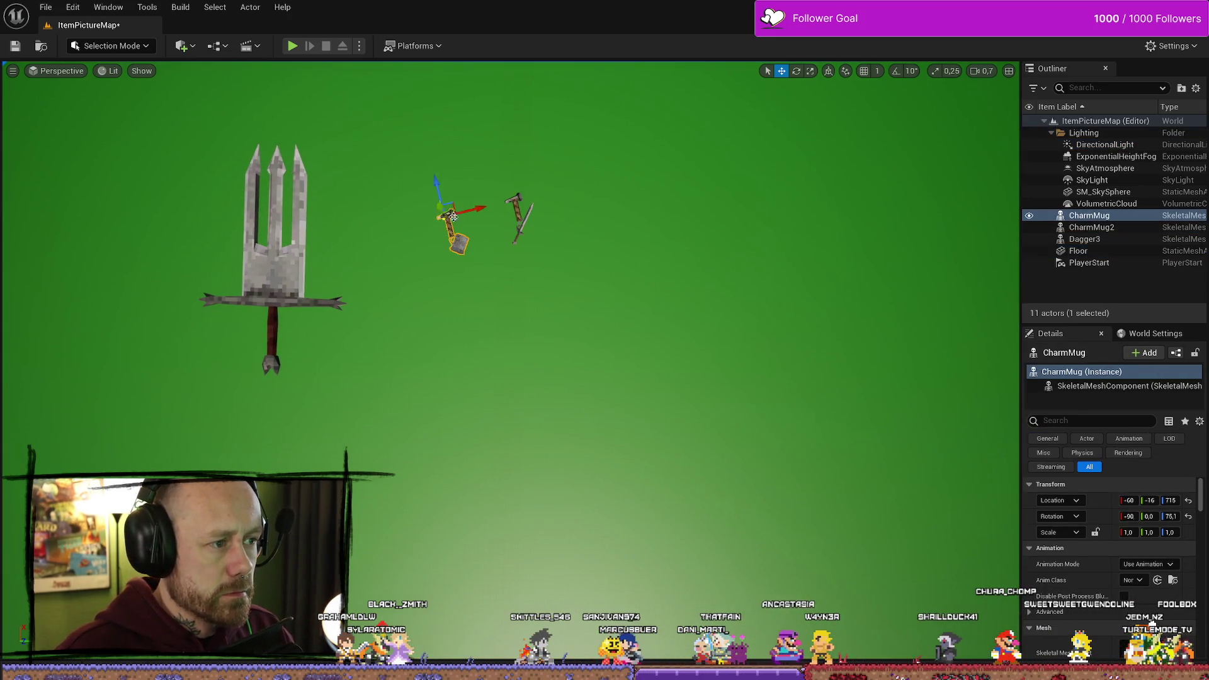
{"action": "left_click", "coordinate": [516, 204], "text": "ctrl"}
{"action": "left_click_drag", "start_coordinate": [171, 328], "coordinate": [572, 276]}
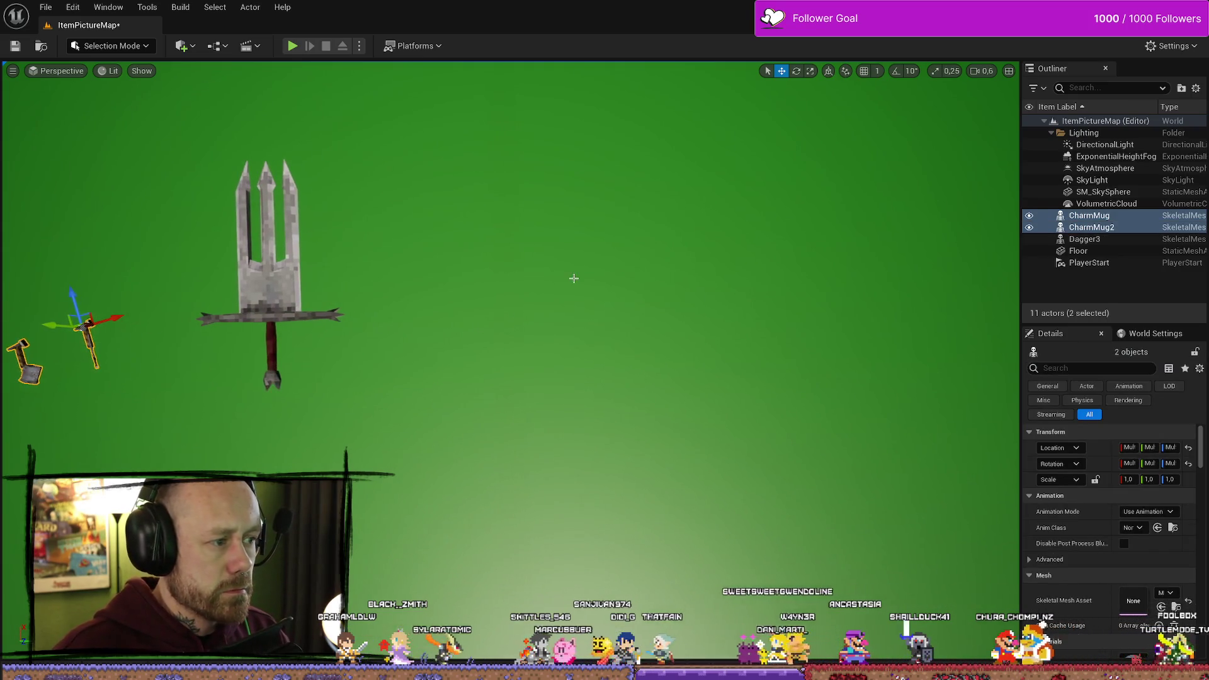
{"action": "key", "text": "ctrl+space"}
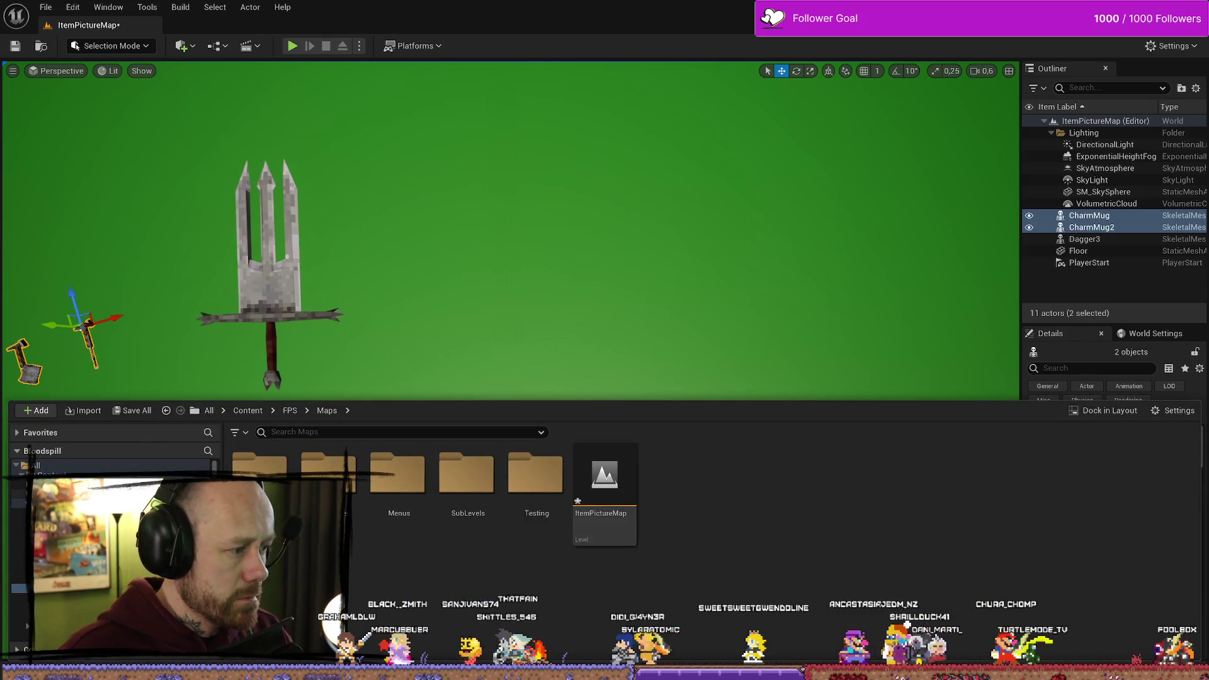
Search 'mo', drop MorningStarSmaller into the viewport beside the sword, and open its mesh editor
{"action": "left_click", "coordinate": [247, 410]}
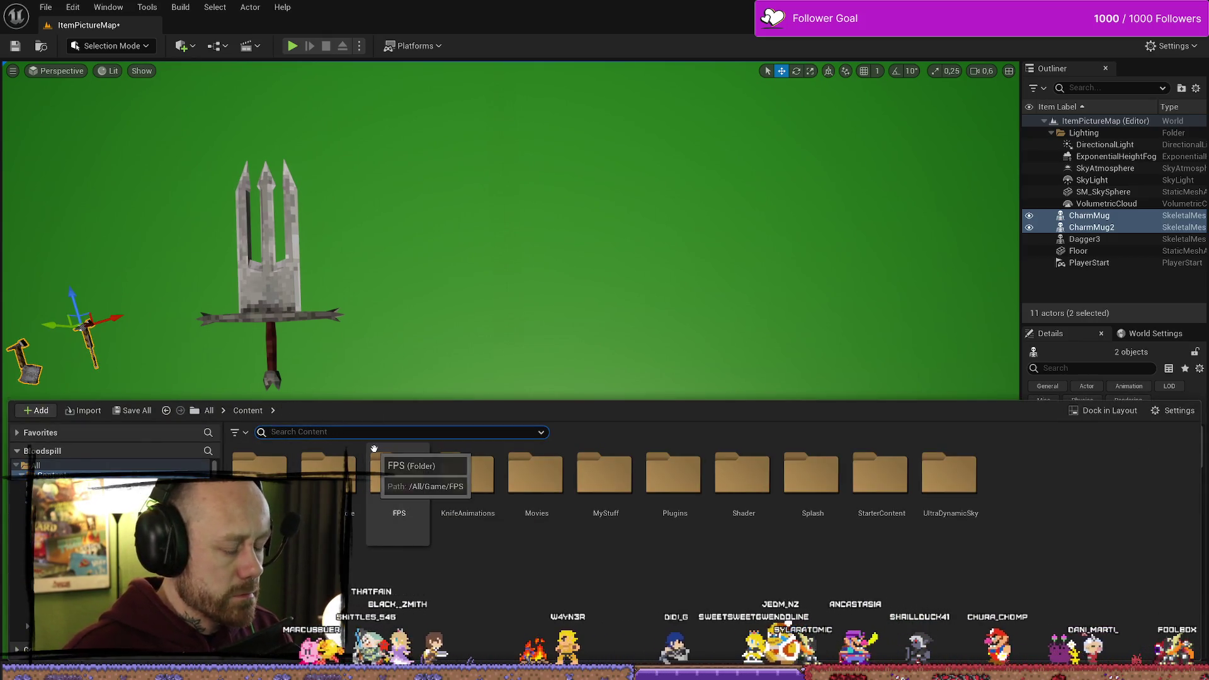
{"action": "type", "text": "morning"}
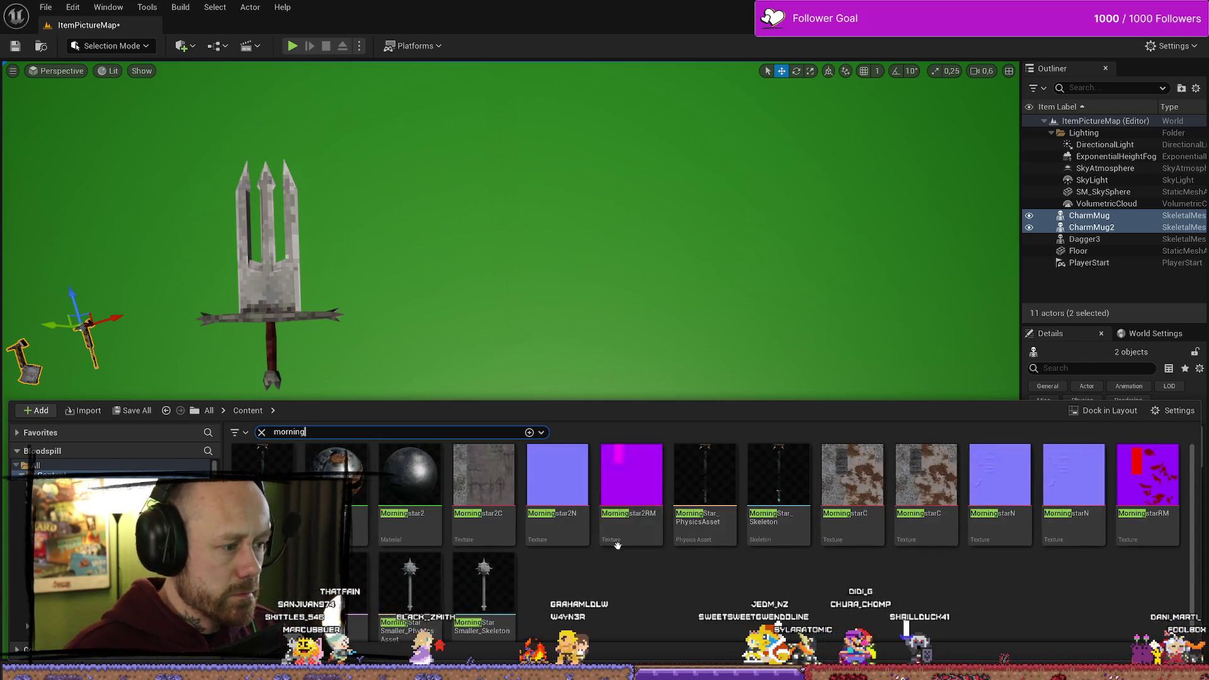
{"action": "mouse_move", "coordinate": [337, 586]}
{"action": "left_mouse_down"}
{"action": "mouse_move", "coordinate": [178, 263]}
{"action": "mouse_move", "coordinate": [458, 292]}
{"action": "mouse_move", "coordinate": [600, 291]}
{"action": "left_mouse_up"}
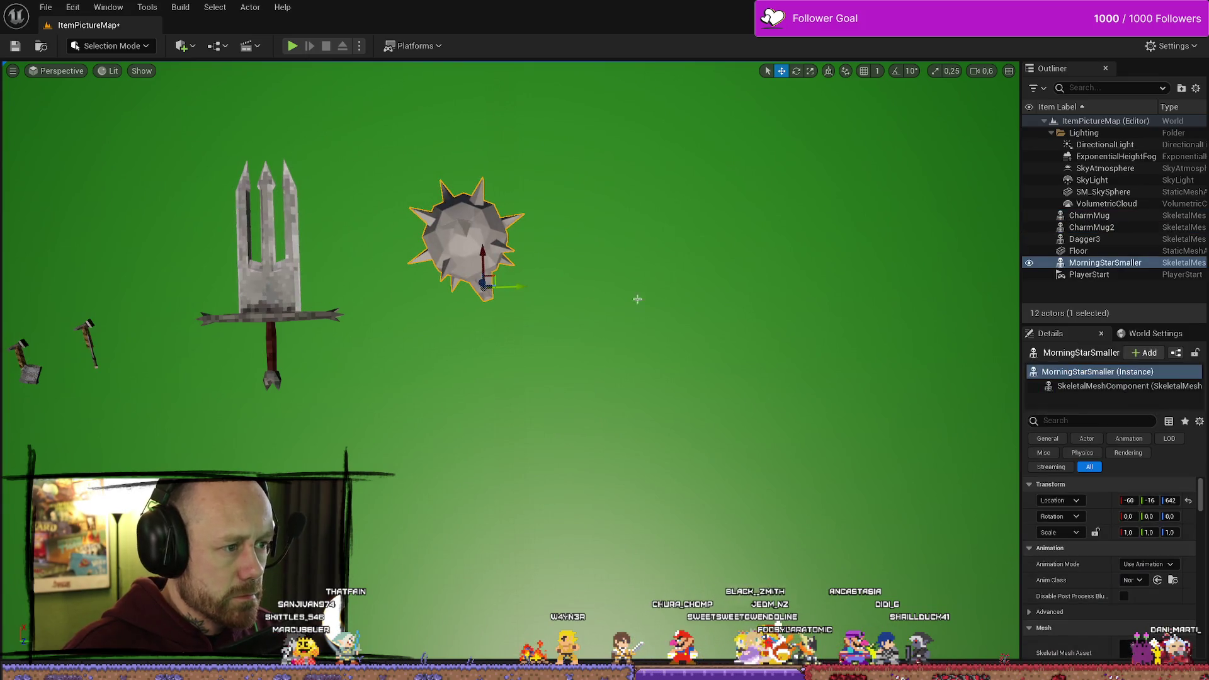
{"action": "key", "text": "ctrl+space"}
{"action": "double_click", "coordinate": [337, 589]}
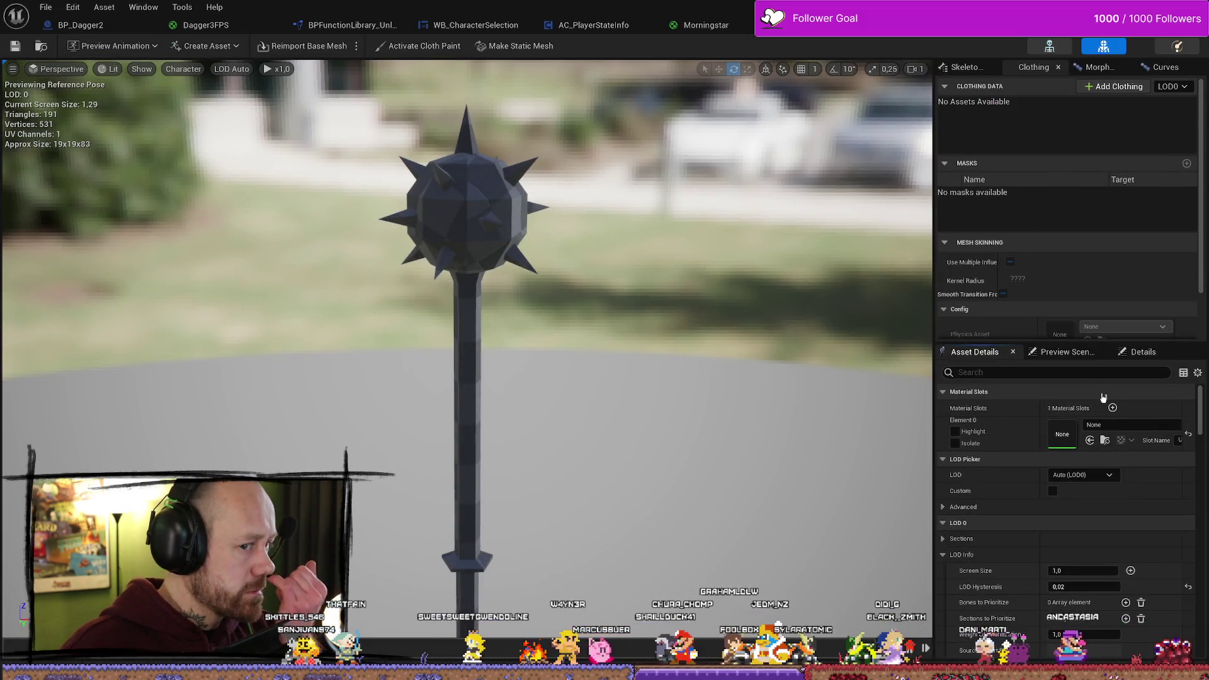
Assign the Morningstar material to Element 0 of MorningStarSmaller and save the mesh
{"action": "left_click", "coordinate": [1112, 427]}
{"action": "type", "text": "morn"}
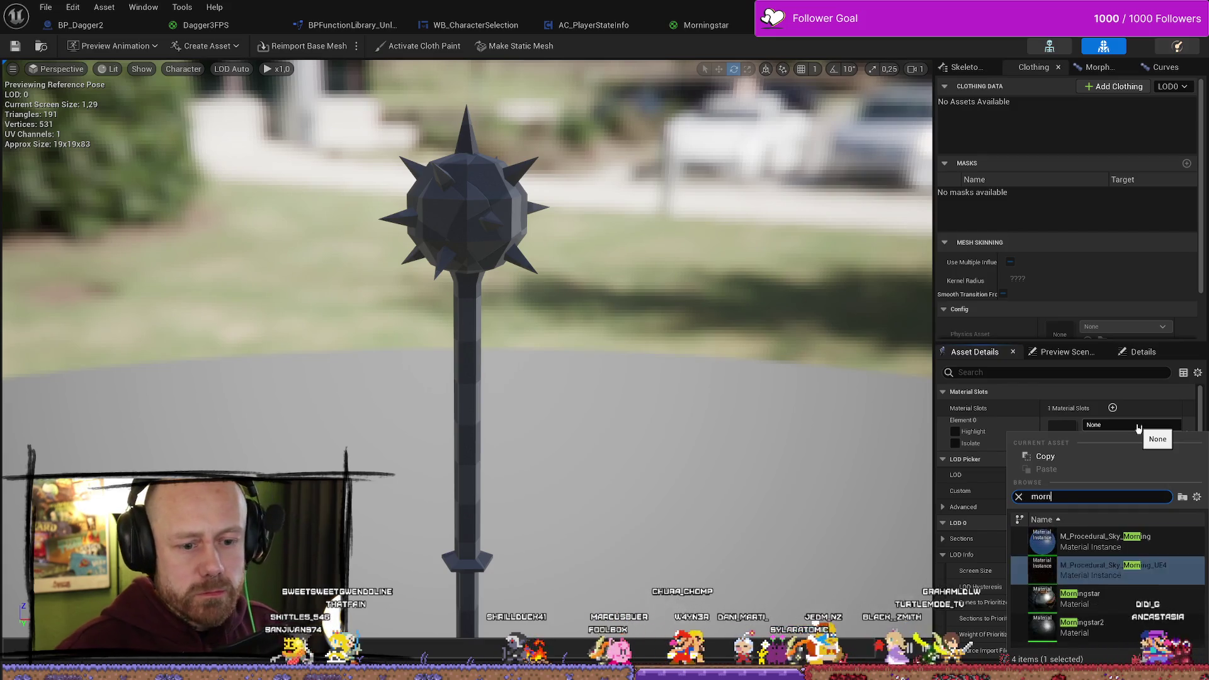
{"action": "key", "text": "Return"}
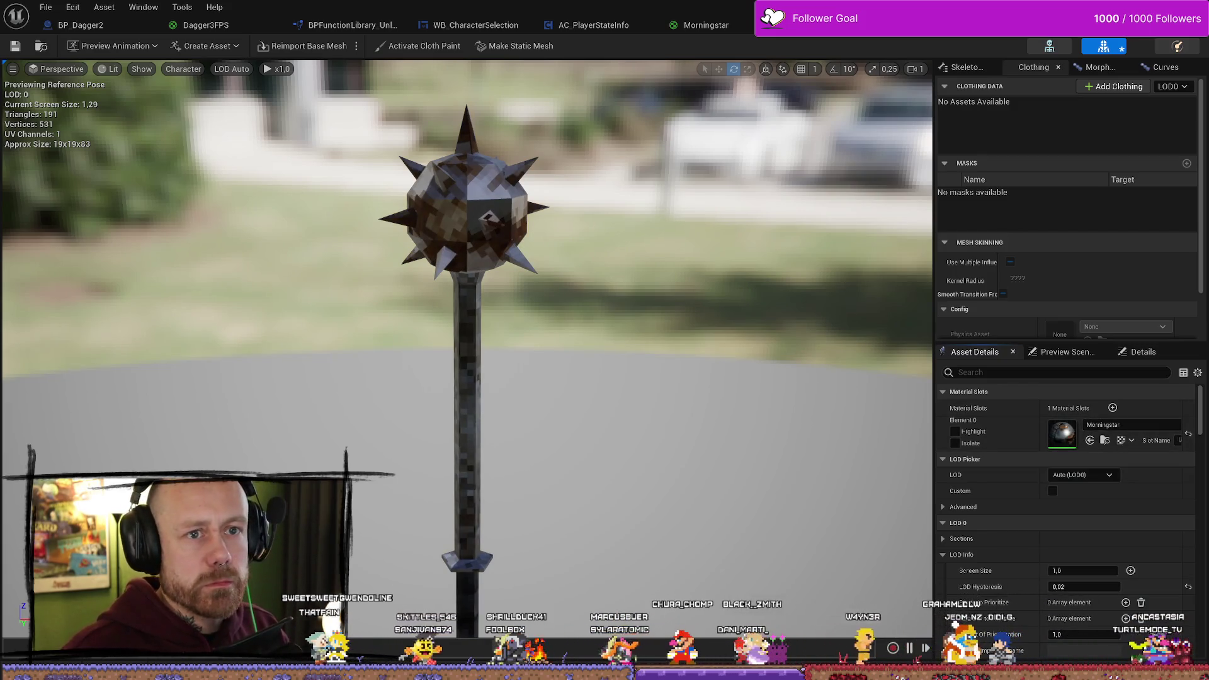
{"action": "left_click", "coordinate": [22, 50]}
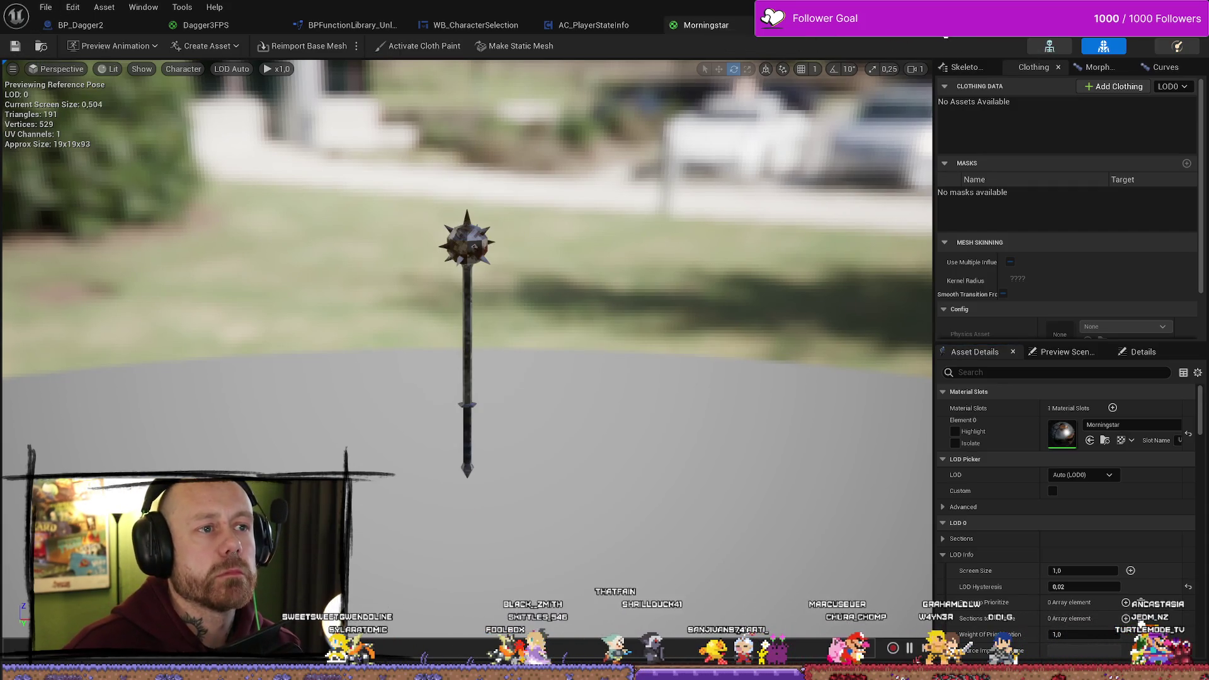
{"action": "key", "text": "alt+Tab"}
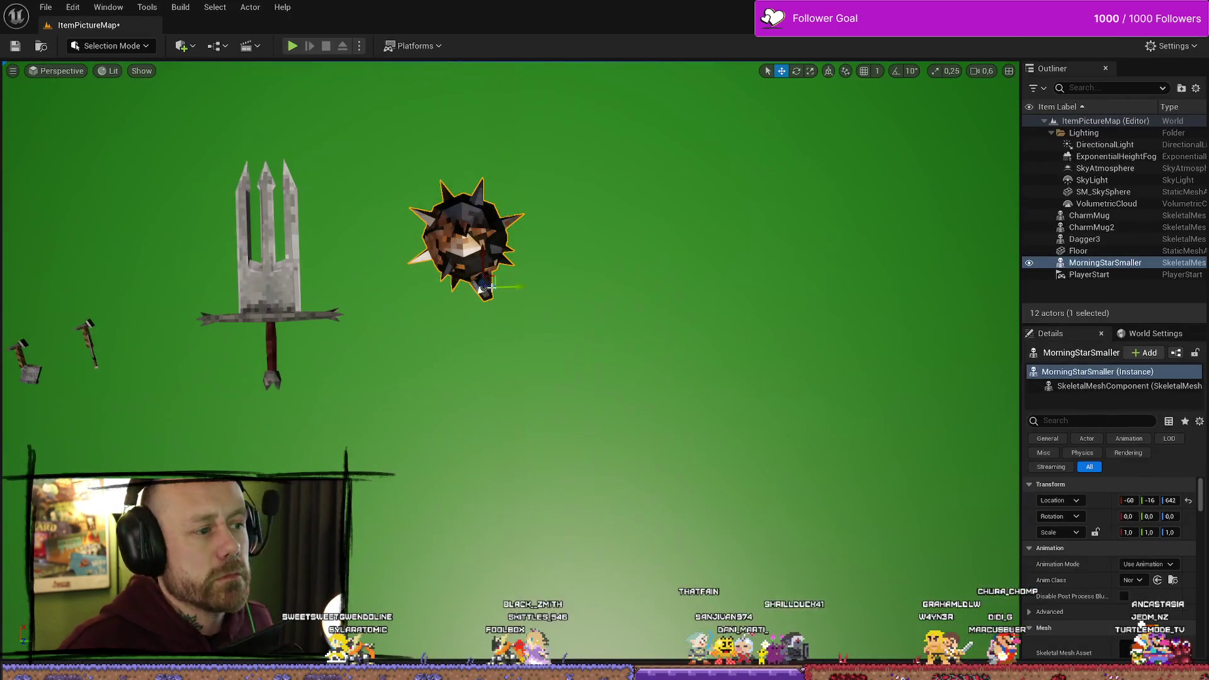
Rotate the morning star upright, setting its Y rotation to -90
{"action": "key", "text": "e"}
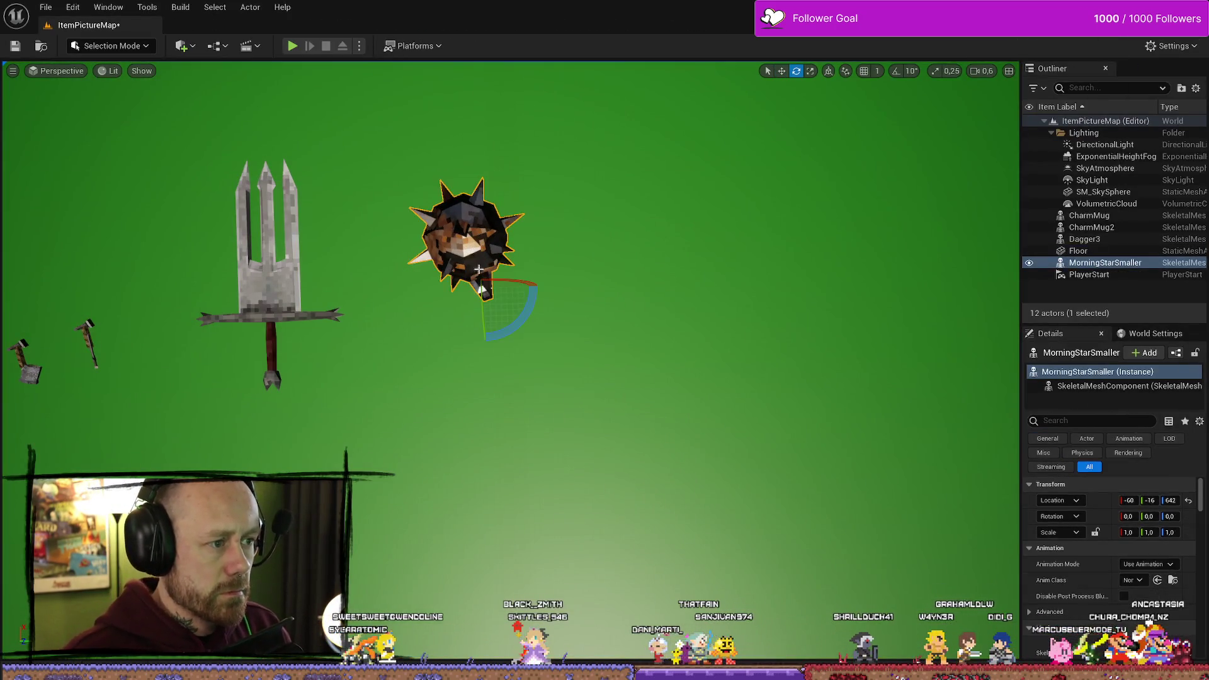
{"action": "left_click_drag", "start_coordinate": [483, 326], "coordinate": [484, 397]}
{"action": "left_click_drag", "start_coordinate": [1020, 497], "coordinate": [847, 498]}
{"action": "left_click", "coordinate": [1115, 501]}
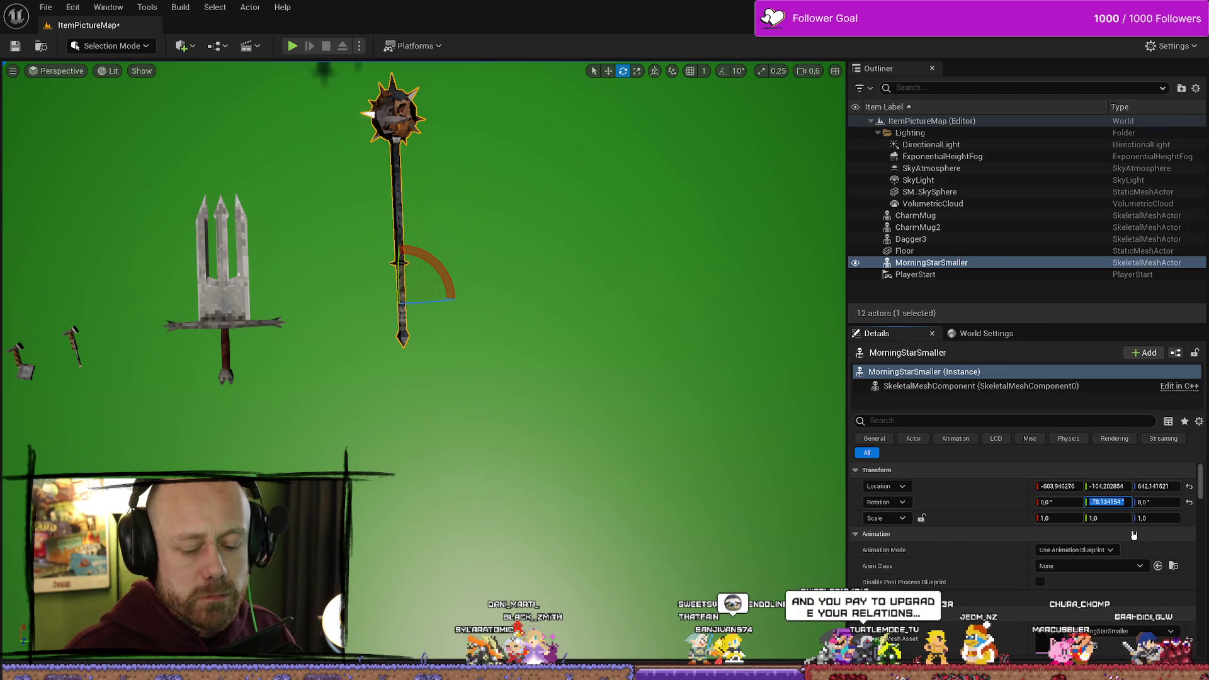
{"action": "type", "text": "-90"}
{"action": "key", "text": "Return"}
Fine-tune the mace's angle with the gizmo and frame the camera on it beside the sword
{"action": "left_click_drag", "start_coordinate": [567, 315], "coordinate": [542, 290]}
{"action": "scroll", "coordinate": [389, 326], "scroll_direction": "down", "scroll_amount": 2}
{"action": "left_click_drag", "start_coordinate": [390, 325], "coordinate": [494, 345]}
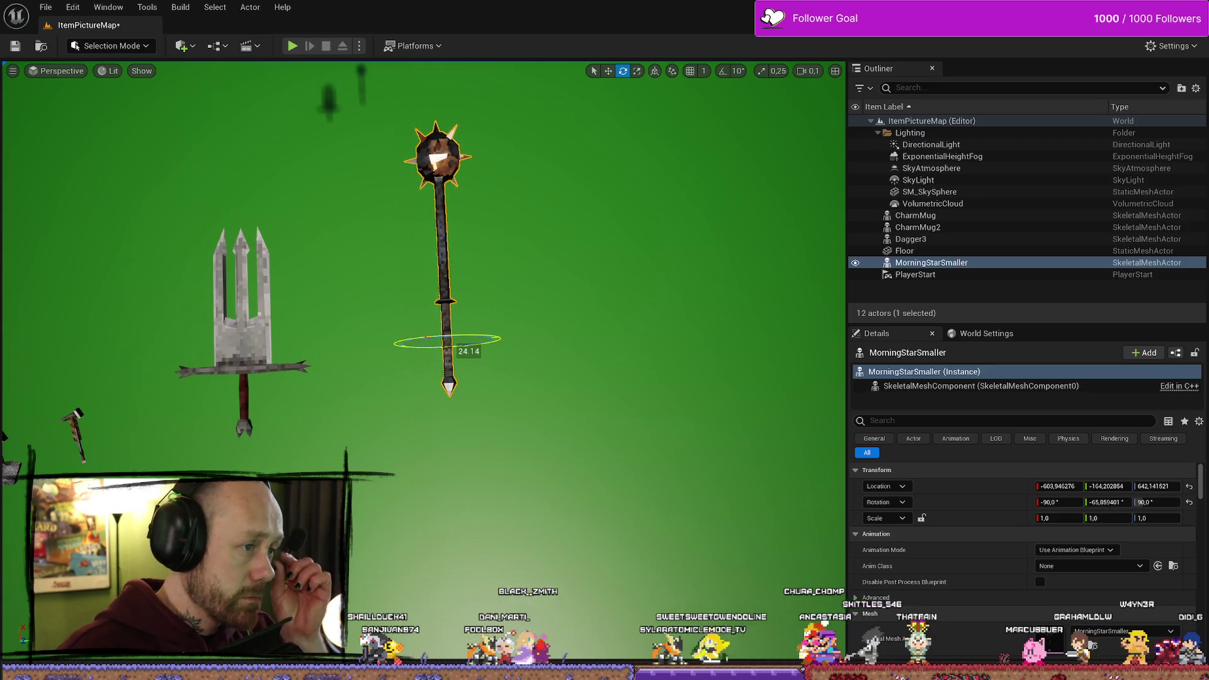
{"action": "left_click_drag", "start_coordinate": [458, 341], "coordinate": [489, 343]}
{"action": "scroll", "coordinate": [489, 343], "scroll_direction": "up", "scroll_amount": 3}
{"action": "key", "text": "e"}
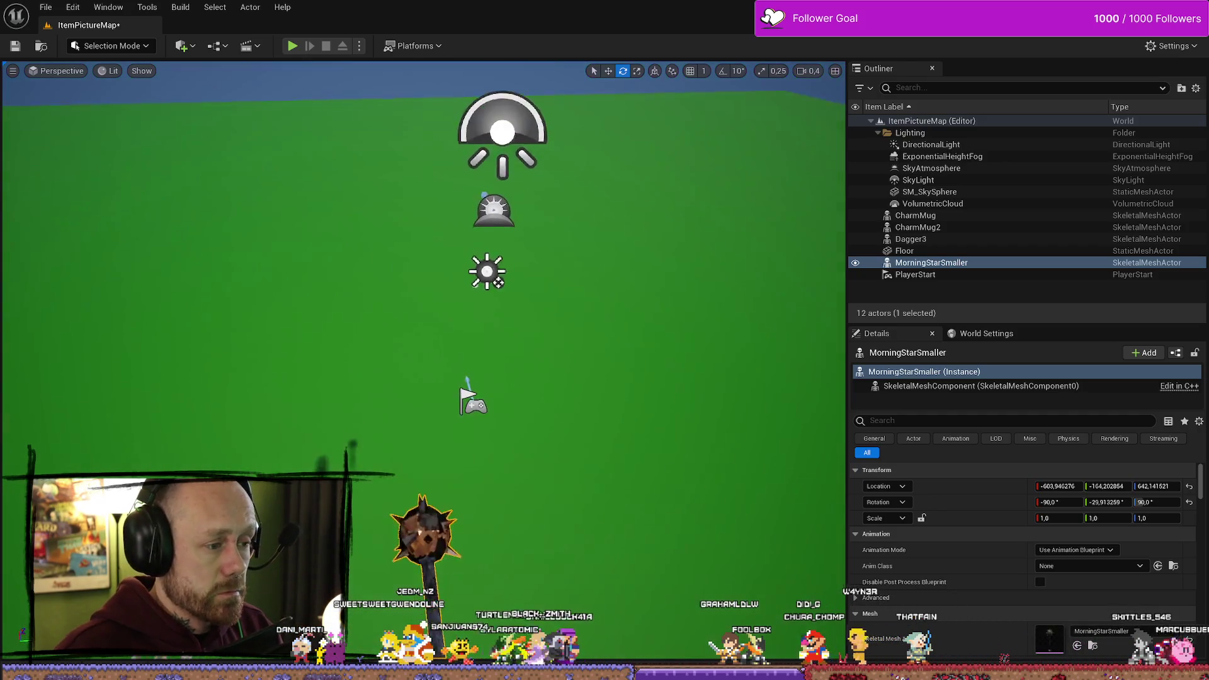
{"action": "key", "text": "q"}
{"action": "scroll", "coordinate": [423, 315], "scroll_direction": "down", "scroll_amount": 1}
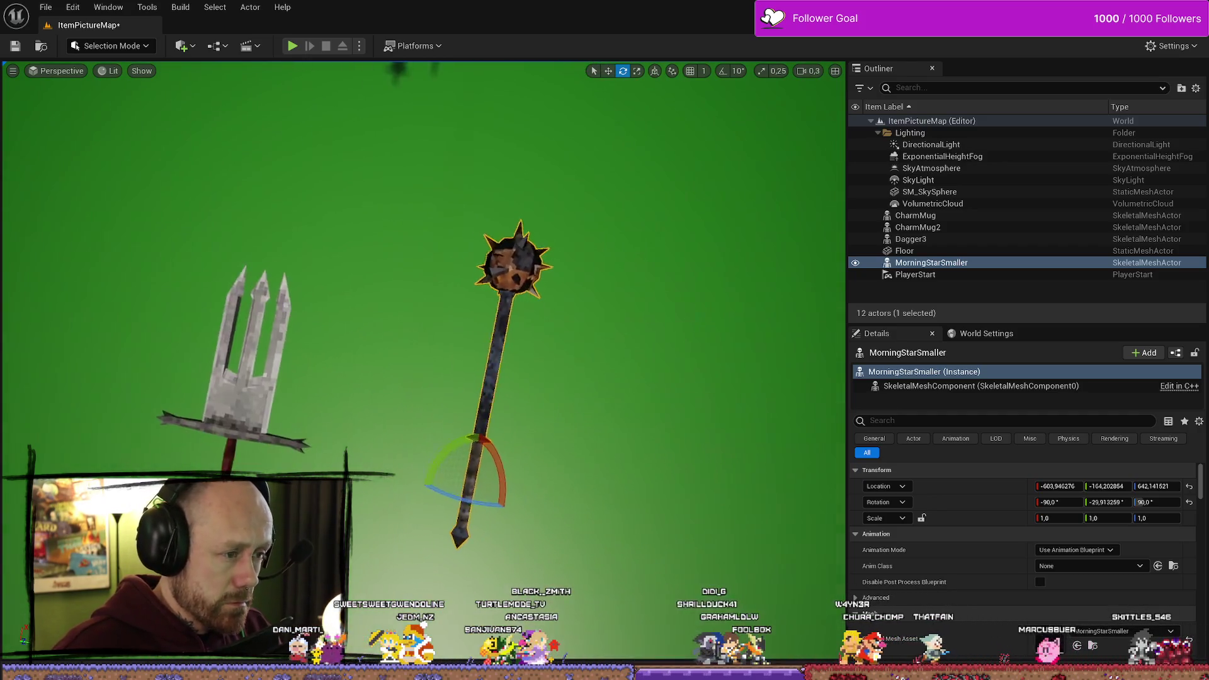
{"action": "scroll", "coordinate": [423, 315], "scroll_direction": "down", "scroll_amount": 1}
{"action": "mouse_move", "coordinate": [541, 275]}
{"action": "left_mouse_down"}
{"action": "mouse_move", "coordinate": [547, 424]}
{"action": "mouse_move", "coordinate": [648, 415]}
{"action": "mouse_move", "coordinate": [610, 418]}
{"action": "mouse_move", "coordinate": [613, 402]}
{"action": "mouse_move", "coordinate": [655, 410]}
{"action": "mouse_move", "coordinate": [623, 423]}
{"action": "mouse_move", "coordinate": [662, 423]}
{"action": "left_mouse_up"}
Switch the viewport to immersive full screen with F11 and reframe both weapons
{"action": "key", "text": "F11"}
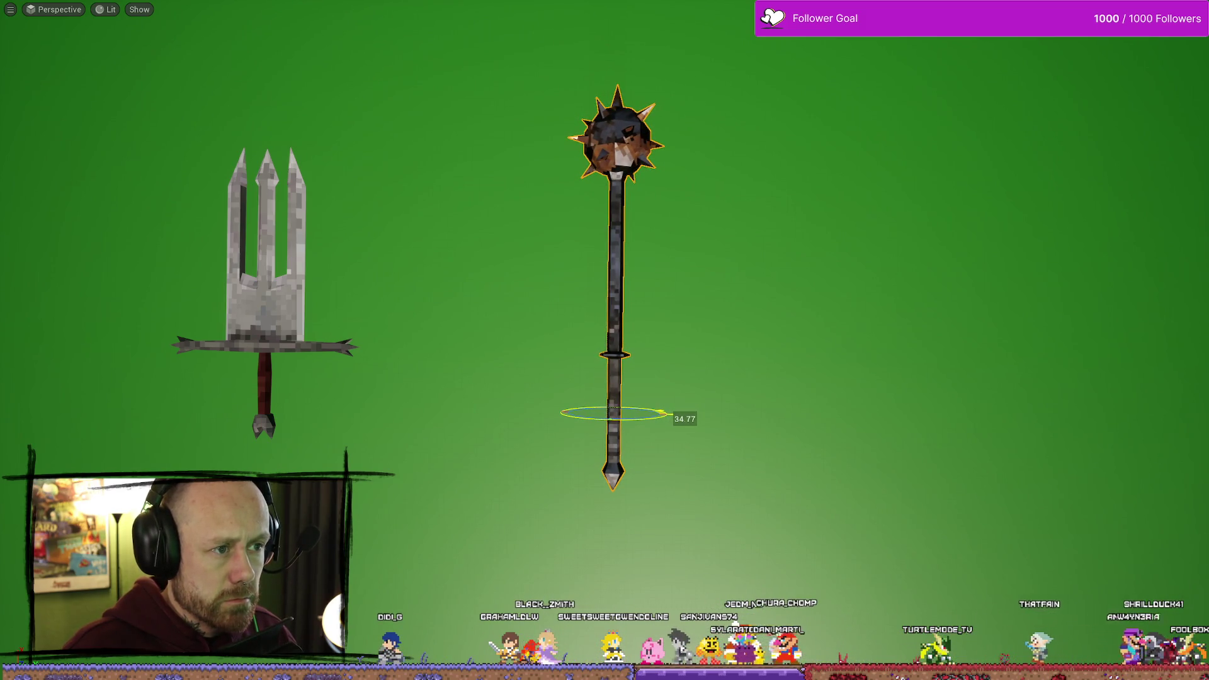
{"action": "left_click_drag", "start_coordinate": [802, 379], "coordinate": [794, 376]}
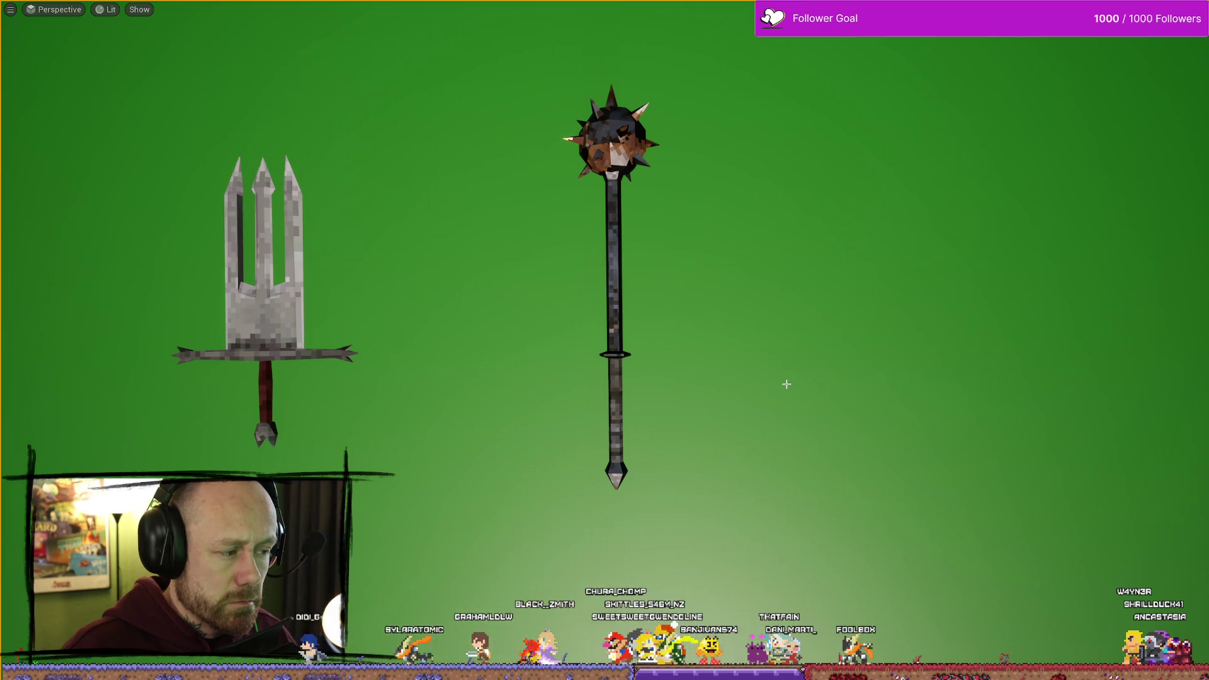
Select the morning star, switch to the Translate gizmo, then deselect it to clear the outline
{"action": "left_click", "coordinate": [623, 287]}
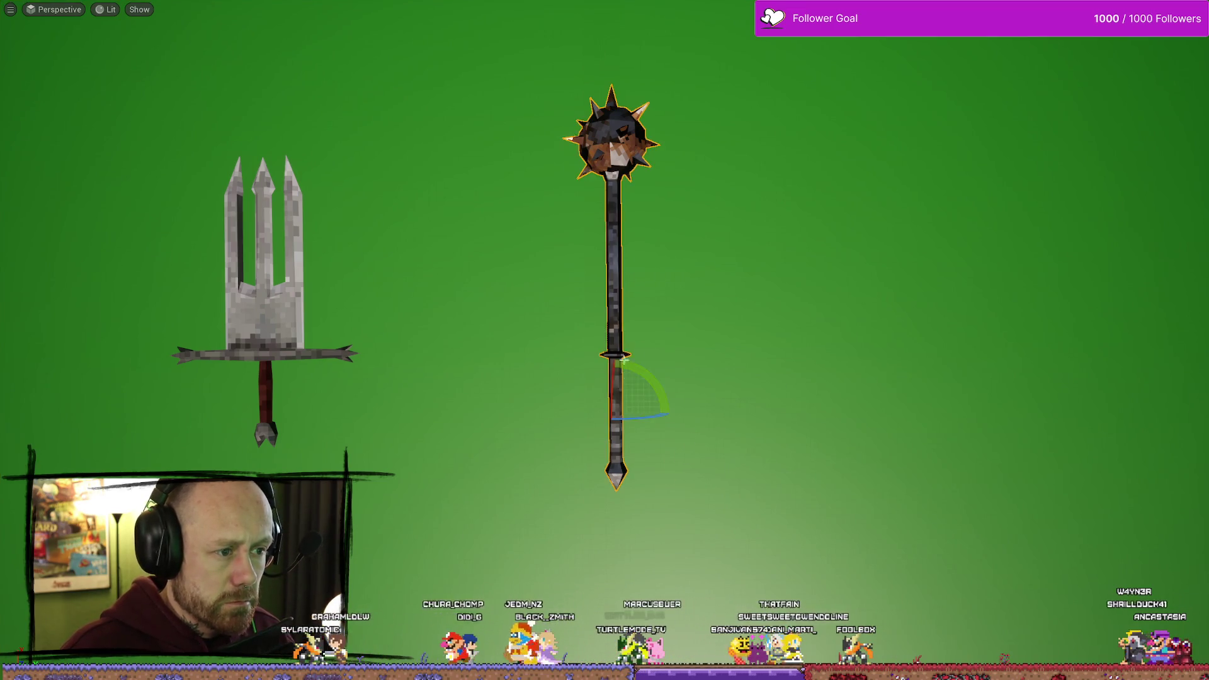
{"action": "key", "text": "w"}
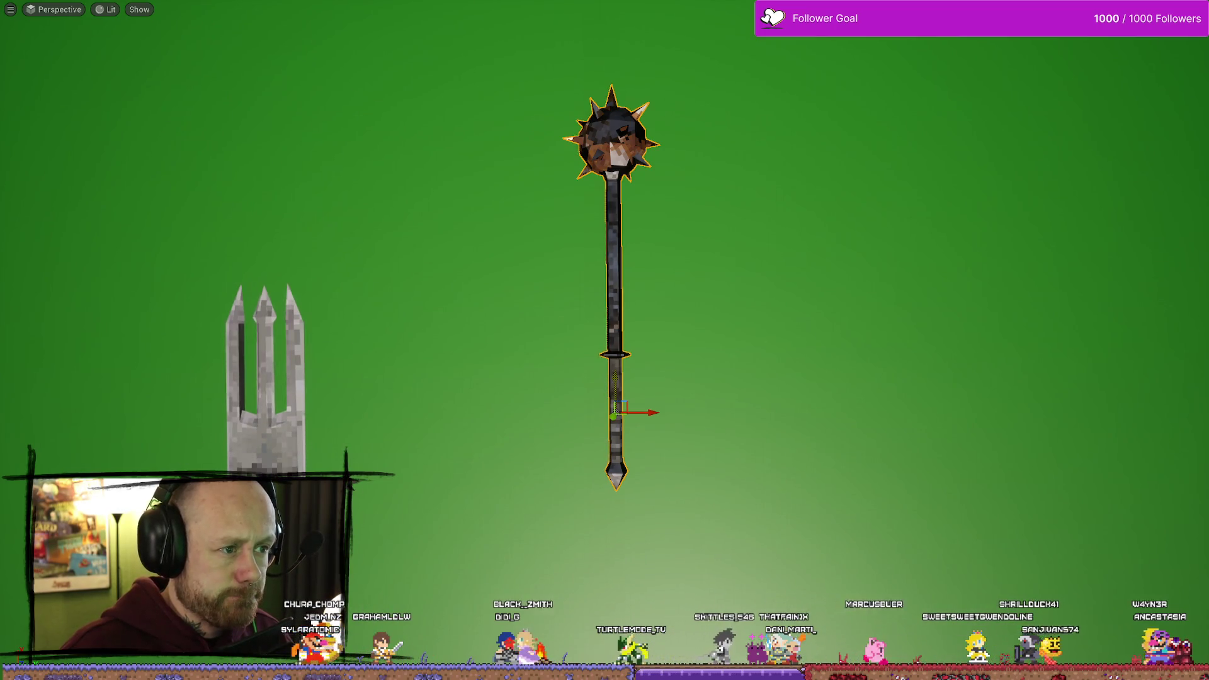
{"action": "left_click", "coordinate": [678, 348]}
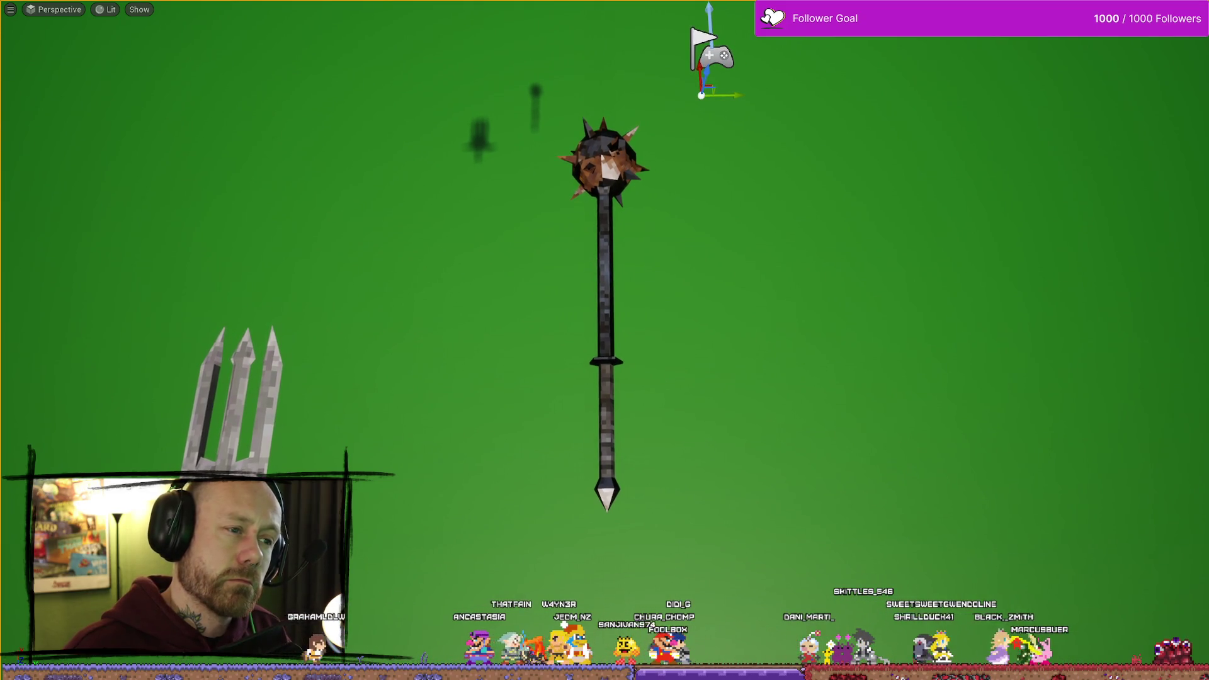
Capture a High Resolution Screenshot of the weapons from the viewport options menu
{"action": "left_click", "coordinate": [11, 9]}
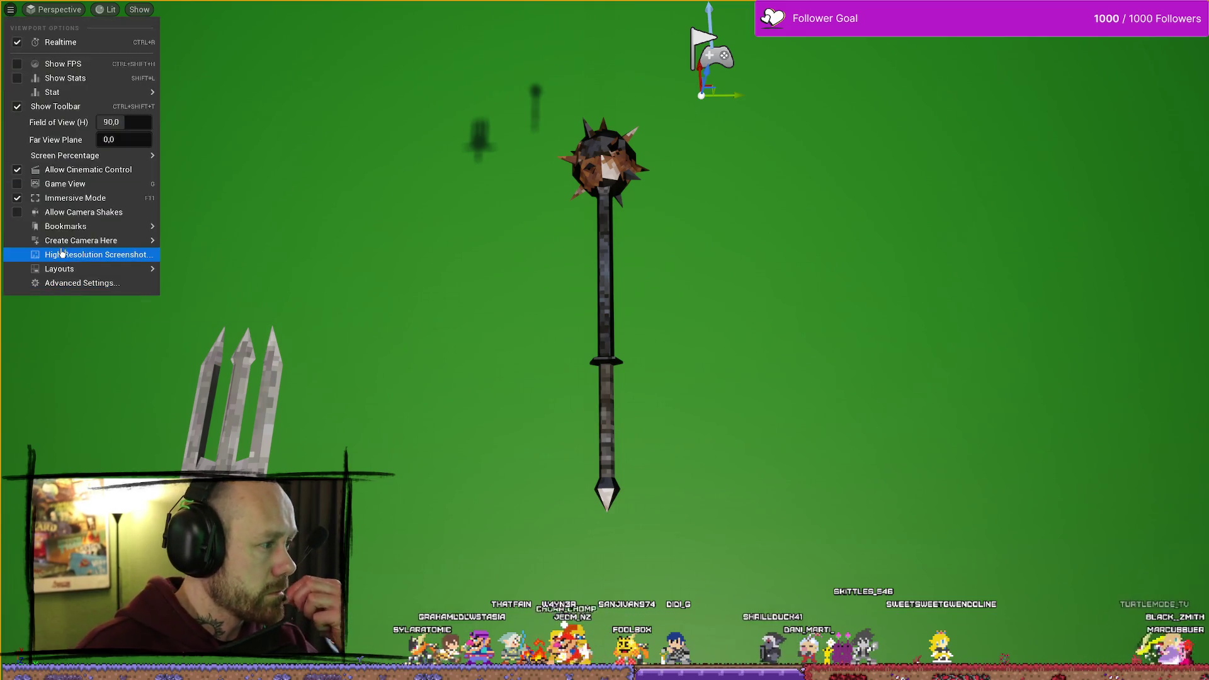
{"action": "left_click", "coordinate": [87, 255]}
{"action": "left_click", "coordinate": [721, 430]}
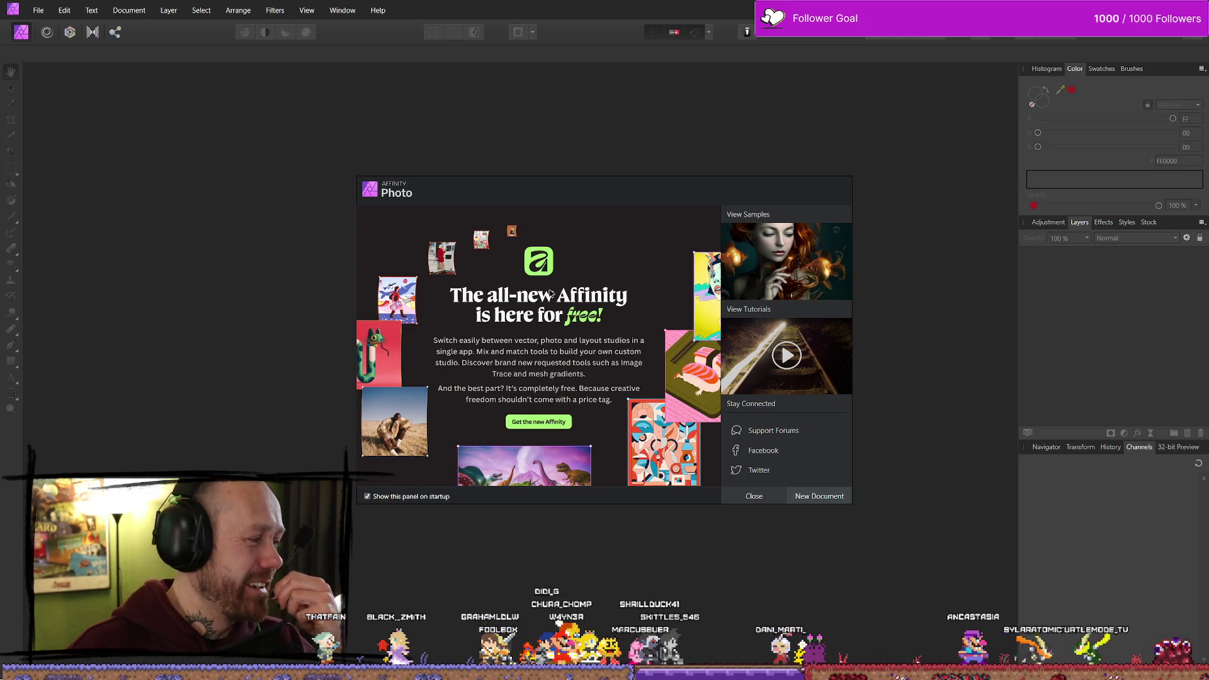
Dismiss the Affinity Photo welcome panel to reveal the empty workspace
{"action": "left_click", "coordinate": [750, 495]}
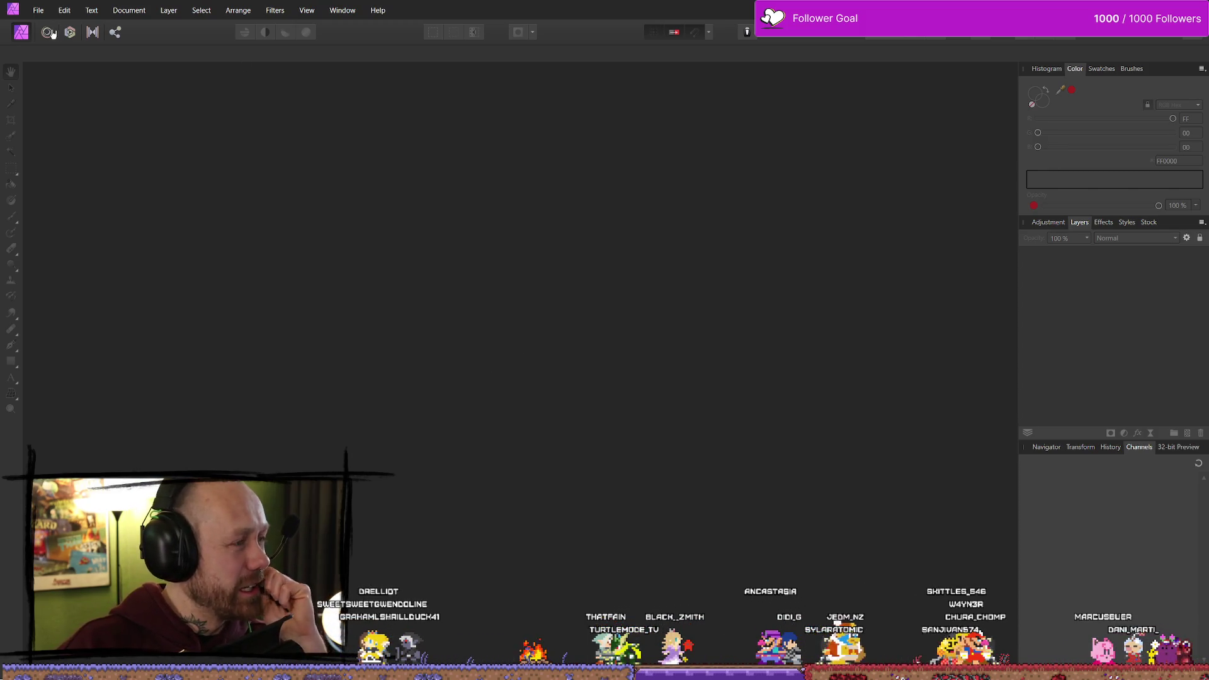
Browse File > Open for the Charms document, cancel the dialog, and bring up canvas zoom options
{"action": "left_click", "coordinate": [38, 10]}
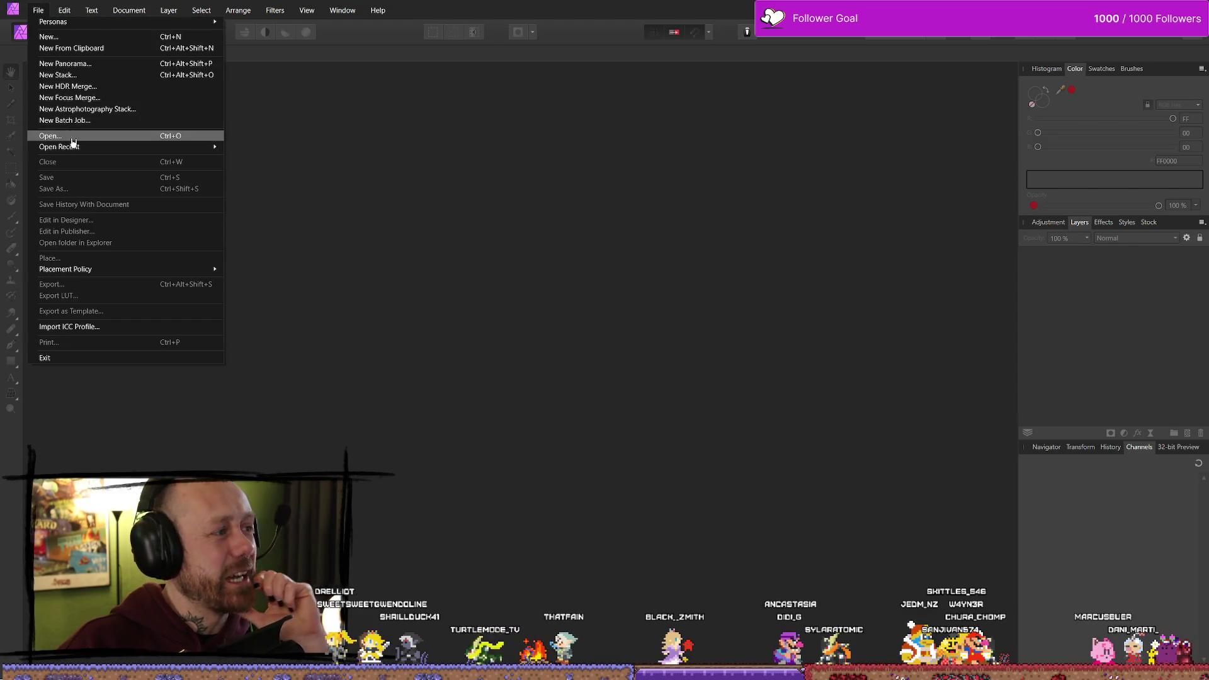
{"action": "left_click", "coordinate": [50, 136]}
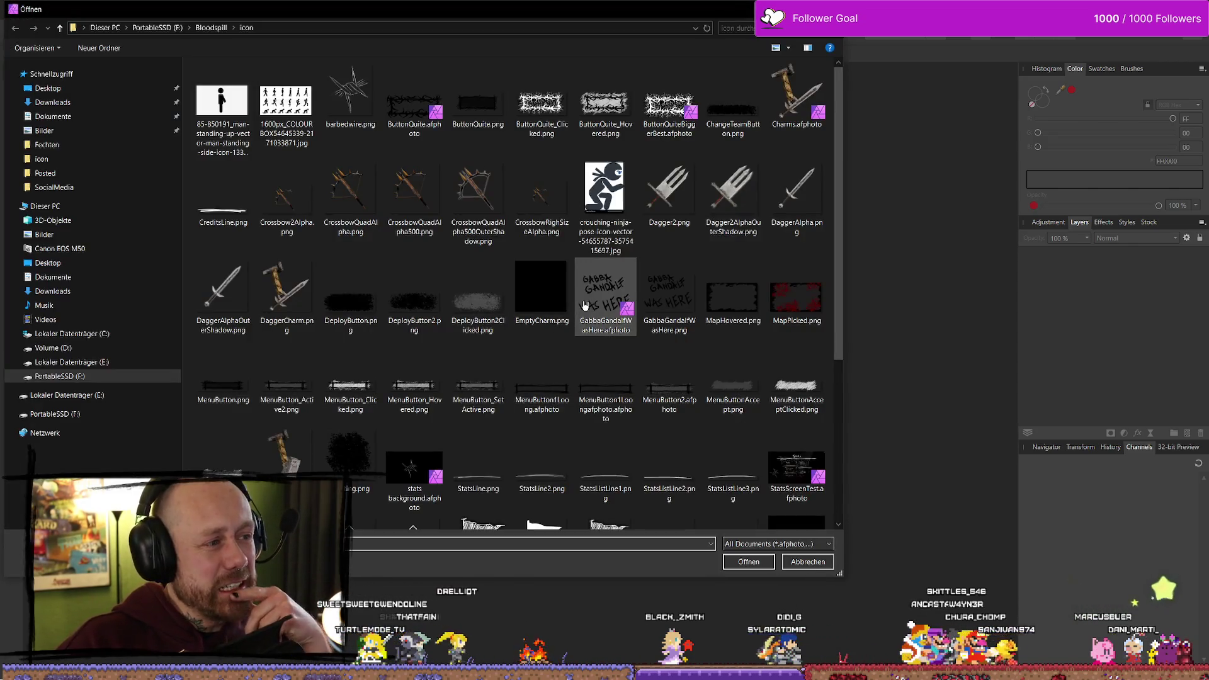
{"action": "scroll", "coordinate": [585, 305], "scroll_direction": "down", "scroll_amount": 3}
{"action": "scroll", "coordinate": [608, 403], "scroll_direction": "up", "scroll_amount": 3}
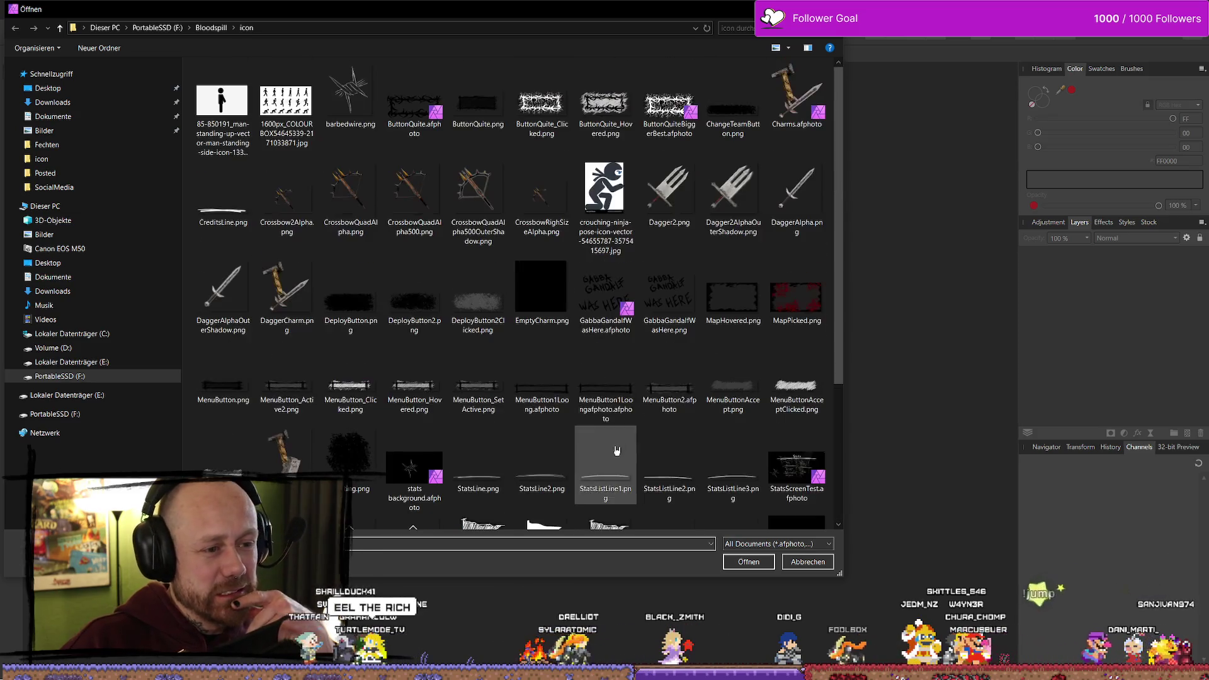
{"action": "scroll", "coordinate": [538, 237], "scroll_direction": "down", "scroll_amount": 3}
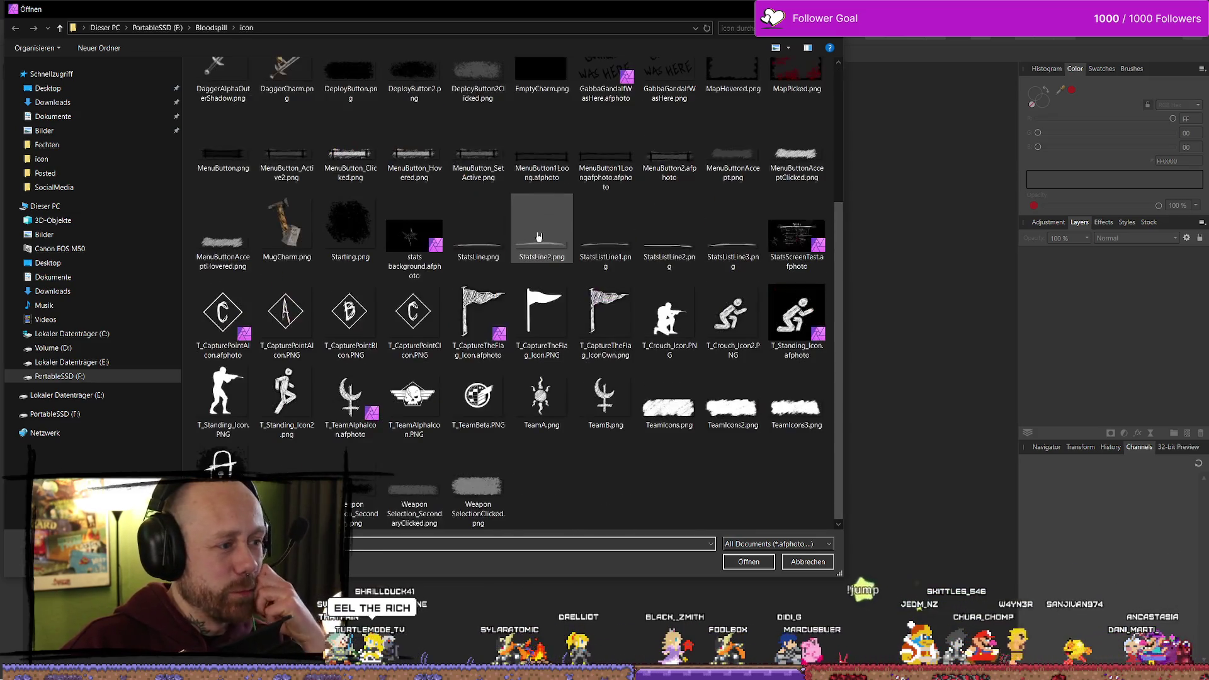
{"action": "scroll", "coordinate": [479, 214], "scroll_direction": "up", "scroll_amount": 3}
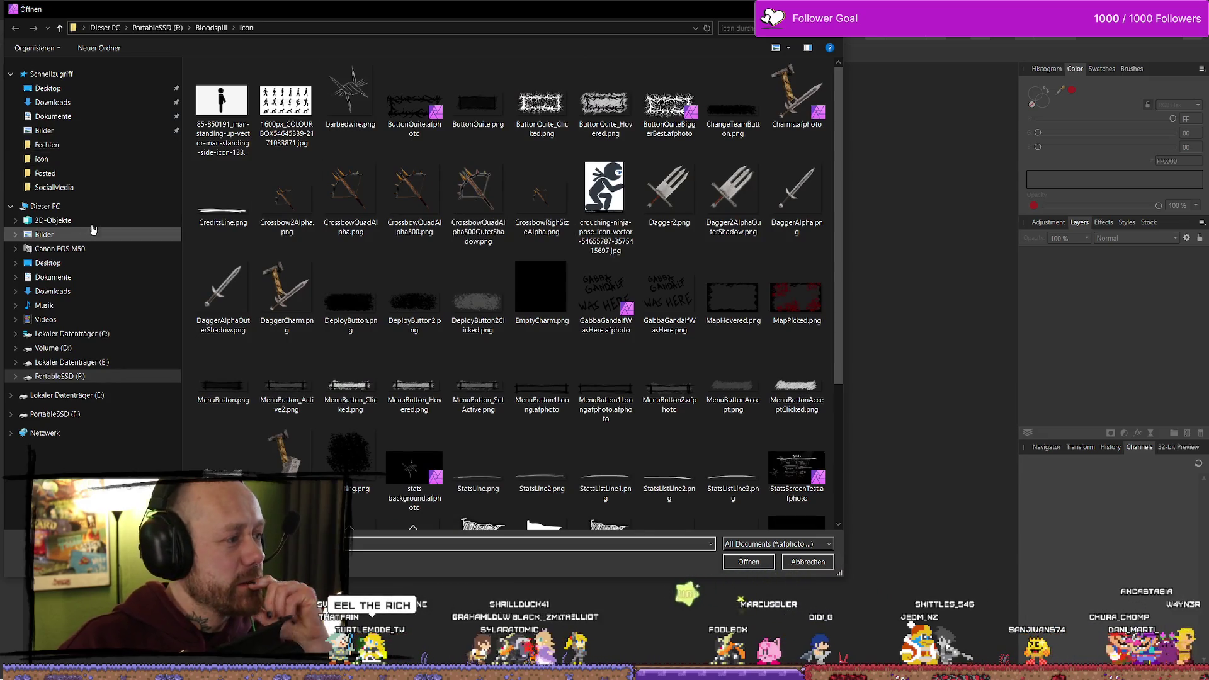
{"action": "key", "text": "Escape"}
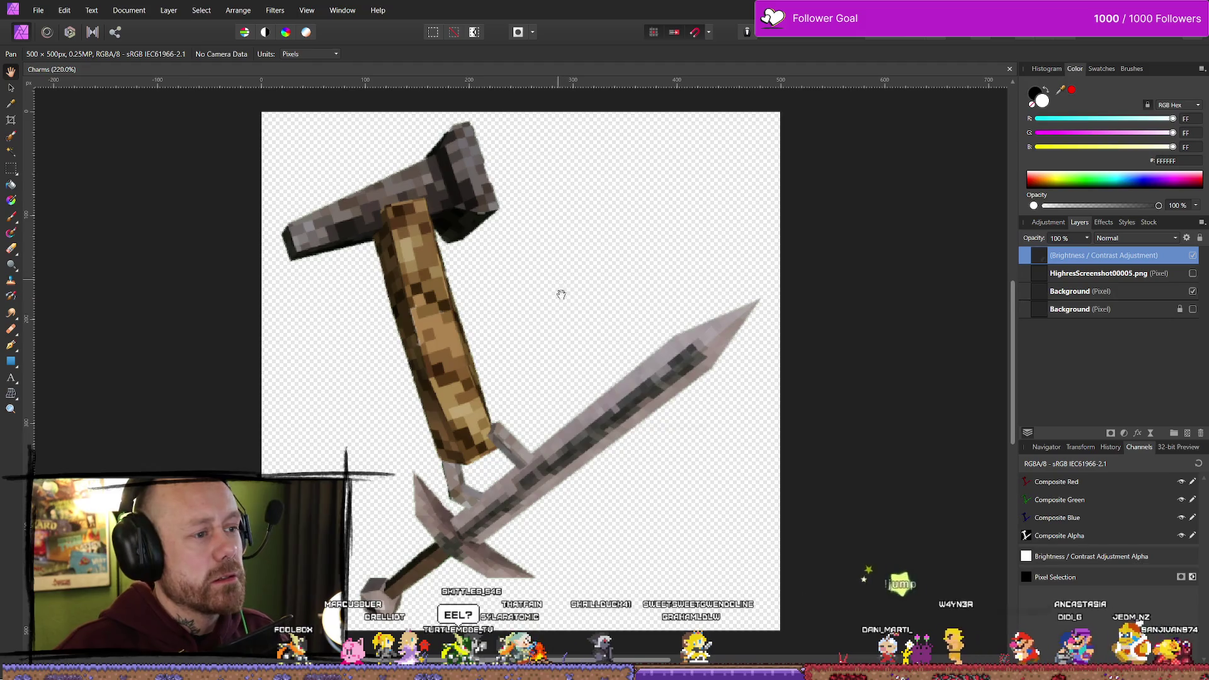
{"action": "right_click", "coordinate": [556, 286]}
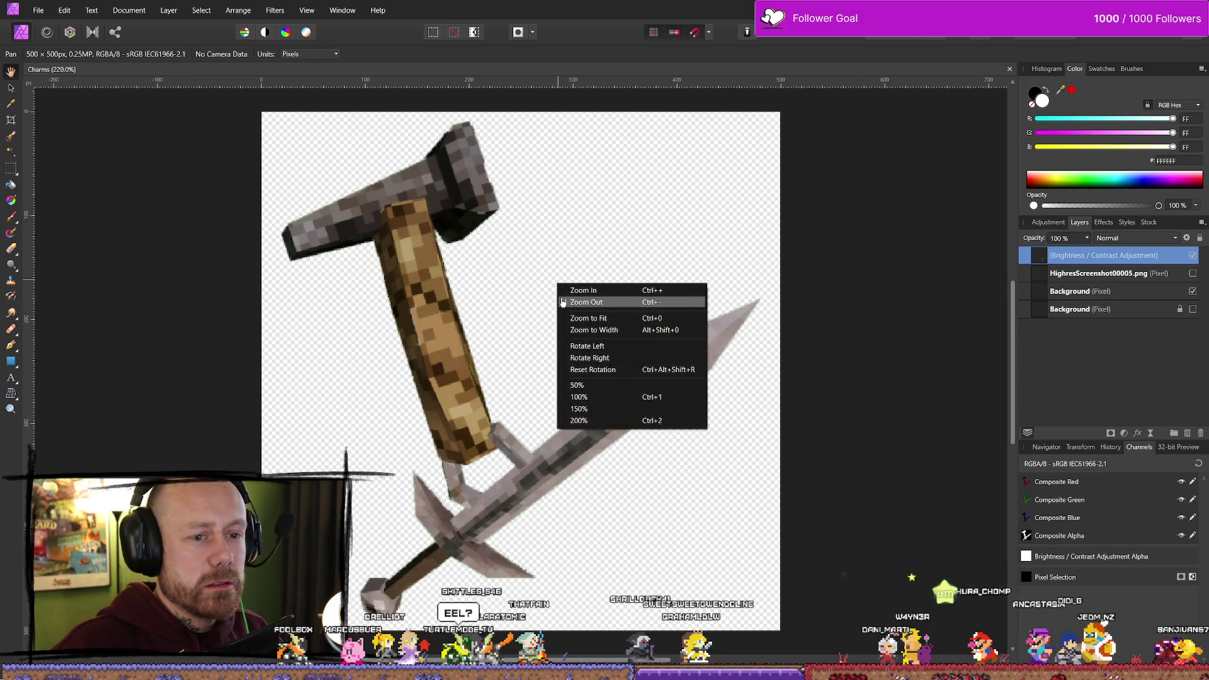
{"action": "left_click", "coordinate": [556, 219]}
{"action": "scroll", "coordinate": [553, 227], "scroll_direction": "down", "scroll_amount": 5}
{"action": "scroll", "coordinate": [553, 229], "scroll_direction": "up", "scroll_amount": 1}
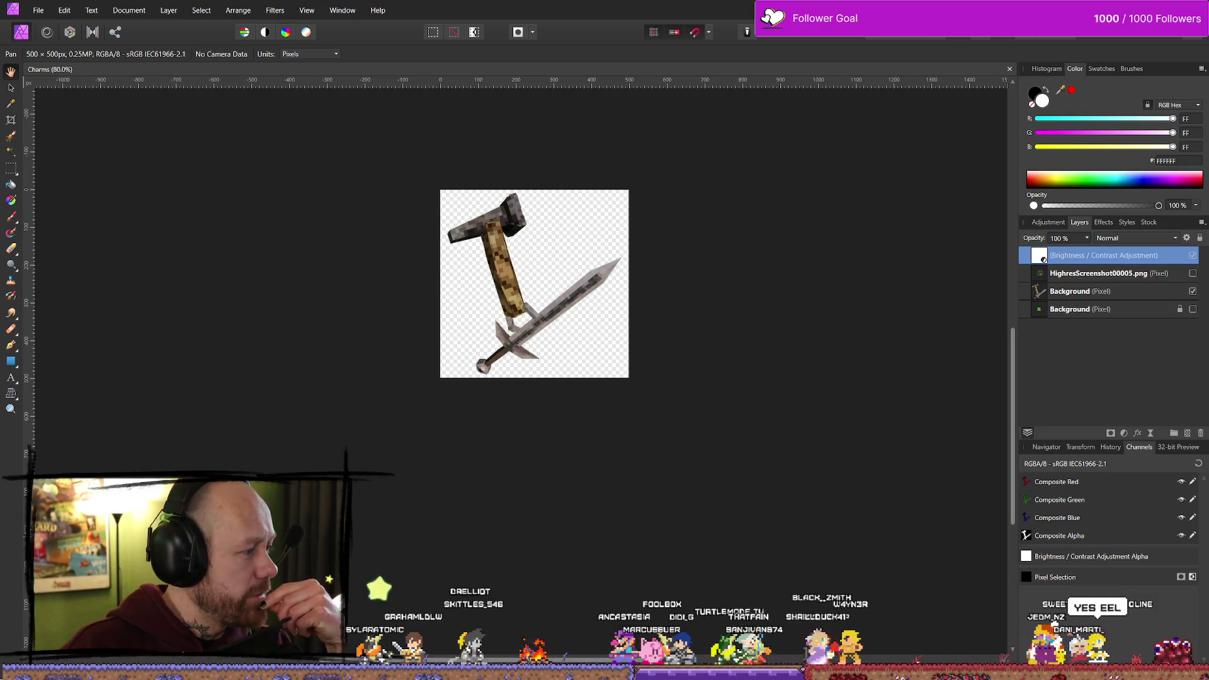
{"action": "key", "text": "alt+Tab"}
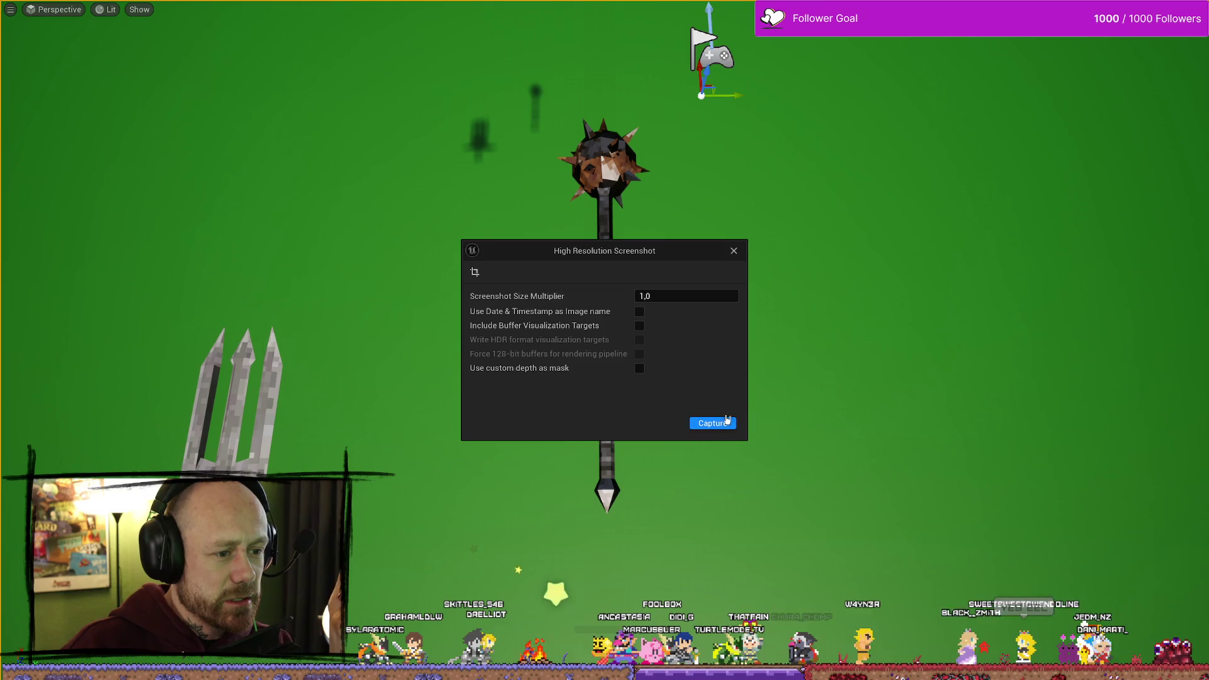
Capture the high-resolution mace screenshot, close the dialog, exit fullscreen and return to Affinity Photo
{"action": "left_click", "coordinate": [720, 424]}
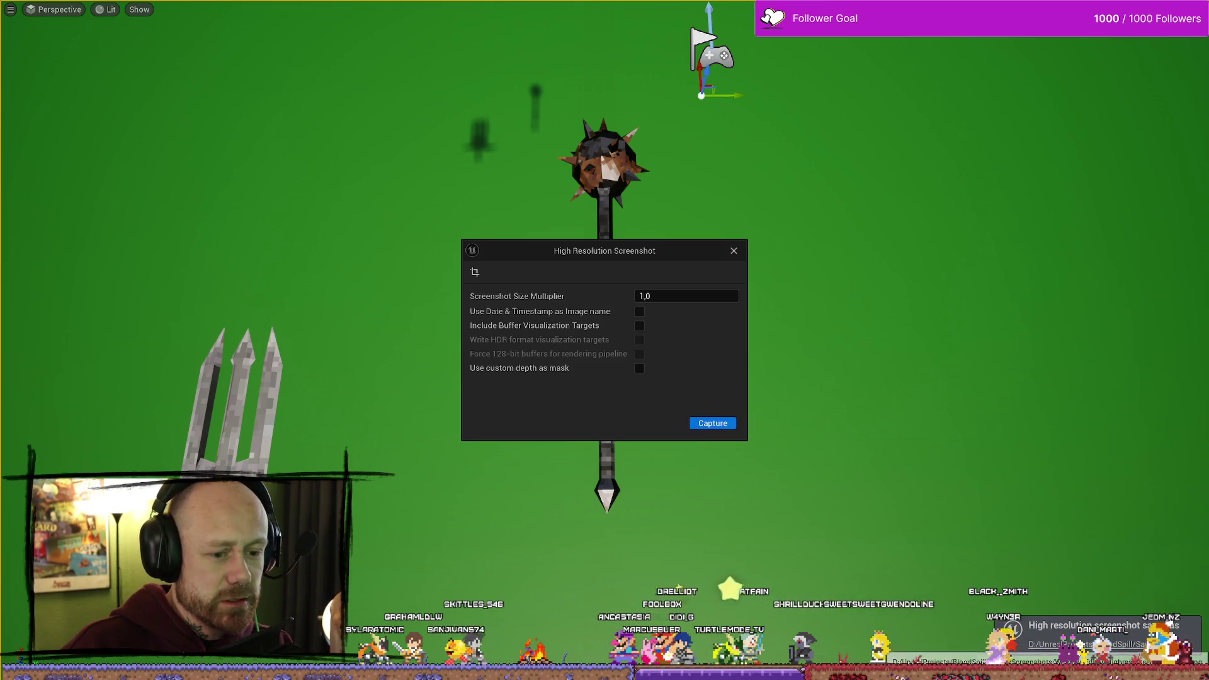
{"action": "left_click", "coordinate": [733, 250]}
{"action": "key", "text": "F11"}
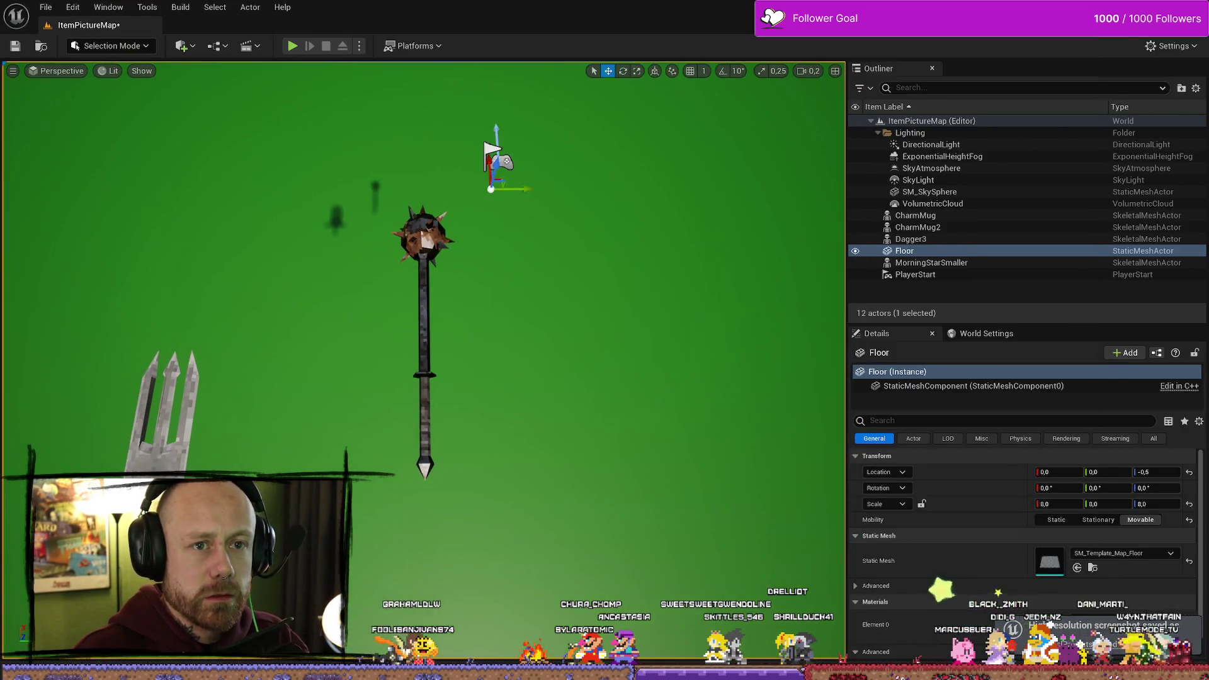
{"action": "key", "text": "alt+Tab"}
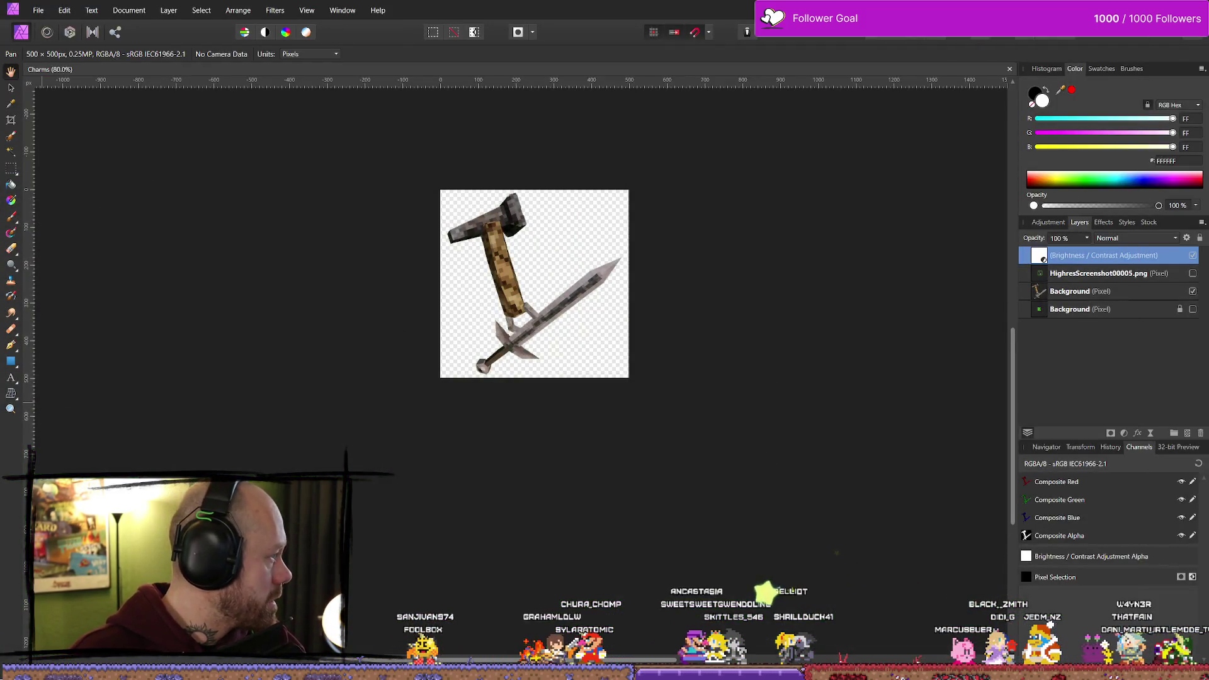
Drop HighresScreenshot00008.png onto the Charms canvas and move it up and left
{"action": "mouse_move", "coordinate": [359, 548]}
{"action": "left_mouse_down"}
{"action": "mouse_move", "coordinate": [474, 302]}
{"action": "mouse_move", "coordinate": [479, 311]}
{"action": "left_mouse_up"}
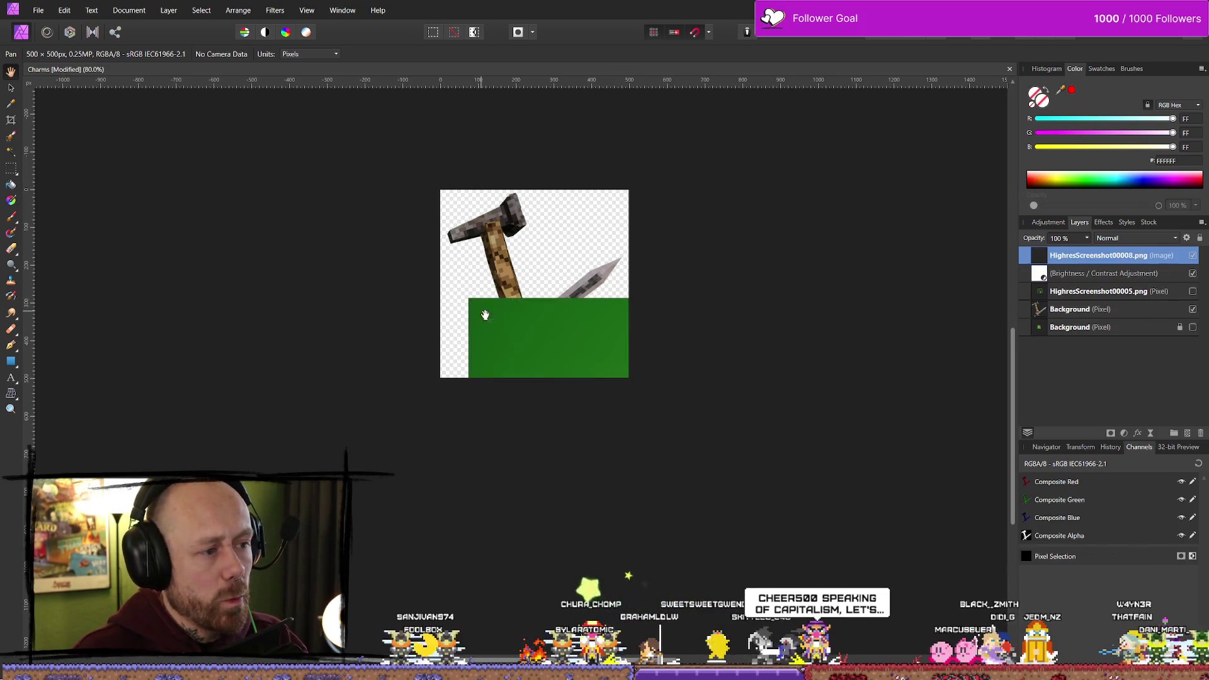
{"action": "left_click", "coordinate": [11, 88]}
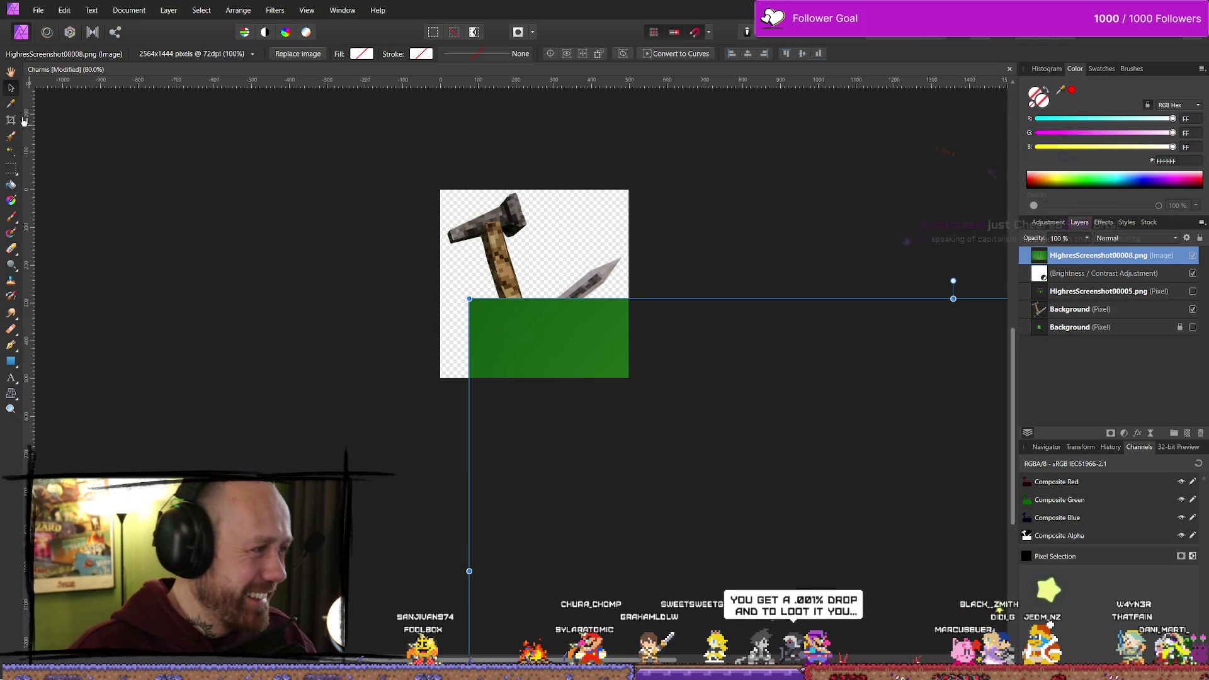
{"action": "mouse_move", "coordinate": [647, 478]}
{"action": "left_mouse_down"}
{"action": "mouse_move", "coordinate": [323, 263]}
{"action": "mouse_move", "coordinate": [232, 246]}
{"action": "left_mouse_up"}
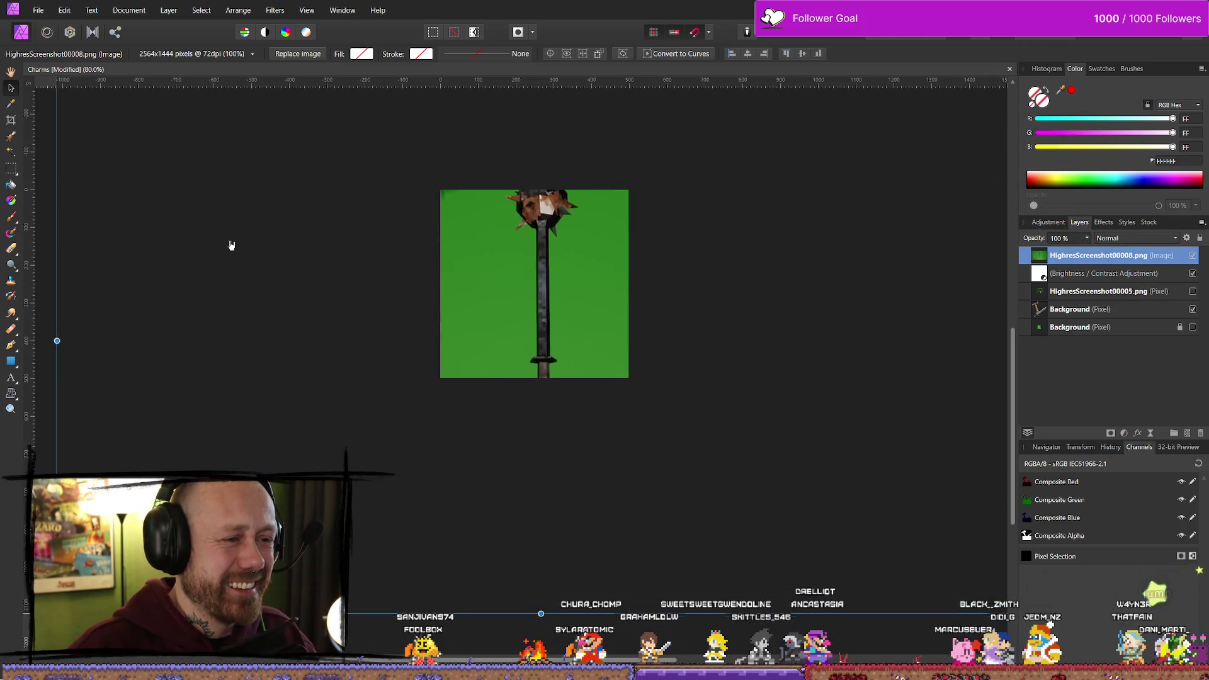
Scale the mace image down around its centre in three steps
{"action": "scroll", "coordinate": [605, 285], "scroll_direction": "down", "scroll_amount": 1}
{"action": "scroll", "coordinate": [669, 260], "scroll_direction": "down", "scroll_amount": 2}
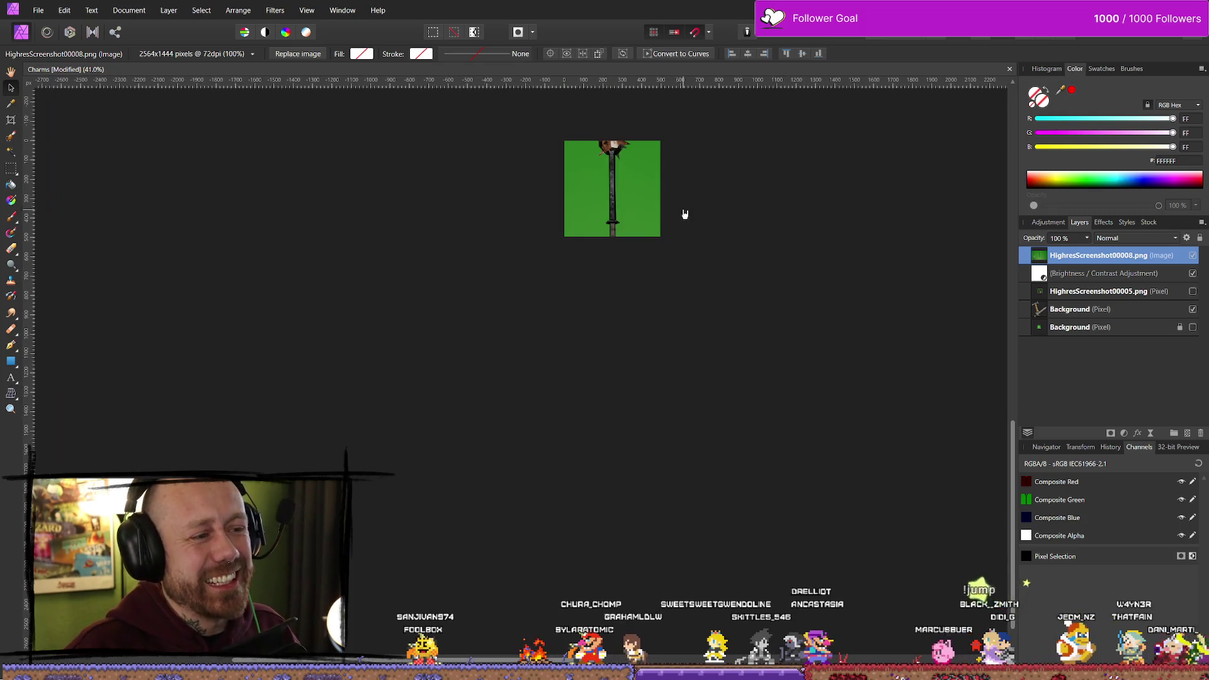
{"action": "scroll", "coordinate": [734, 216], "scroll_direction": "right", "scroll_amount": 1}
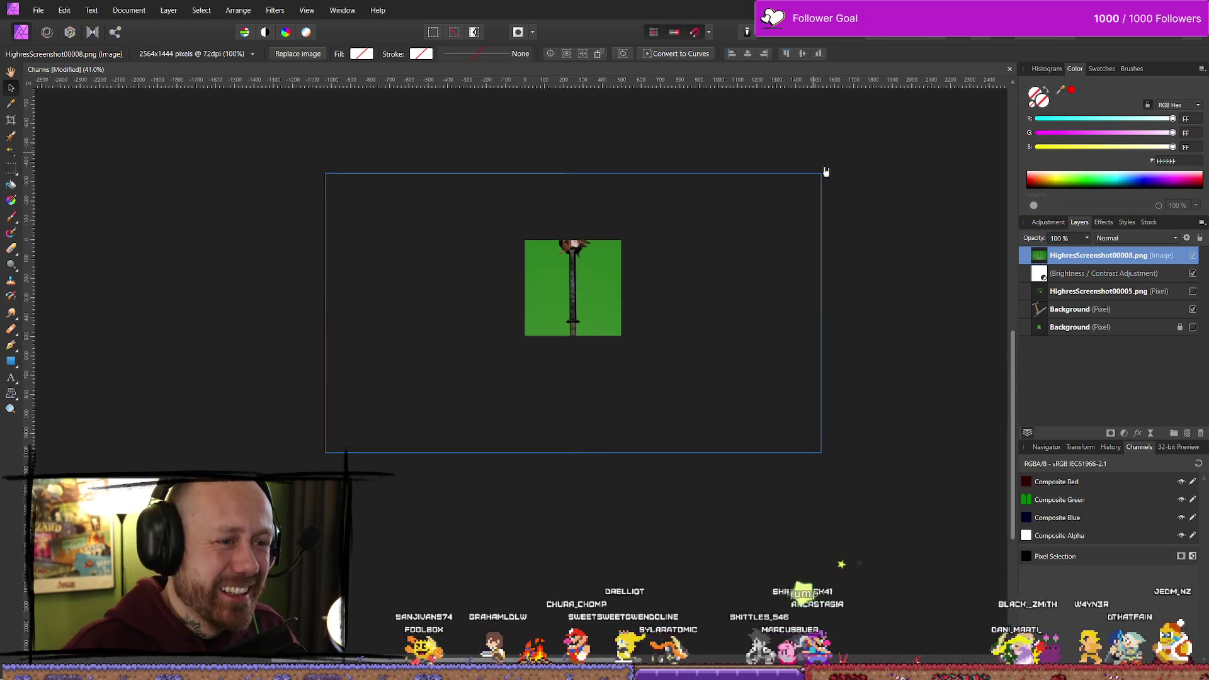
{"action": "left_click_drag", "start_coordinate": [821, 174], "coordinate": [747, 215]}
{"action": "left_click_drag", "start_coordinate": [696, 310], "coordinate": [688, 297]}
{"action": "left_click_drag", "start_coordinate": [741, 201], "coordinate": [716, 218]}
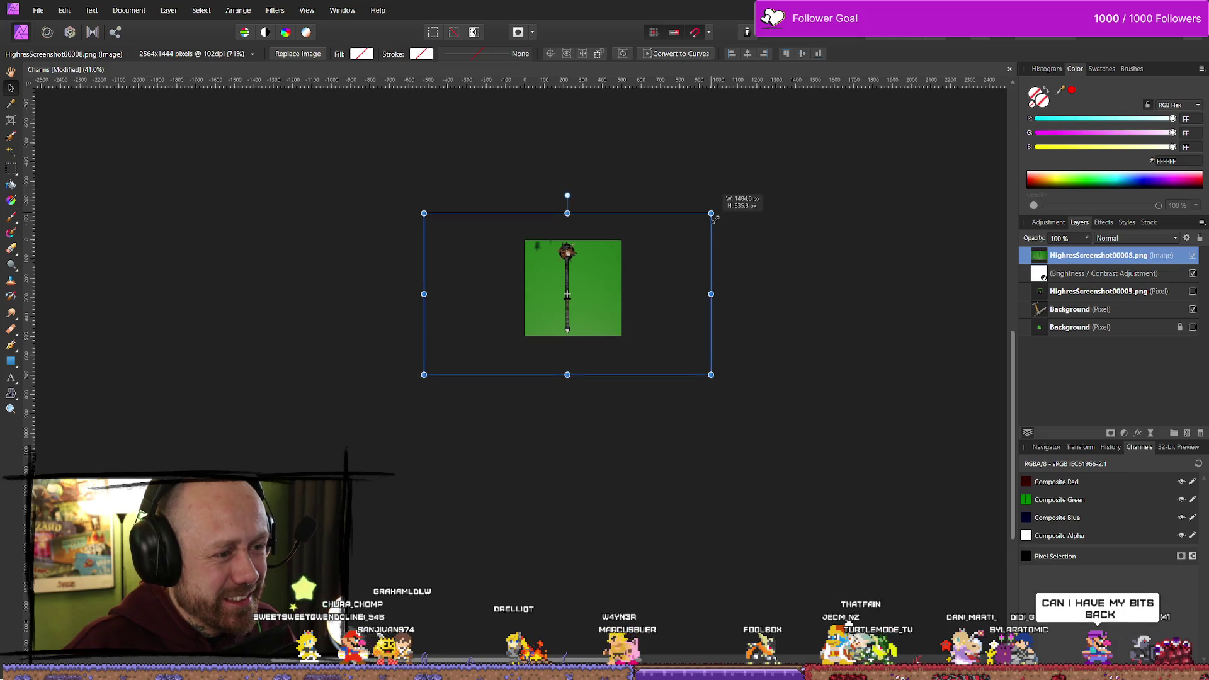
Rotate the mace image to about 40° clockwise and enlarge it slightly
{"action": "scroll", "coordinate": [582, 207], "scroll_direction": "up", "scroll_amount": 2}
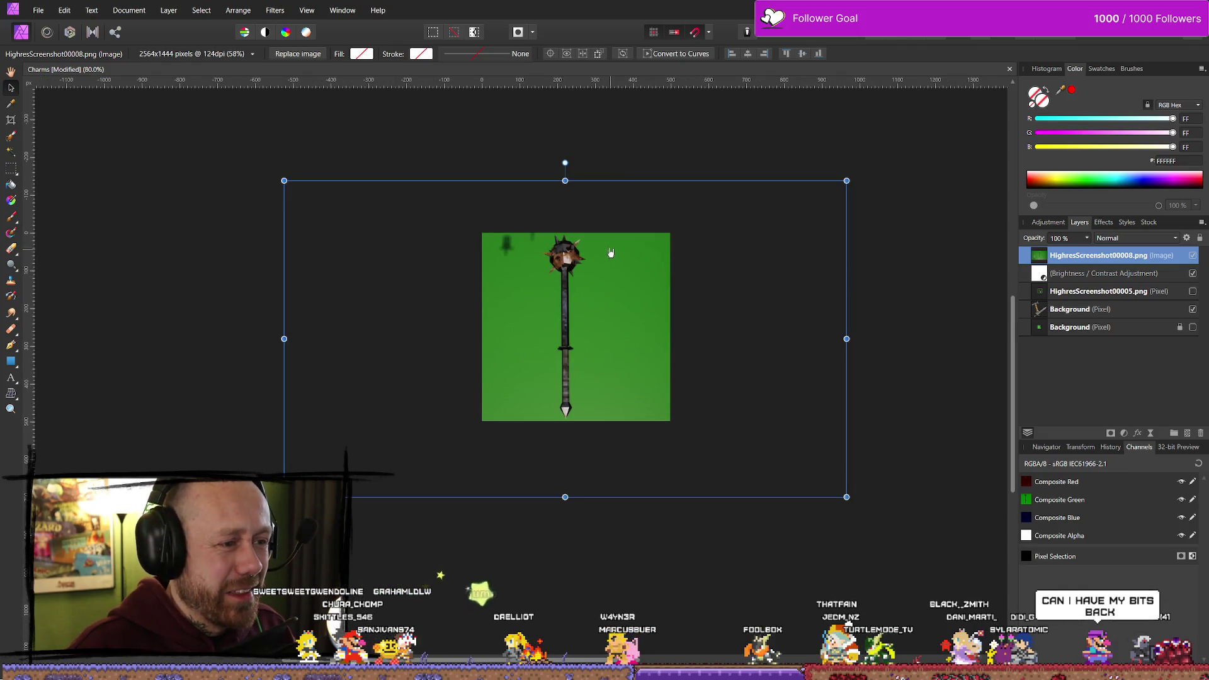
{"action": "scroll", "coordinate": [566, 268], "scroll_direction": "up", "scroll_amount": 2}
{"action": "left_click", "coordinate": [554, 273]}
{"action": "left_click_drag", "start_coordinate": [685, 294], "coordinate": [690, 294]}
{"action": "mouse_move", "coordinate": [571, 141]}
{"action": "left_mouse_down"}
{"action": "mouse_move", "coordinate": [582, 129]}
{"action": "mouse_move", "coordinate": [660, 139]}
{"action": "mouse_move", "coordinate": [751, 183]}
{"action": "left_mouse_up"}
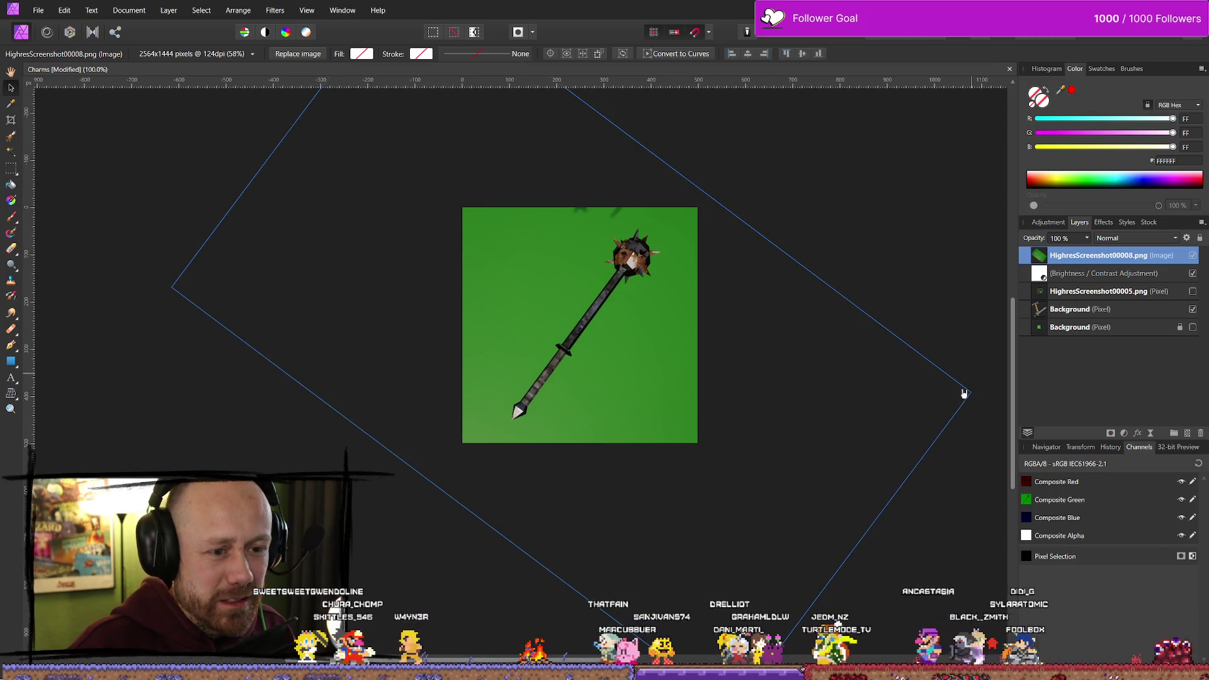
{"action": "left_click_drag", "start_coordinate": [972, 392], "coordinate": [1002, 396]}
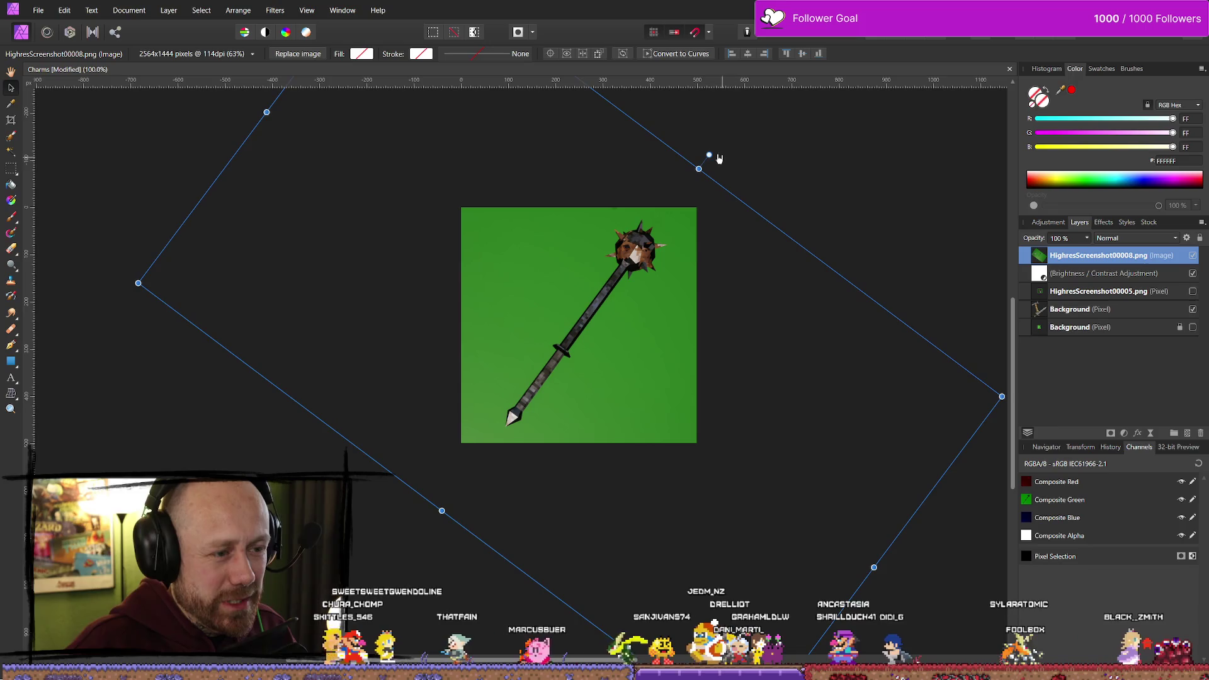
{"action": "left_click_drag", "start_coordinate": [709, 157], "coordinate": [728, 170]}
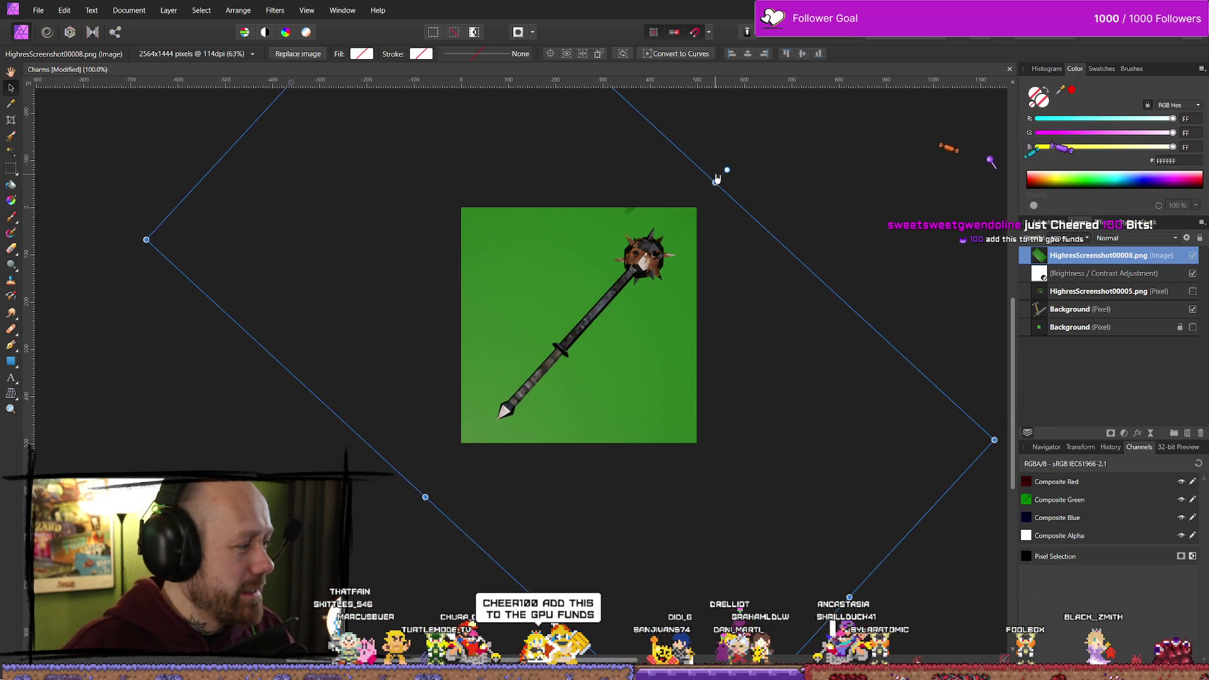
Fine-tune the rotated mace's size and position so it lies diagonally across the canvas
{"action": "scroll", "coordinate": [458, 166], "scroll_direction": "down", "scroll_amount": 2}
{"action": "left_click_drag", "start_coordinate": [408, 162], "coordinate": [416, 270]}
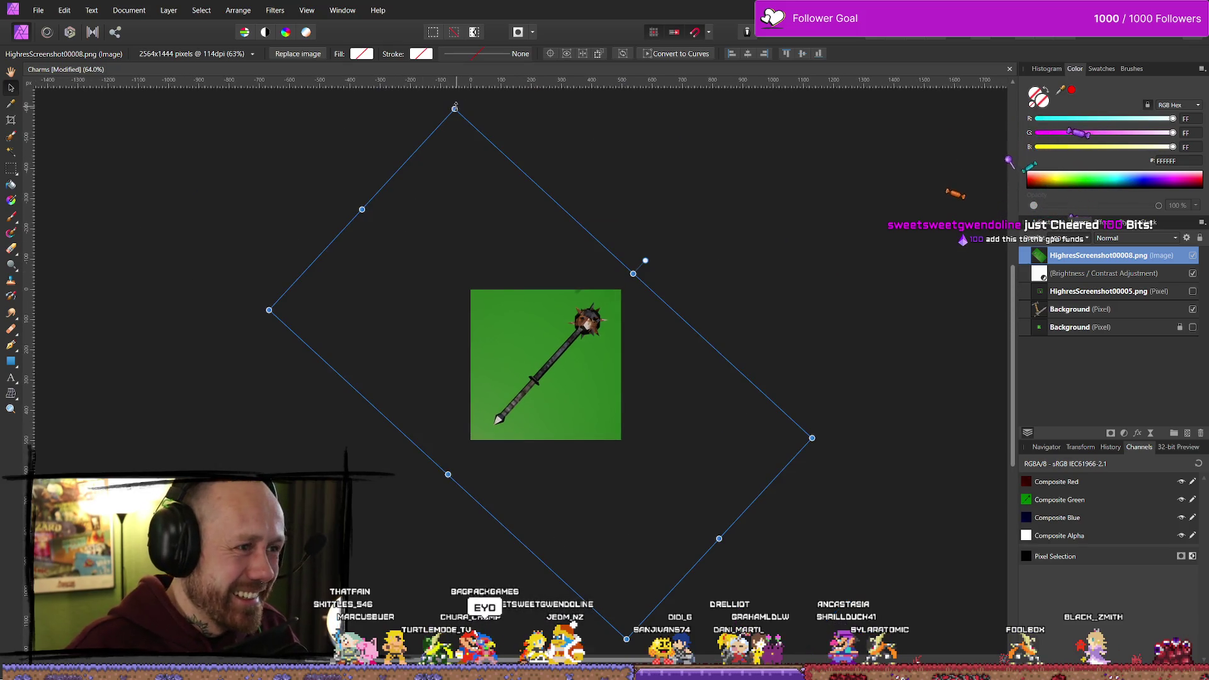
{"action": "left_click_drag", "start_coordinate": [453, 102], "coordinate": [452, 100]}
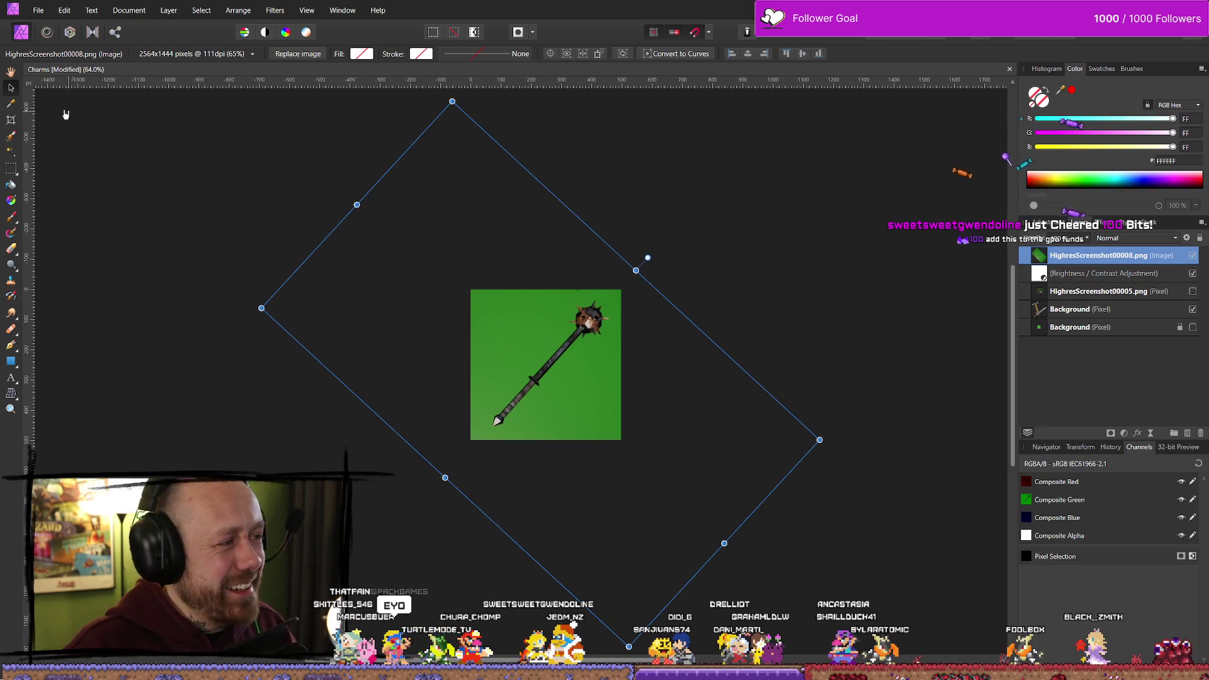
{"action": "left_click_drag", "start_coordinate": [543, 386], "coordinate": [539, 386]}
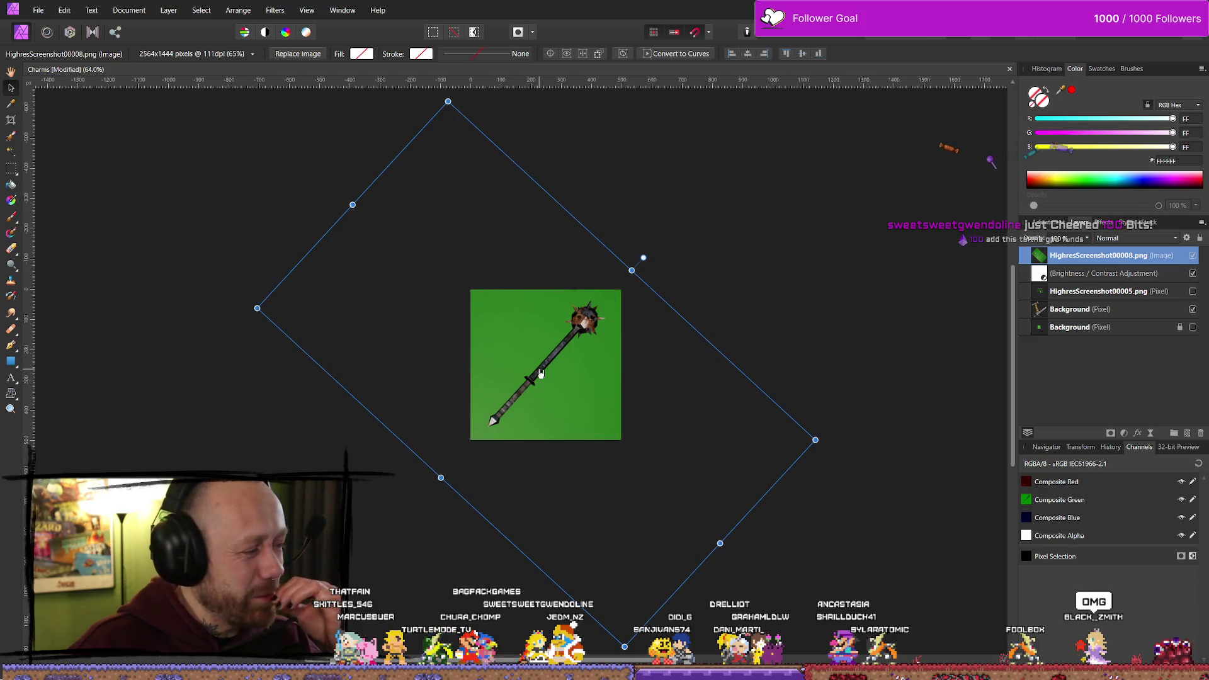
{"action": "scroll", "coordinate": [497, 362], "scroll_direction": "up", "scroll_amount": 2}
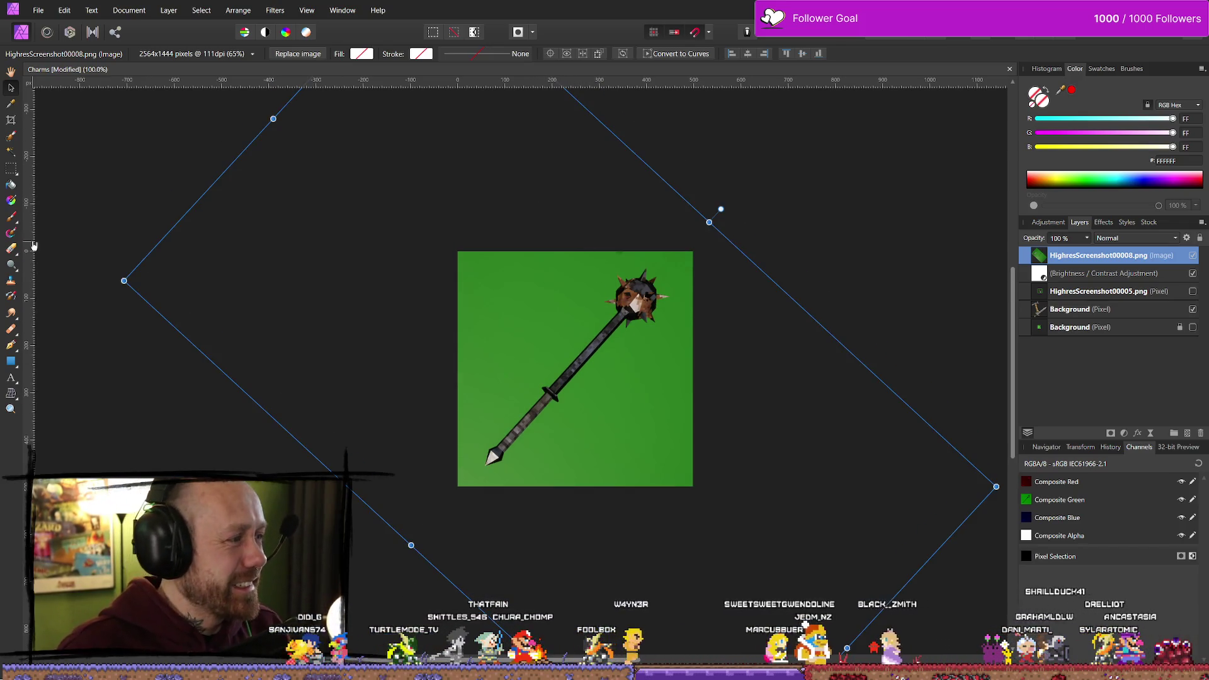
{"action": "left_click", "coordinate": [10, 216]}
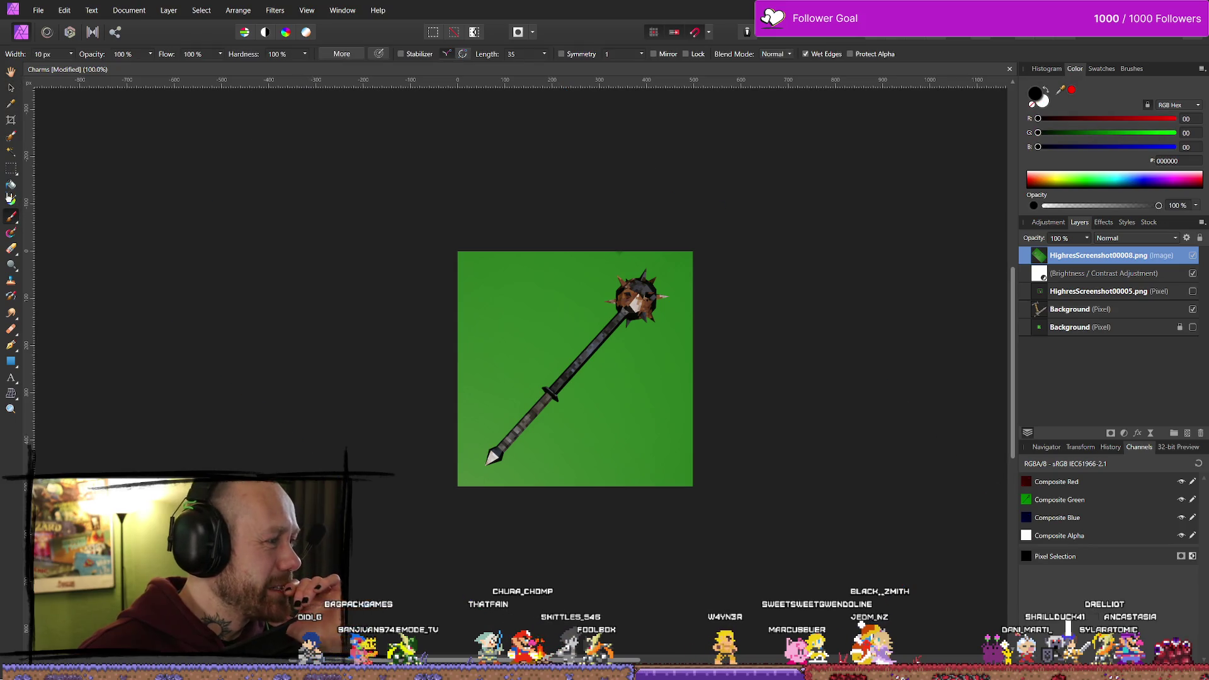
Pick the Selection Brush Tool to paint a selection around the mace
{"action": "left_click", "coordinate": [12, 137]}
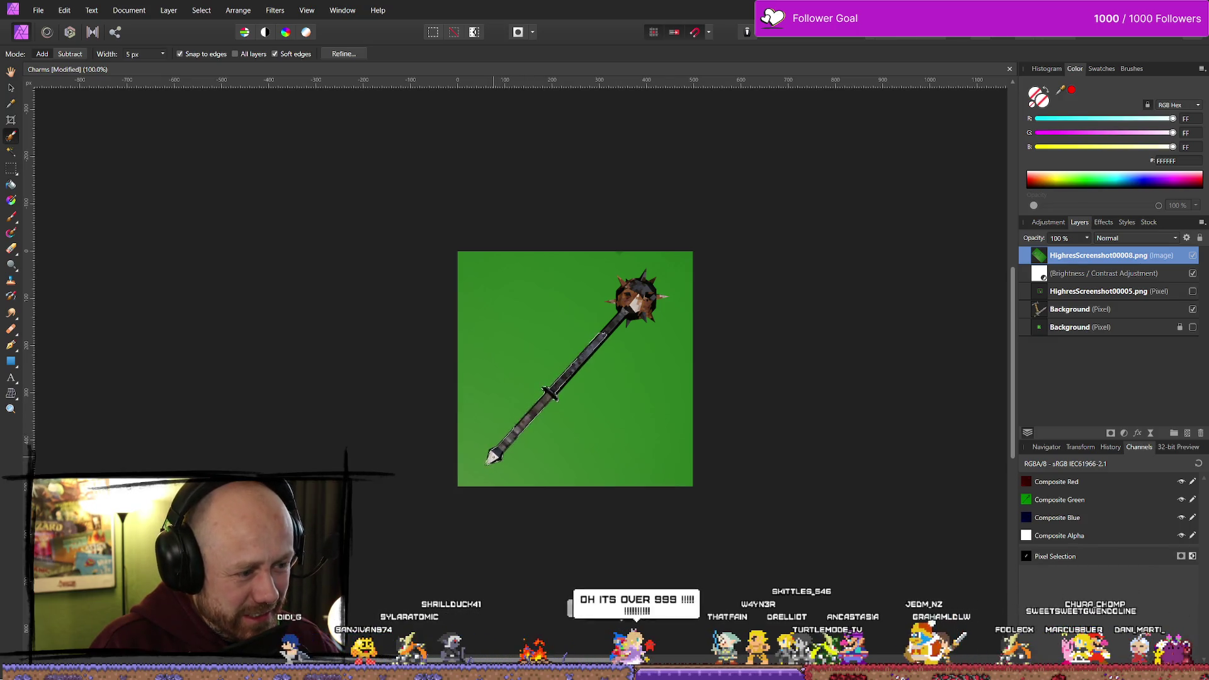
Paint a selection from the blade tip up the shaft to the mace head
{"action": "left_click_drag", "start_coordinate": [498, 447], "coordinate": [519, 423]}
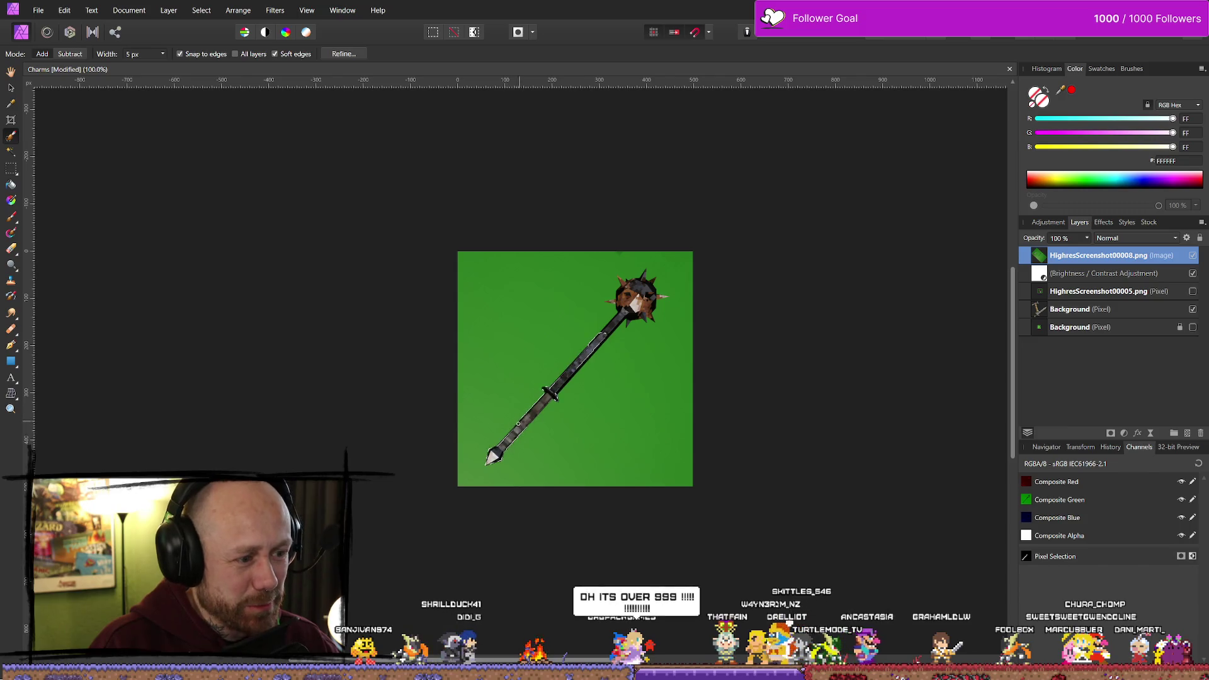
{"action": "scroll", "coordinate": [552, 490], "scroll_direction": "up", "scroll_amount": 4}
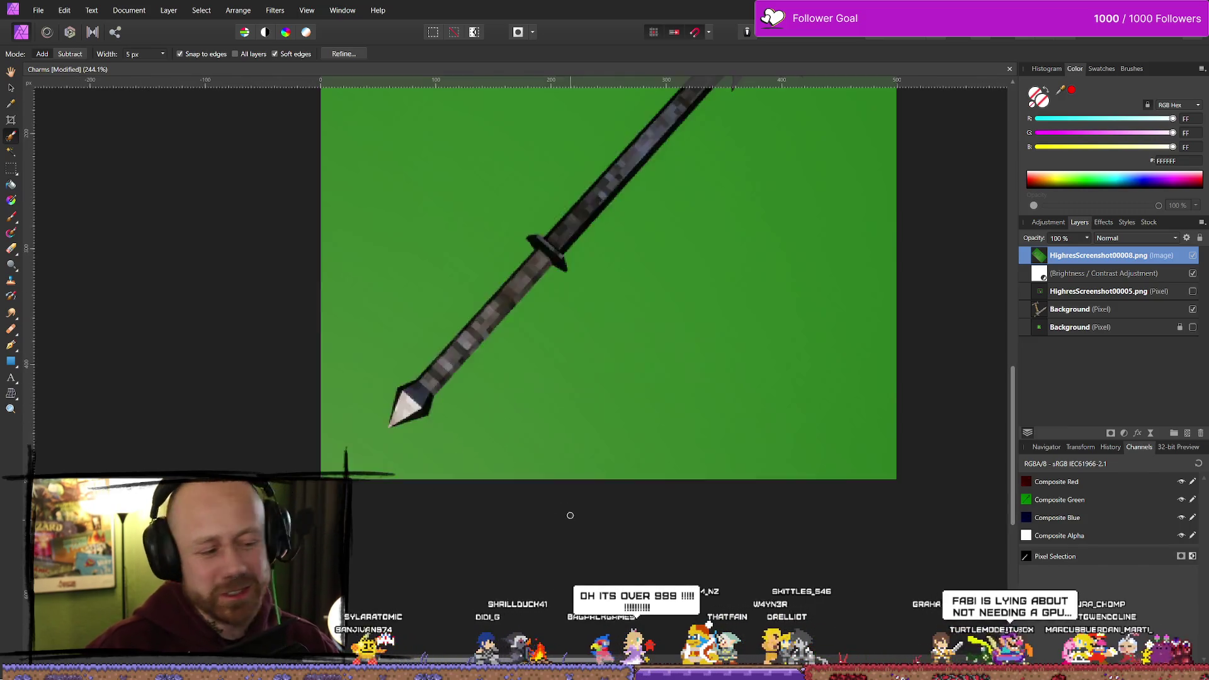
{"action": "left_click_drag", "start_coordinate": [538, 273], "coordinate": [530, 308]}
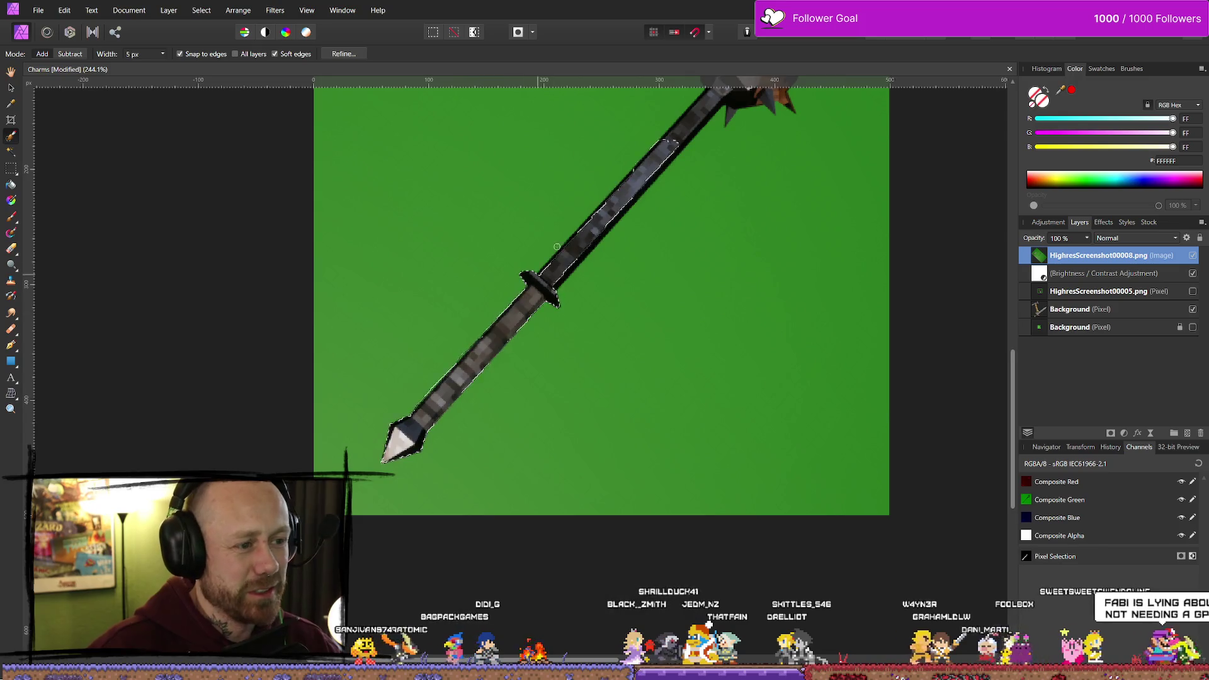
{"action": "scroll", "coordinate": [540, 271], "scroll_direction": "up", "scroll_amount": 3}
{"action": "scroll", "coordinate": [558, 307], "scroll_direction": "right", "scroll_amount": 3}
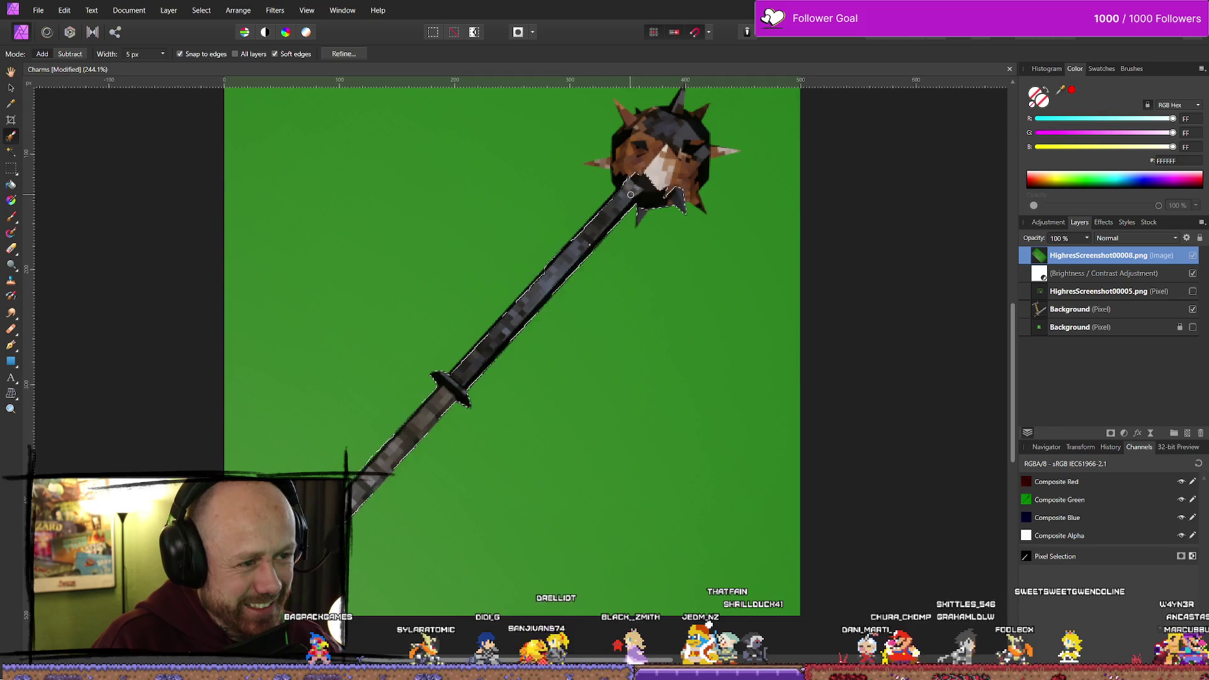
{"action": "left_click_drag", "start_coordinate": [510, 316], "coordinate": [462, 366]}
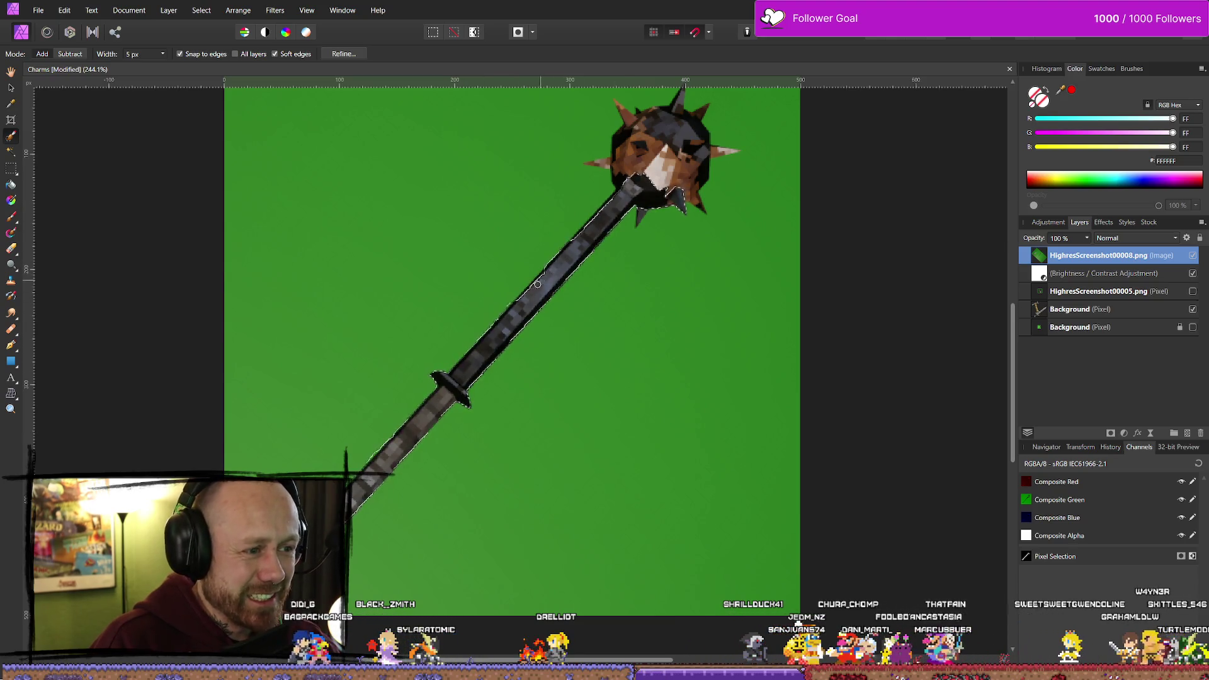
{"action": "mouse_move", "coordinate": [538, 280]}
{"action": "left_mouse_down"}
{"action": "mouse_move", "coordinate": [588, 229]}
{"action": "mouse_move", "coordinate": [636, 148]}
{"action": "mouse_move", "coordinate": [641, 135]}
{"action": "mouse_move", "coordinate": [620, 164]}
{"action": "mouse_move", "coordinate": [612, 153]}
{"action": "mouse_move", "coordinate": [630, 124]}
{"action": "mouse_move", "coordinate": [614, 99]}
{"action": "mouse_move", "coordinate": [655, 126]}
{"action": "mouse_move", "coordinate": [674, 112]}
{"action": "left_mouse_up"}
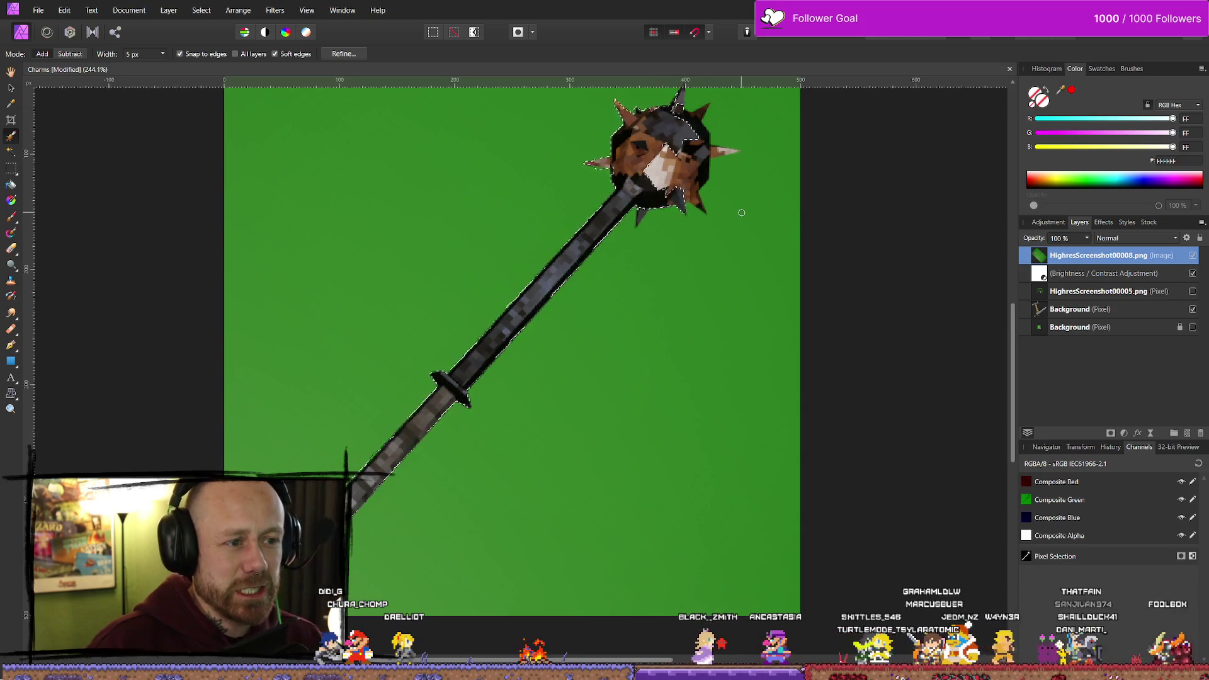
{"action": "scroll", "coordinate": [756, 215], "scroll_direction": "up", "scroll_amount": 3}
{"action": "scroll", "coordinate": [734, 226], "scroll_direction": "right", "scroll_amount": 5}
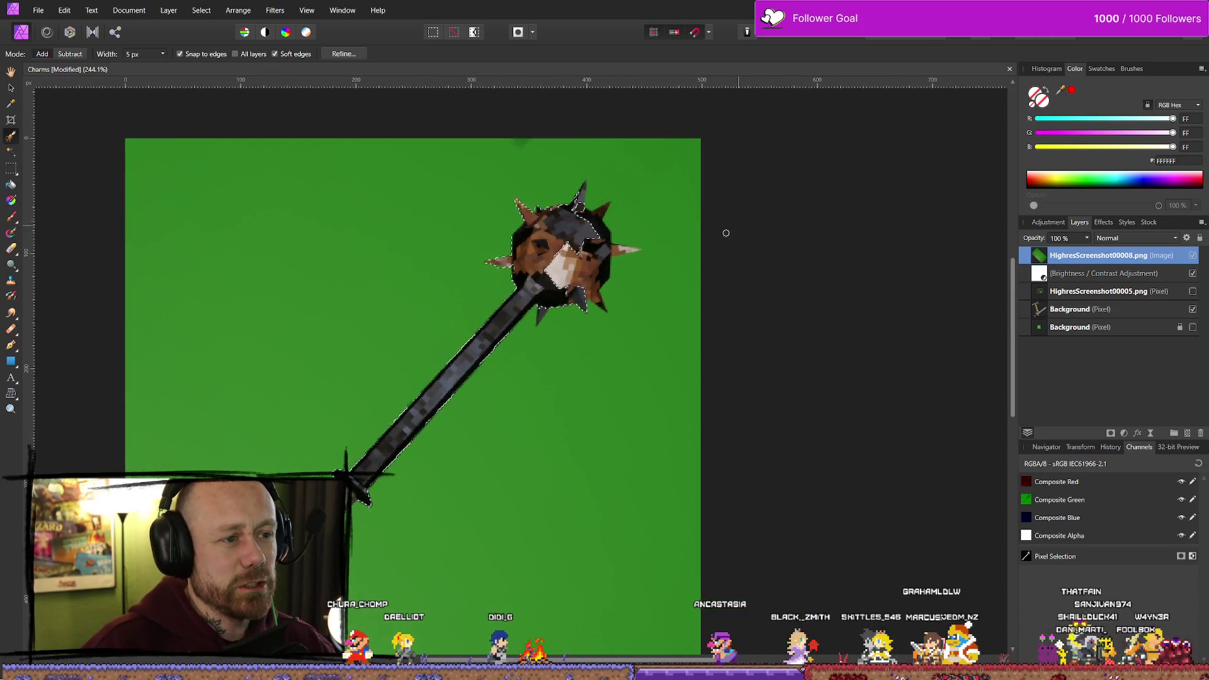
{"action": "scroll", "coordinate": [714, 219], "scroll_direction": "down", "scroll_amount": 3}
{"action": "scroll", "coordinate": [695, 212], "scroll_direction": "left", "scroll_amount": 1}
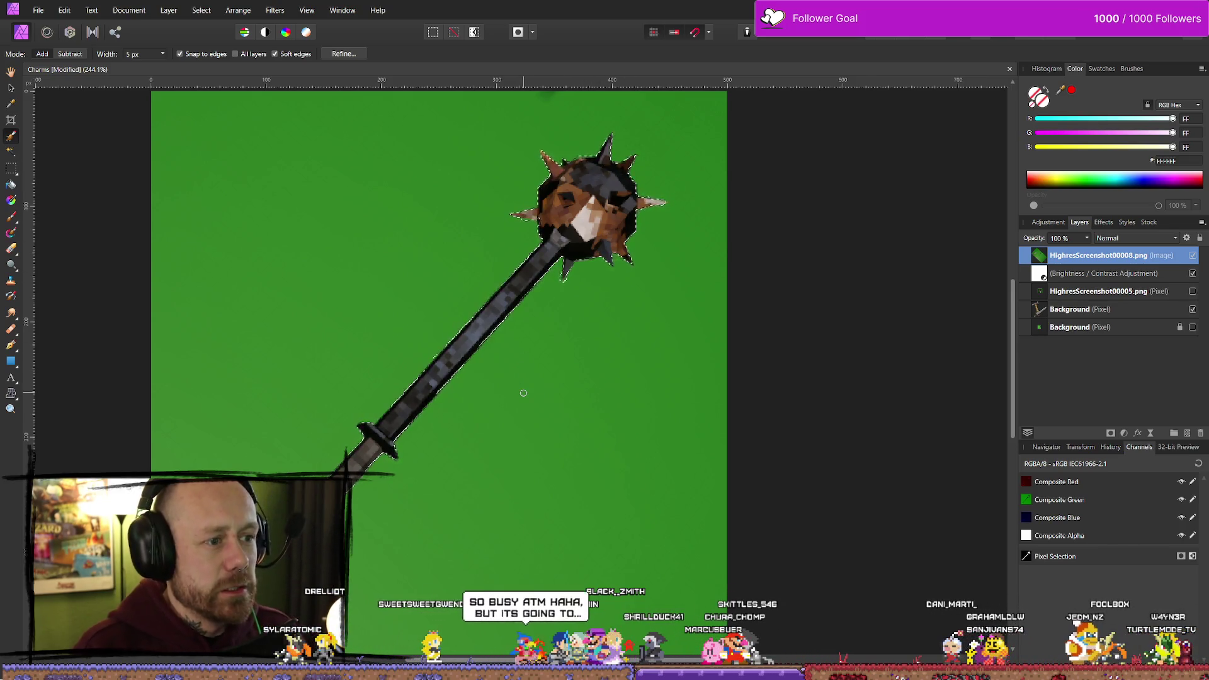
{"action": "scroll", "coordinate": [439, 348], "scroll_direction": "down", "scroll_amount": 2}
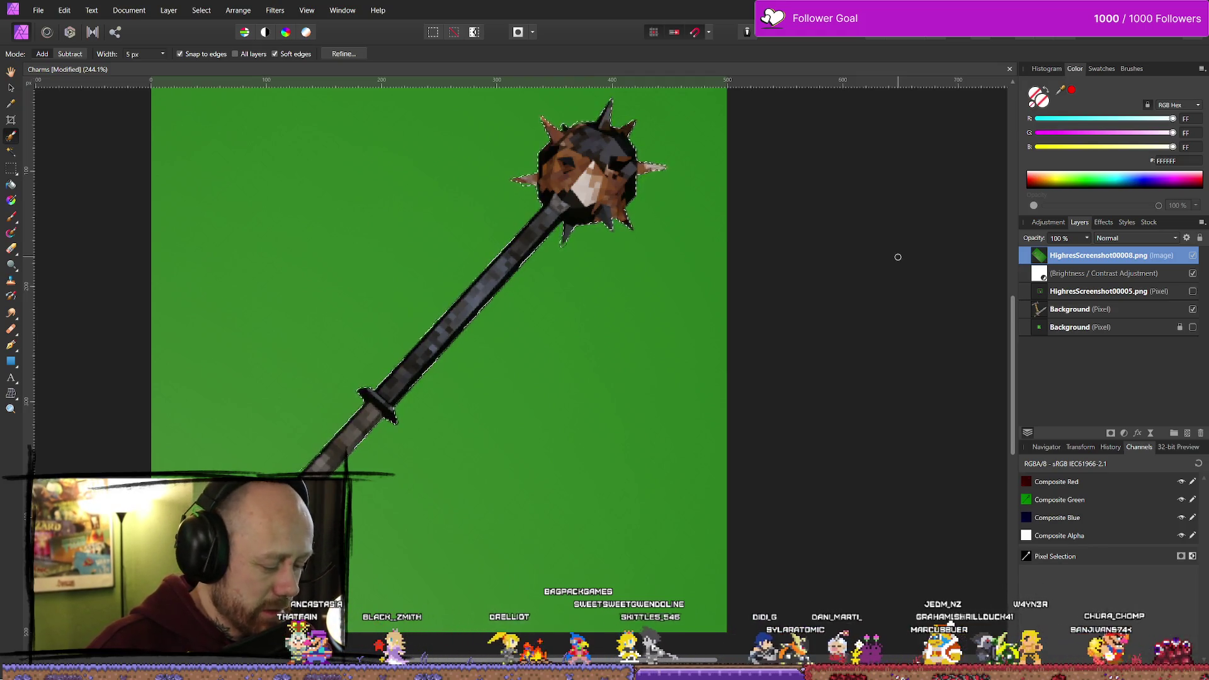
Rasterize the HighresScreenshot00008.png layer after undoing an accidental deletion
{"action": "key", "text": "Delete"}
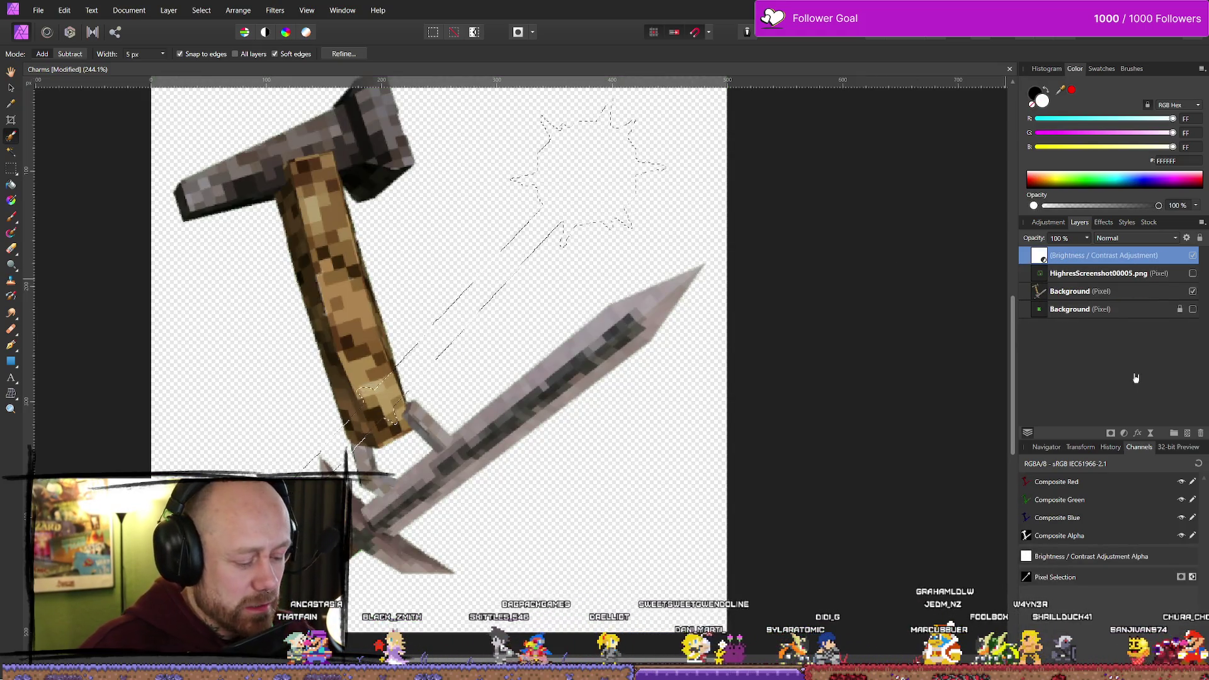
{"action": "key", "text": "ctrl+z"}
{"action": "right_click", "coordinate": [1112, 258]}
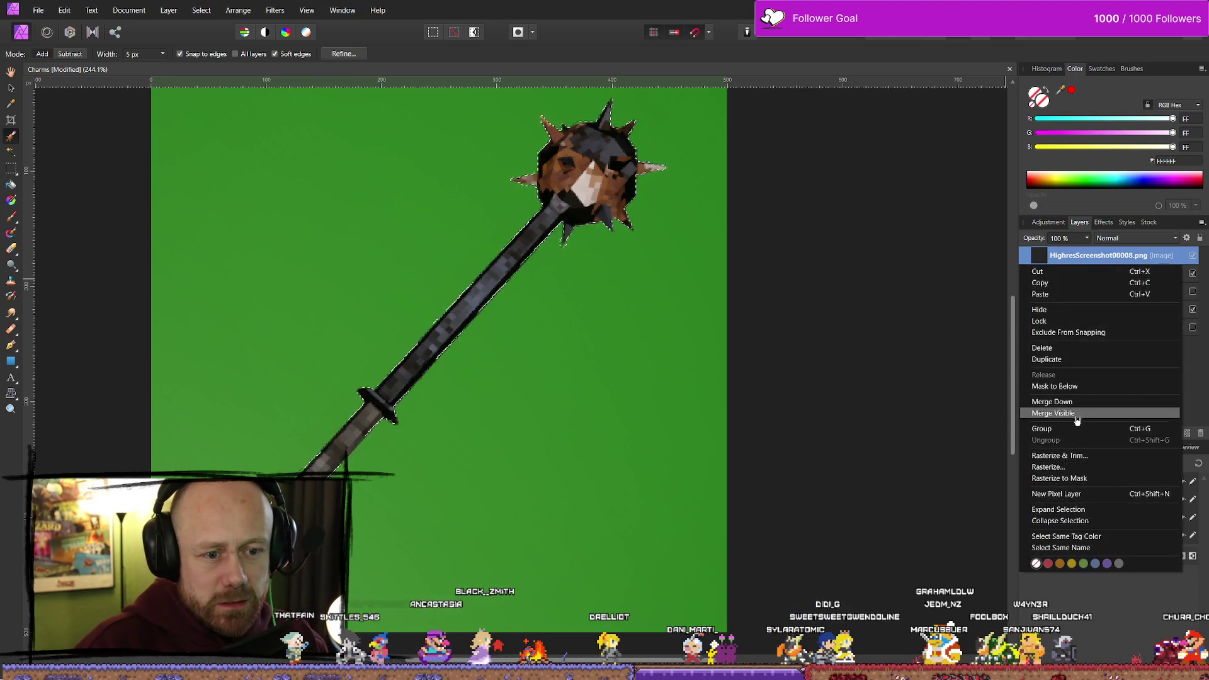
{"action": "left_click", "coordinate": [1041, 467]}
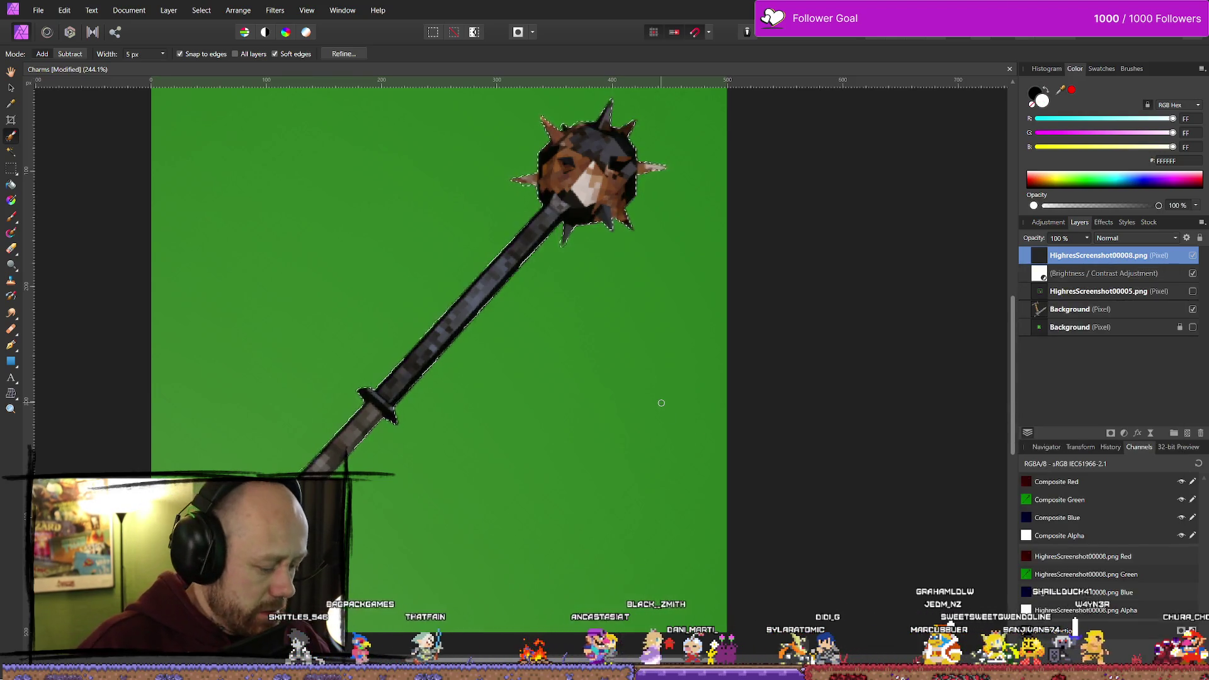
Flood-select the green backdrop around the mace with tolerance set to 9%
{"action": "left_click", "coordinate": [12, 152]}
{"action": "left_click", "coordinate": [295, 220]}
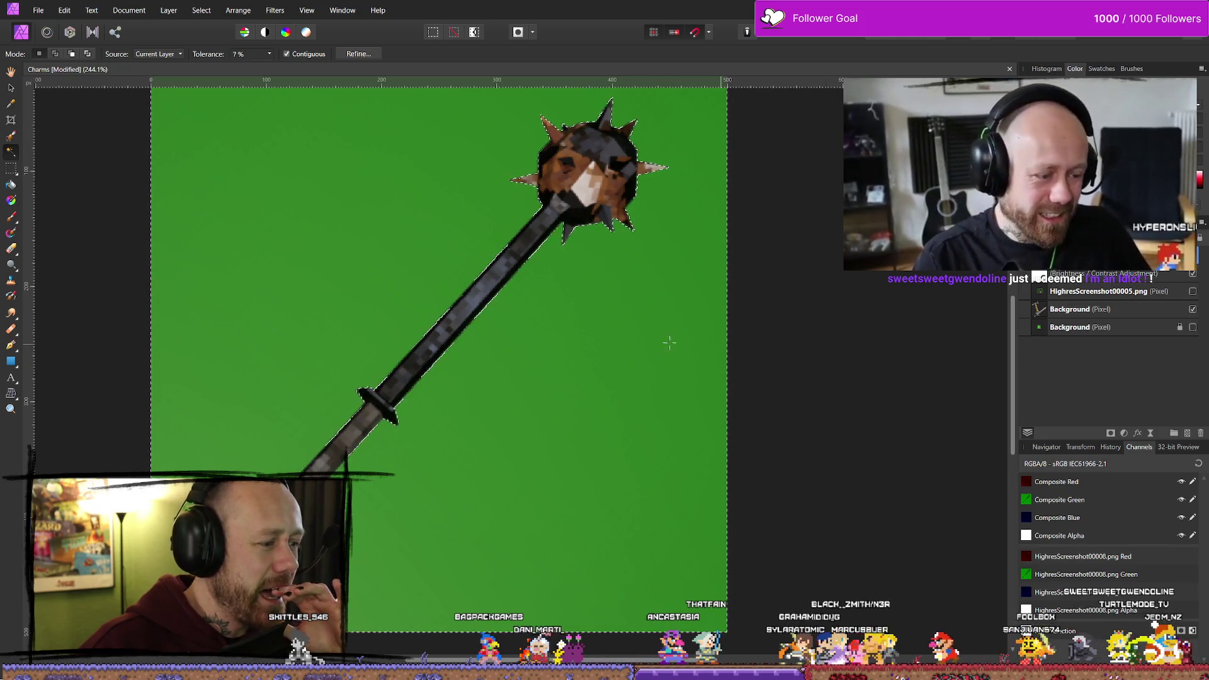
{"action": "left_click_drag", "start_coordinate": [306, 245], "coordinate": [294, 244]}
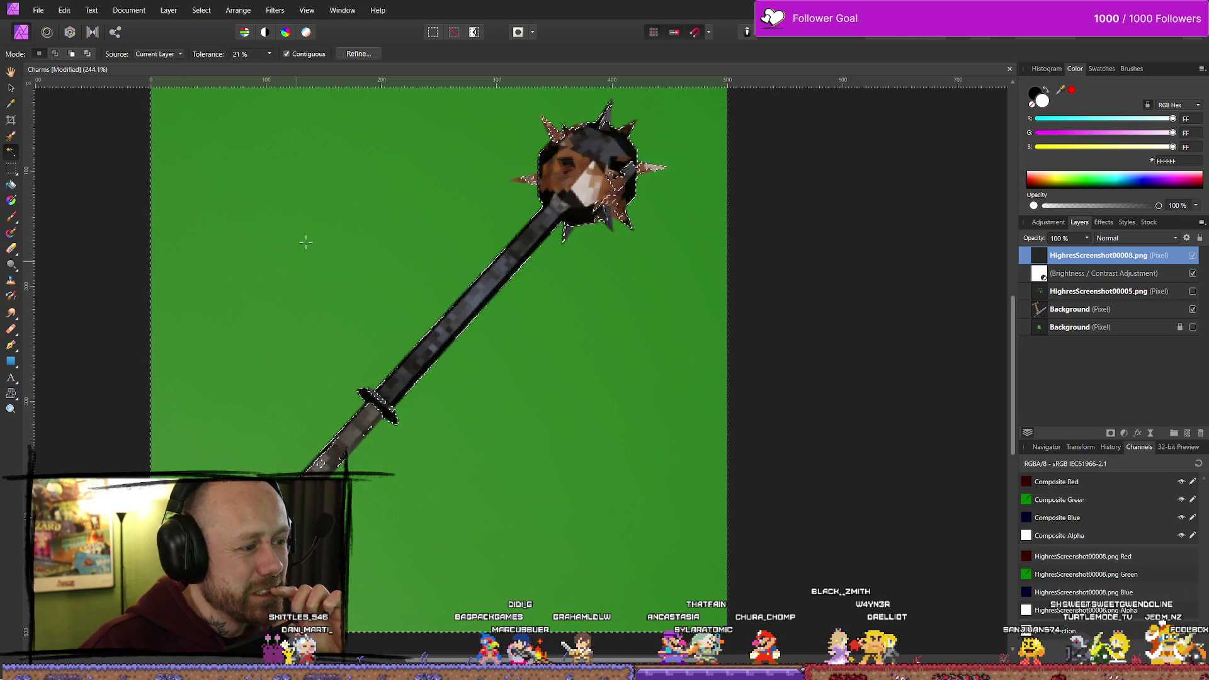
{"action": "left_click_drag", "start_coordinate": [592, 339], "coordinate": [565, 340]}
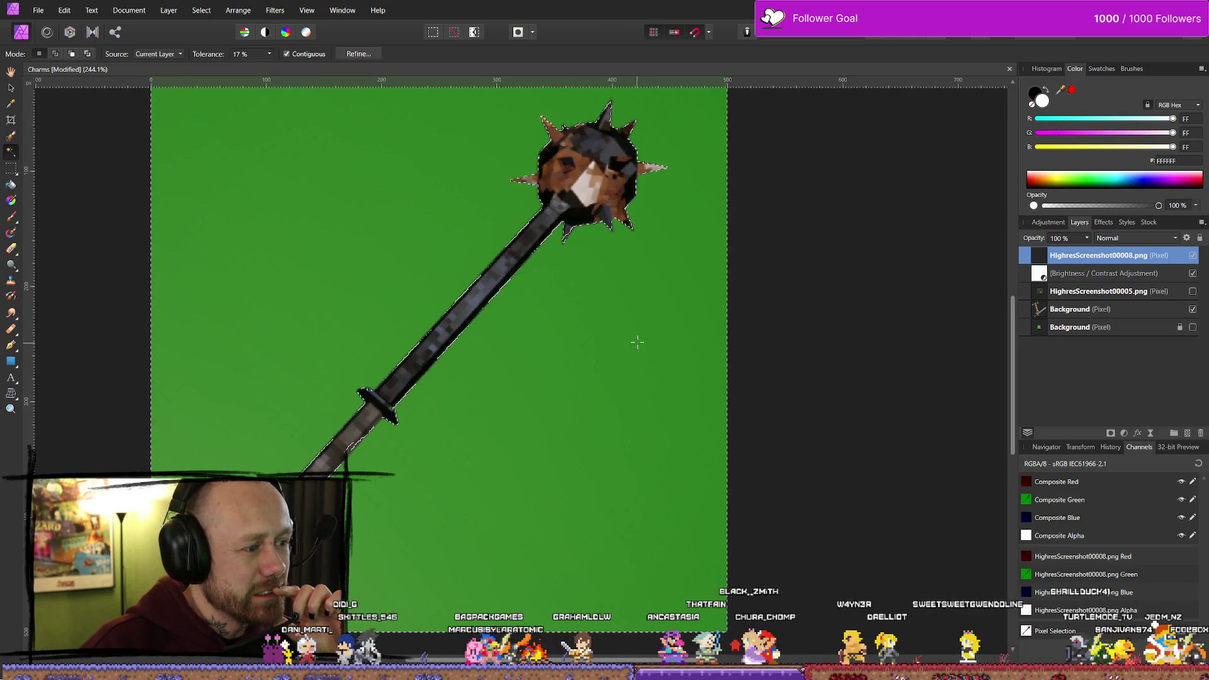
{"action": "mouse_move", "coordinate": [610, 300]}
{"action": "left_mouse_down"}
{"action": "mouse_move", "coordinate": [620, 322]}
{"action": "mouse_move", "coordinate": [554, 340]}
{"action": "left_mouse_up"}
{"action": "left_click", "coordinate": [605, 353]}
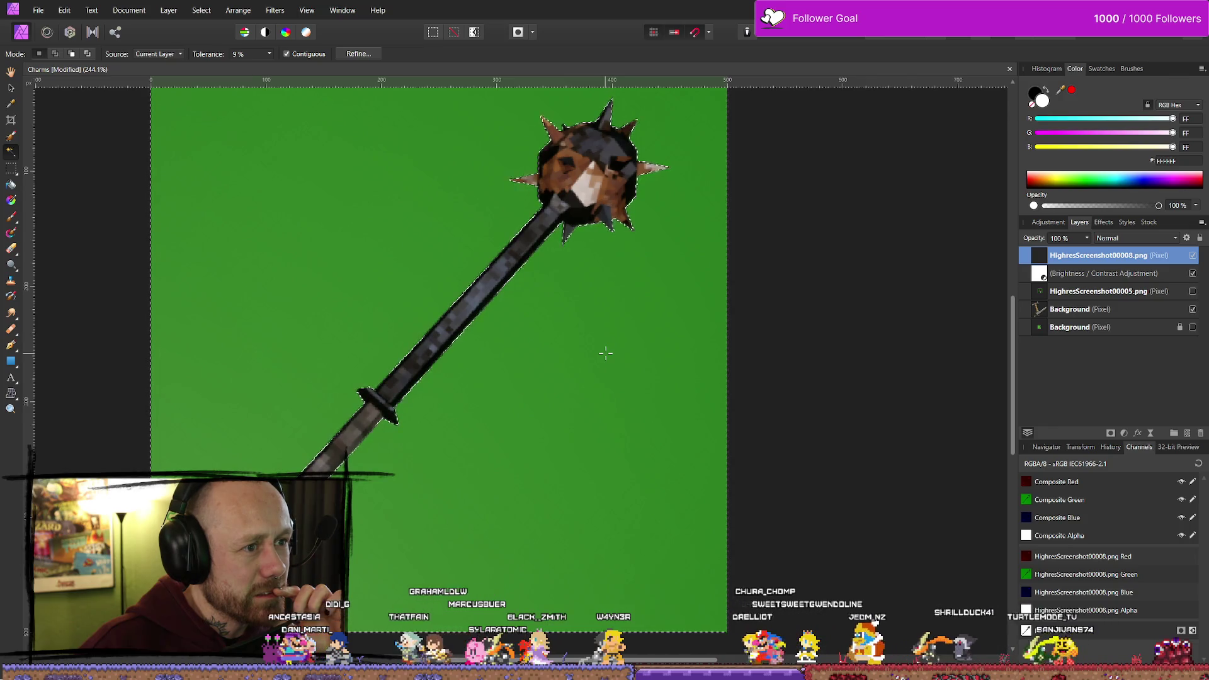
{"action": "scroll", "coordinate": [783, 307], "scroll_direction": "down", "scroll_amount": 2}
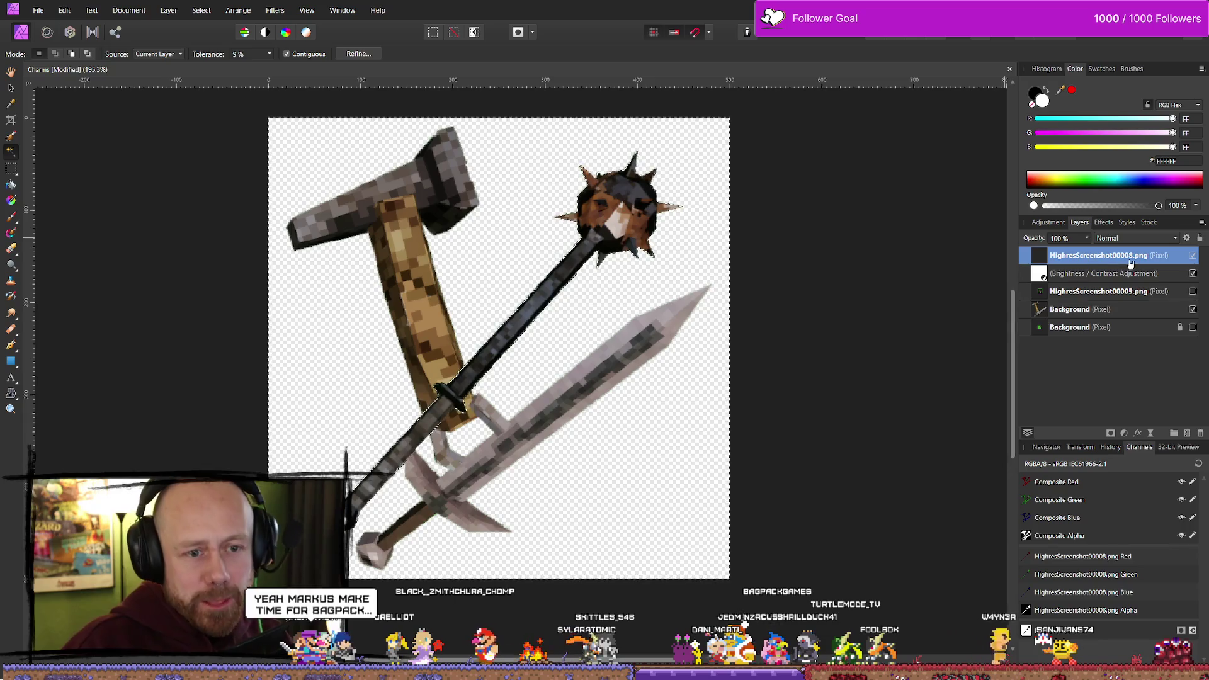
Restore the green area as its own layer, hide it, and select the keyed mace layer
{"action": "key", "text": "ctrl+z"}
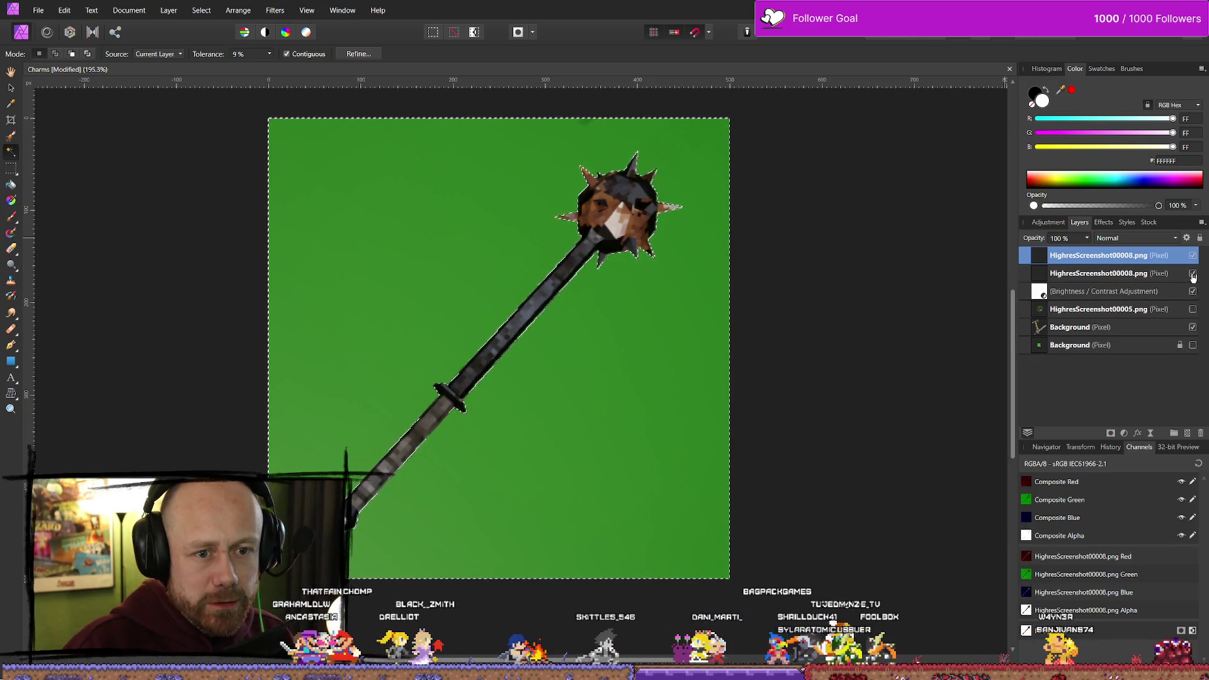
{"action": "left_click", "coordinate": [1192, 273]}
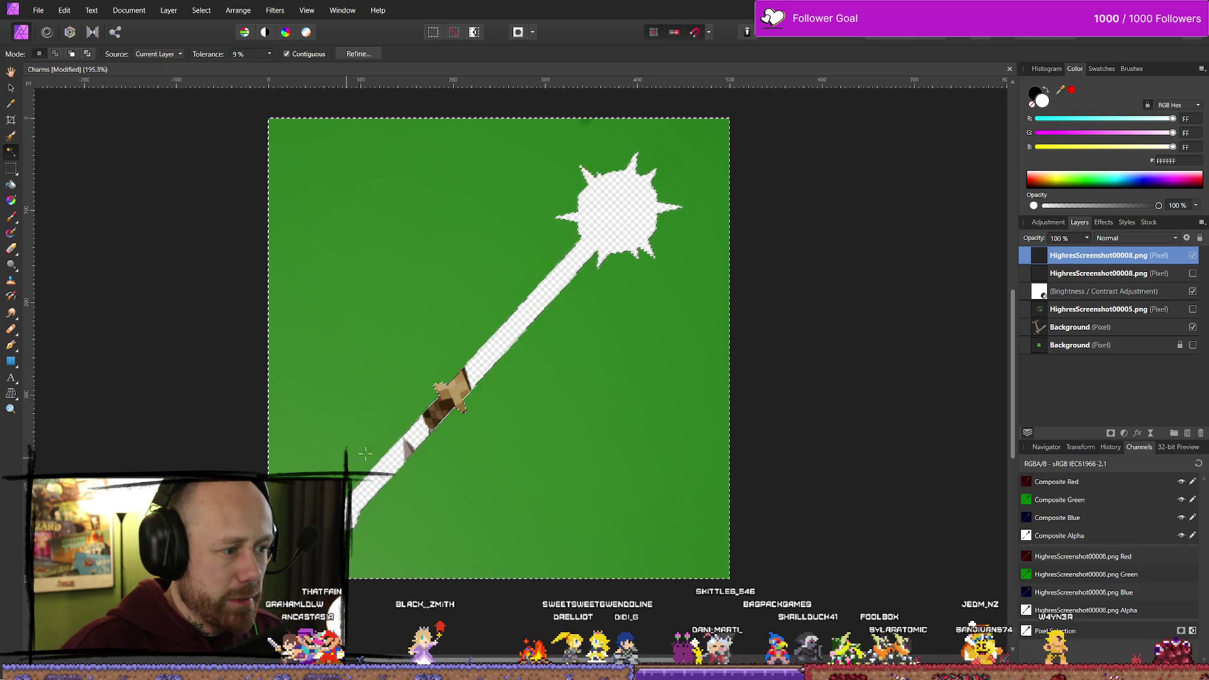
{"action": "left_click", "coordinate": [1192, 273]}
{"action": "left_click", "coordinate": [1193, 255]}
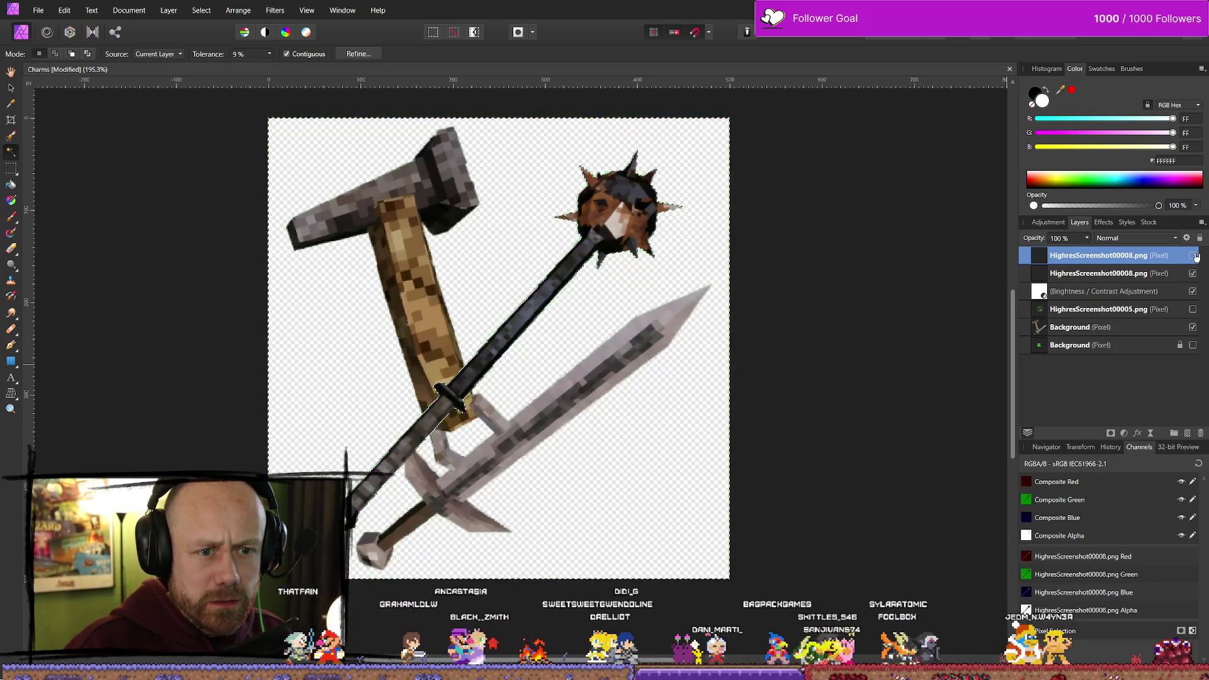
{"action": "left_click", "coordinate": [1120, 275]}
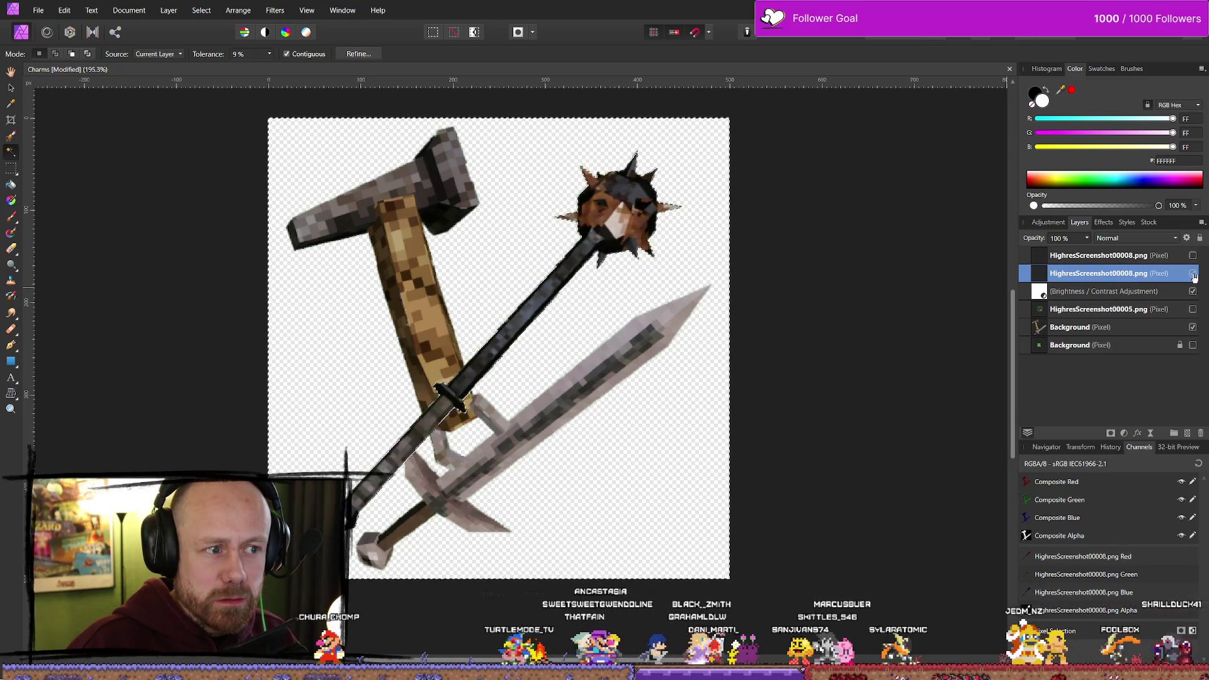
{"action": "left_click", "coordinate": [12, 169]}
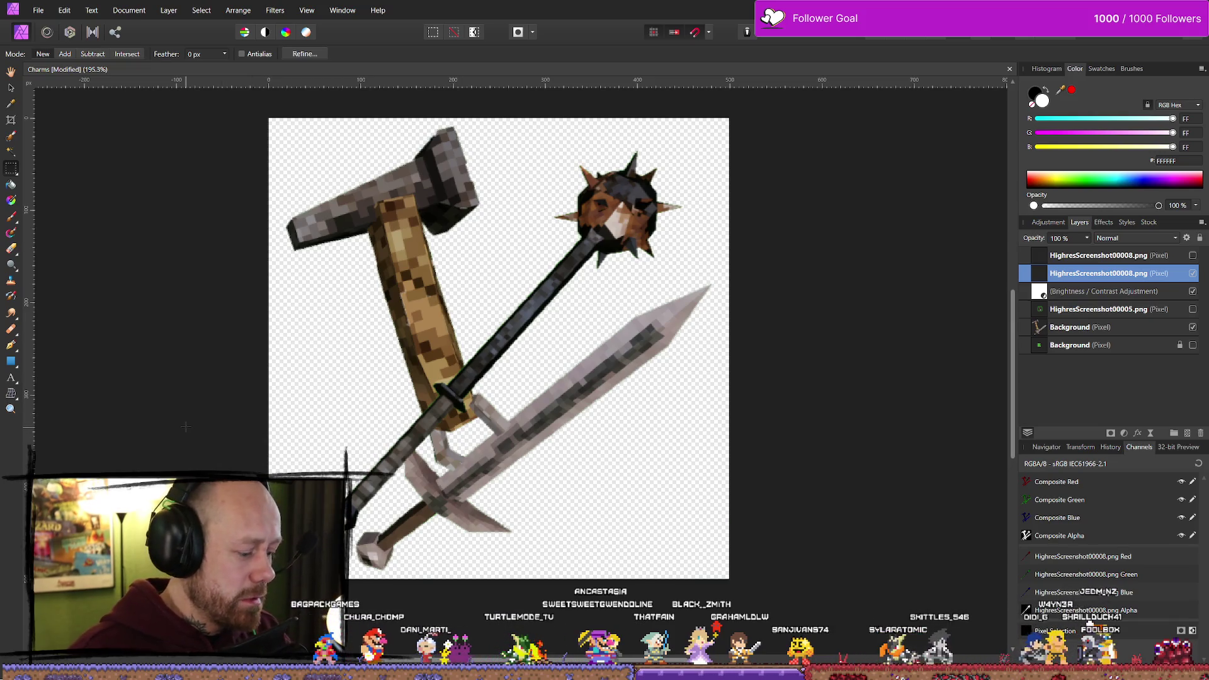
{"action": "key", "text": "e"}
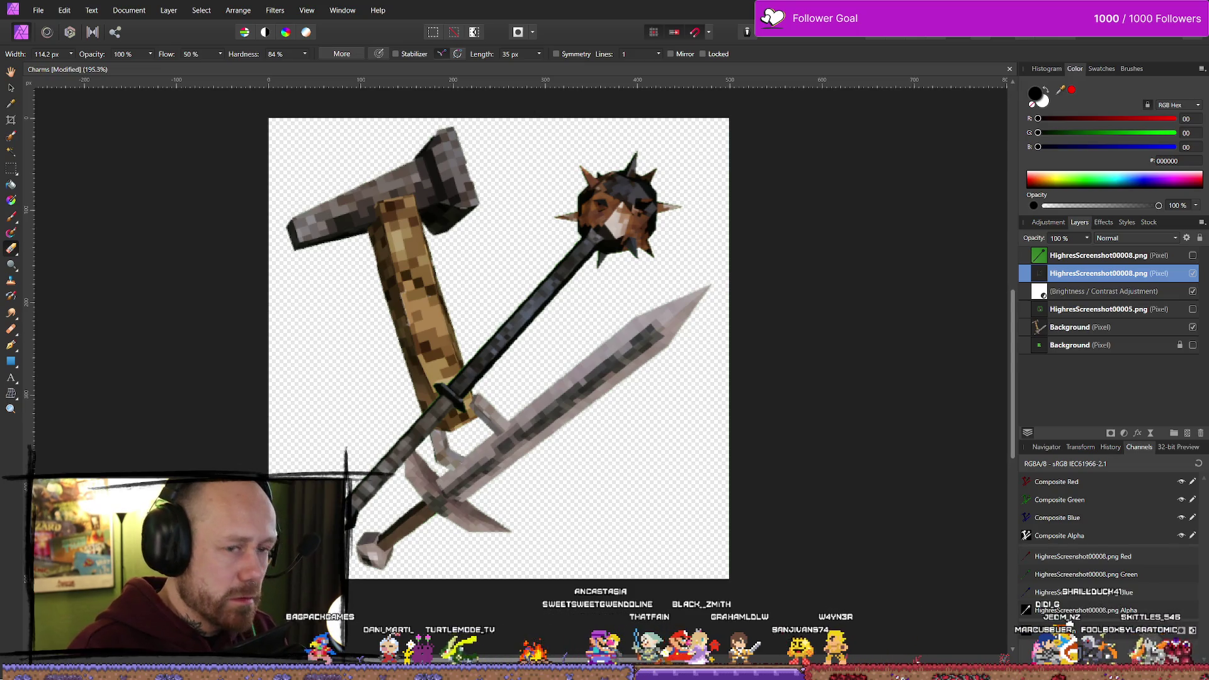
Choose the 32 px hard round brush from the Basic set and hide the Brightness/Contrast layer
{"action": "left_click", "coordinate": [1102, 69]}
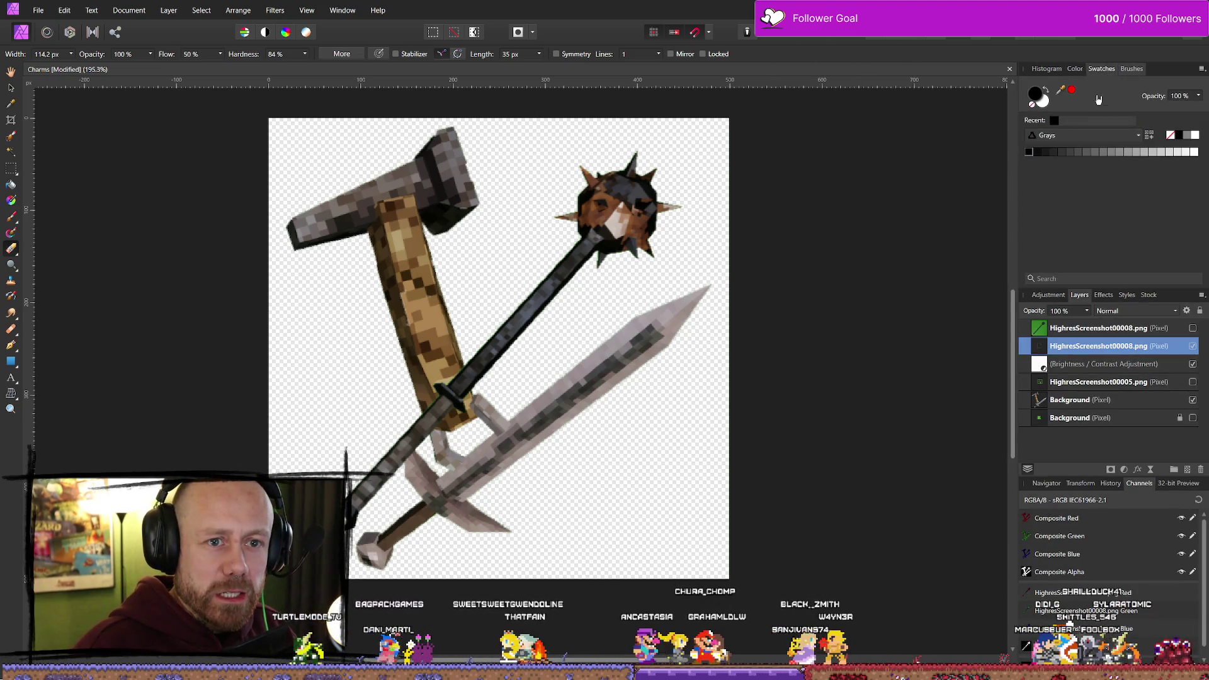
{"action": "left_click", "coordinate": [1134, 68]}
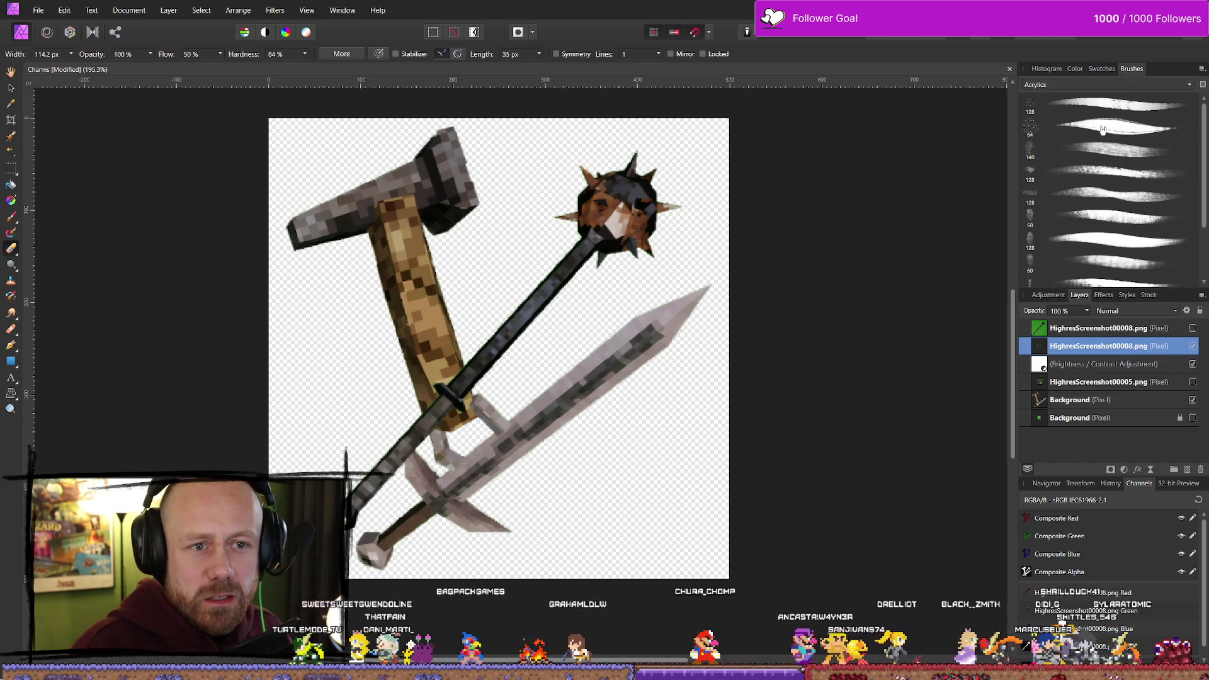
{"action": "left_click", "coordinate": [1099, 87]}
{"action": "left_click", "coordinate": [1070, 95]}
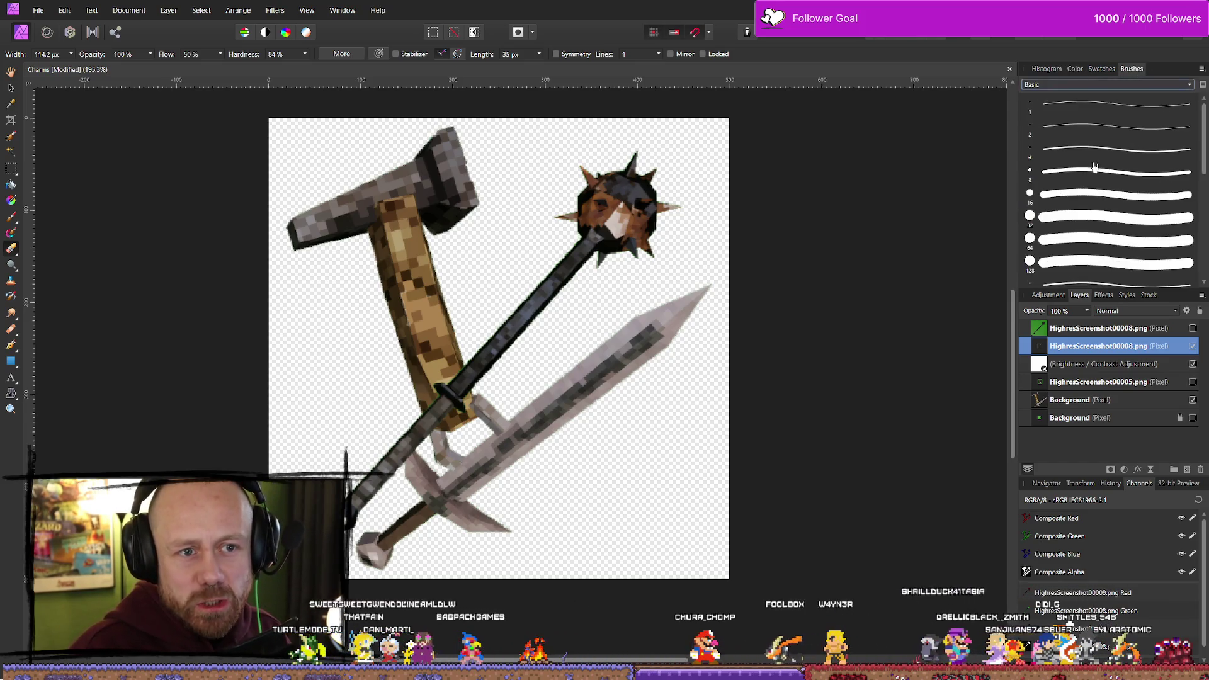
{"action": "left_click", "coordinate": [1084, 217]}
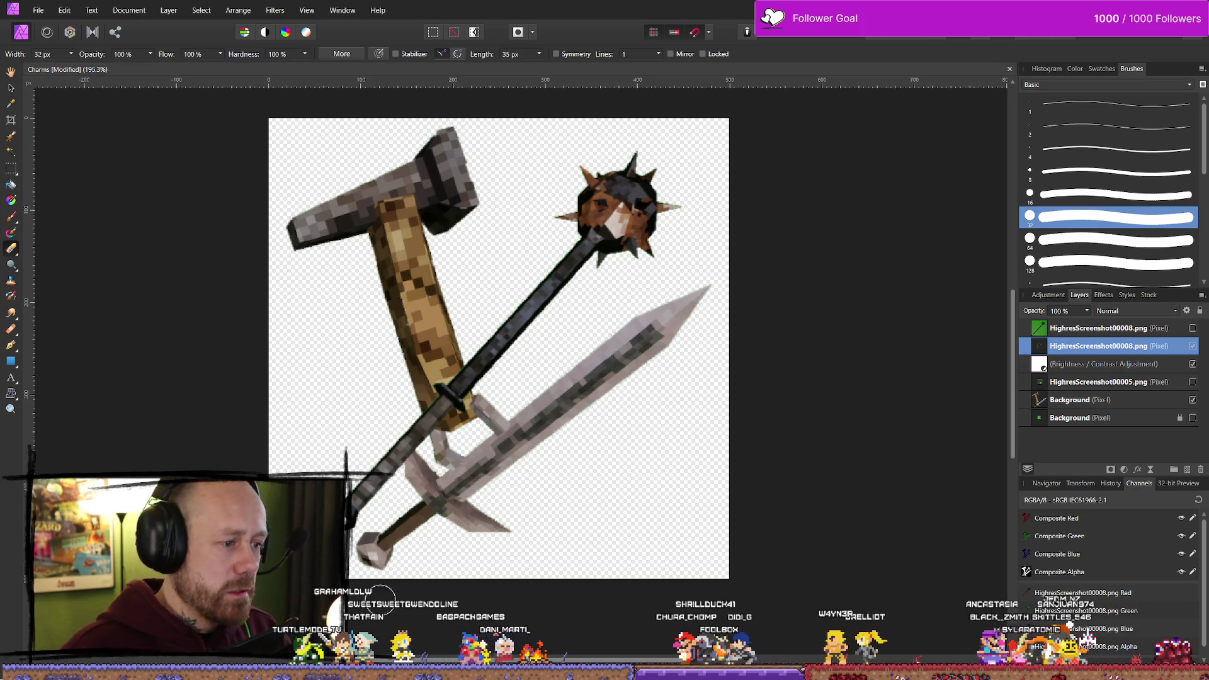
{"action": "left_click", "coordinate": [1192, 364]}
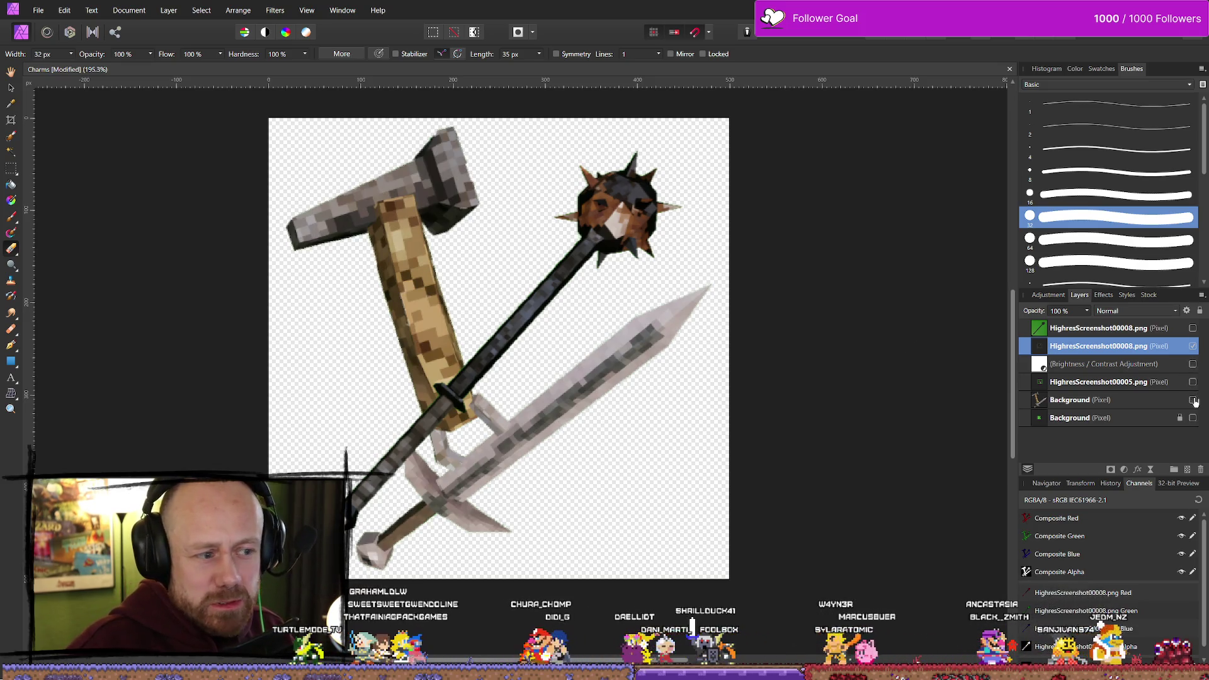
{"action": "left_click", "coordinate": [1192, 400]}
{"action": "scroll", "coordinate": [479, 522], "scroll_direction": "up", "scroll_amount": 5}
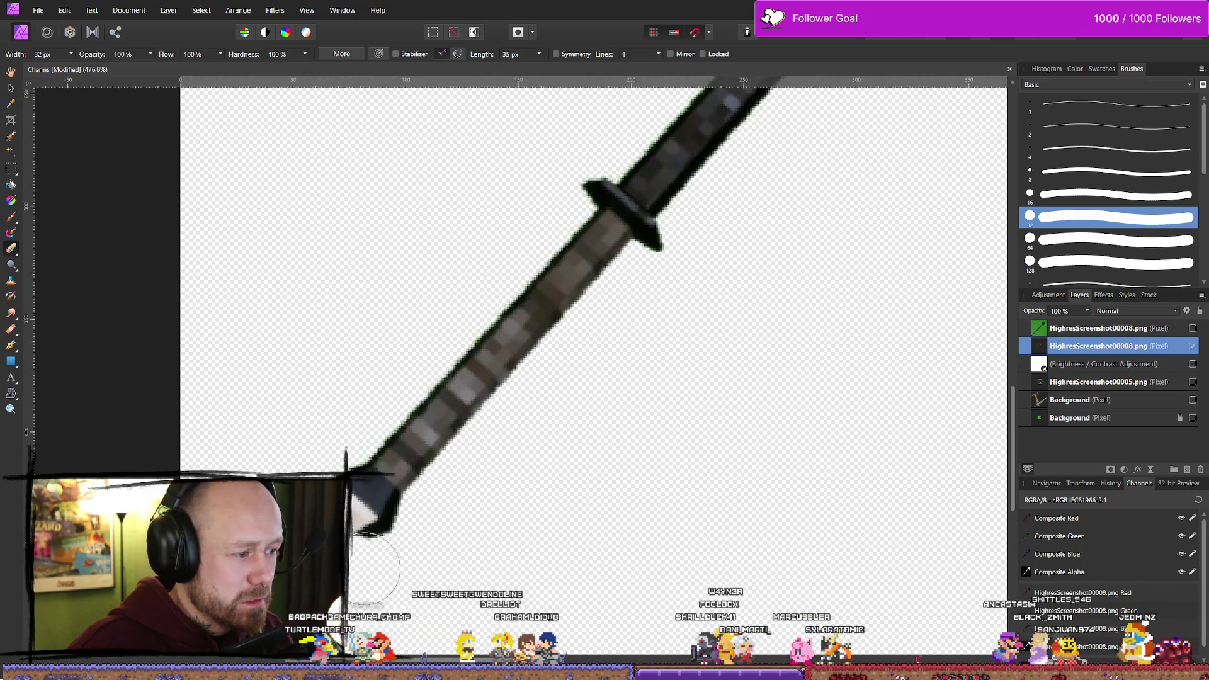
{"action": "scroll", "coordinate": [510, 513], "scroll_direction": "up", "scroll_amount": 3}
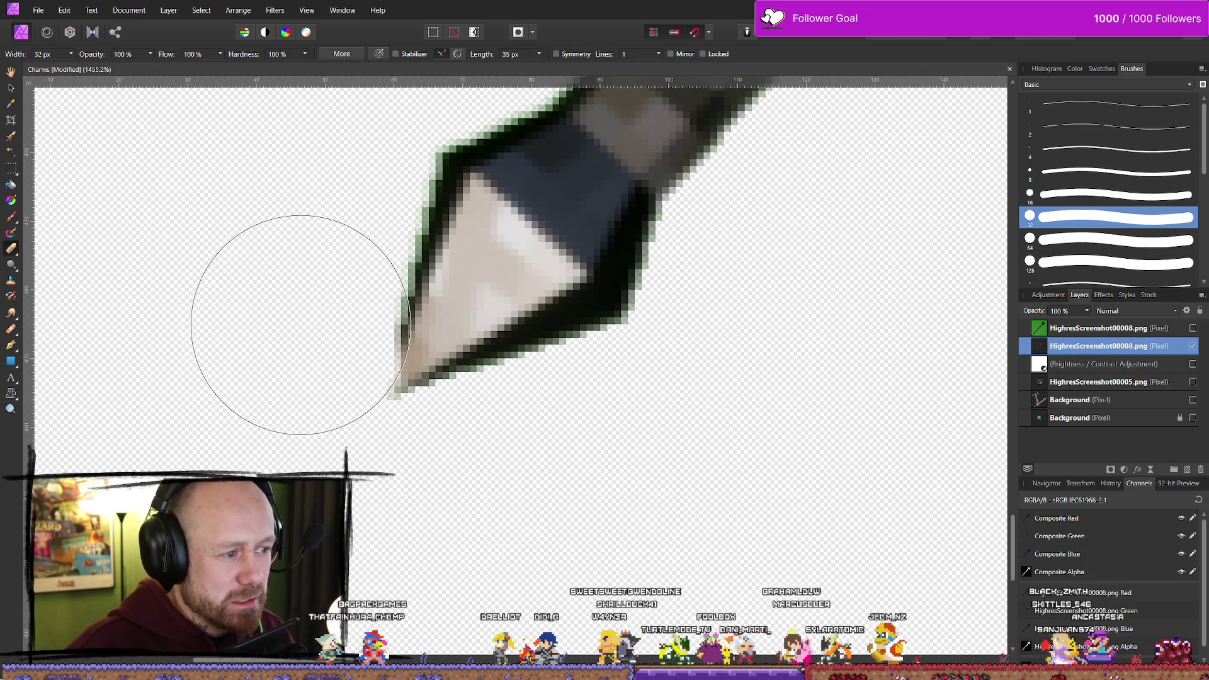
{"action": "left_click_drag", "start_coordinate": [304, 304], "coordinate": [403, 466]}
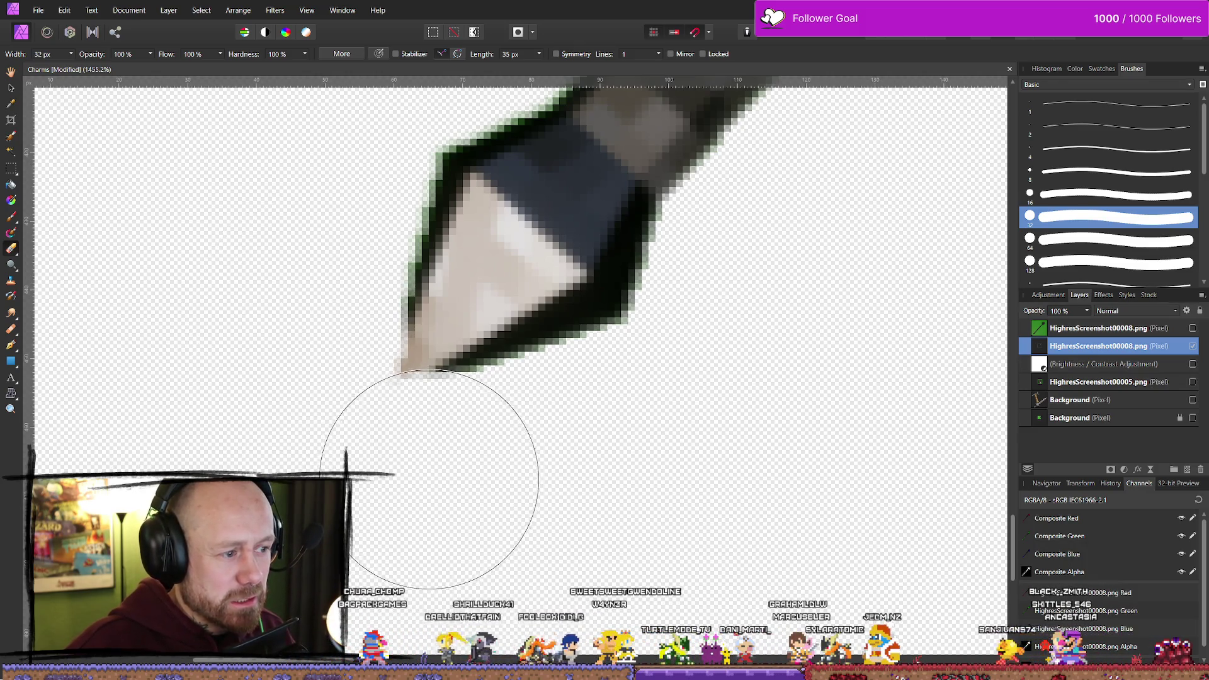
{"action": "scroll", "coordinate": [425, 485], "scroll_direction": "down", "scroll_amount": 10}
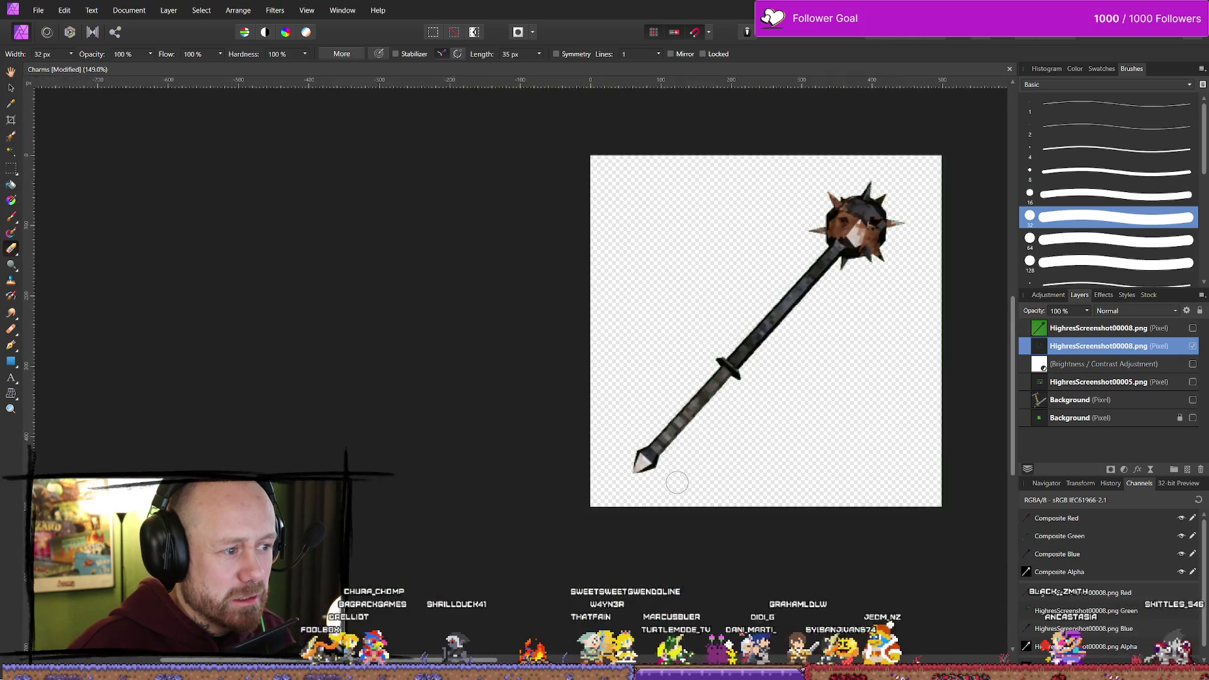
{"action": "left_click_drag", "start_coordinate": [811, 452], "coordinate": [698, 462]}
{"action": "scroll", "coordinate": [730, 450], "scroll_direction": "down", "scroll_amount": 2}
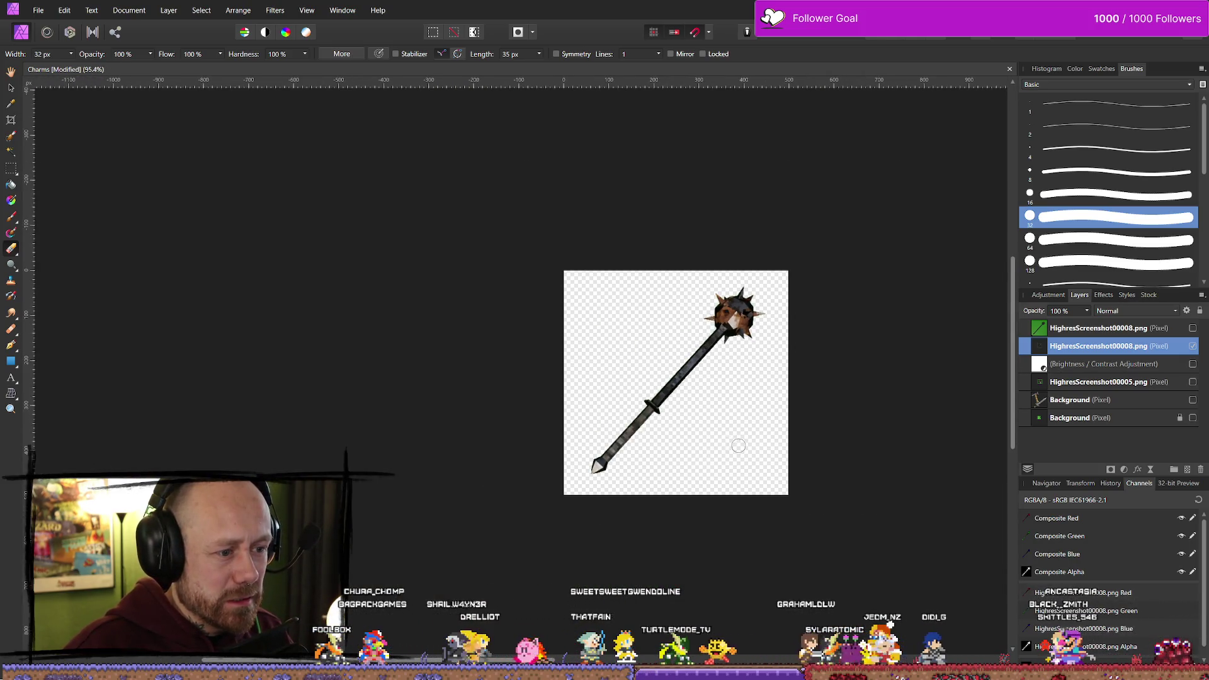
{"action": "scroll", "coordinate": [738, 446], "scroll_direction": "up", "scroll_amount": 8}
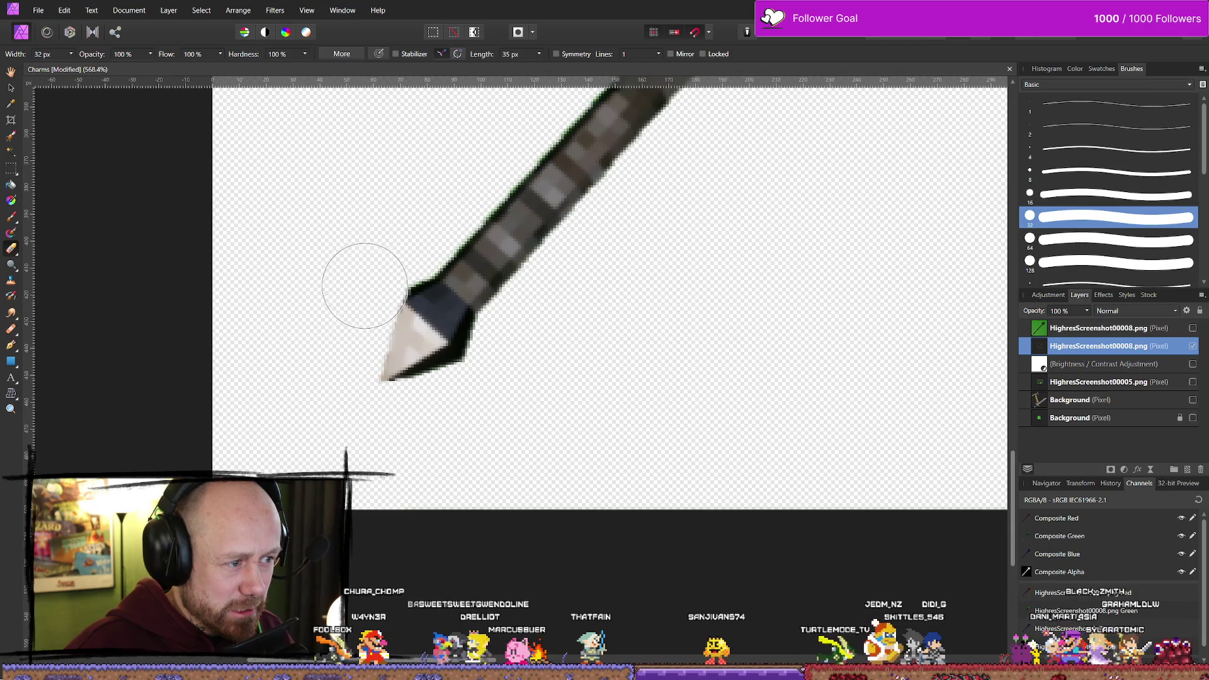
{"action": "left_click_drag", "start_coordinate": [490, 385], "coordinate": [461, 394]}
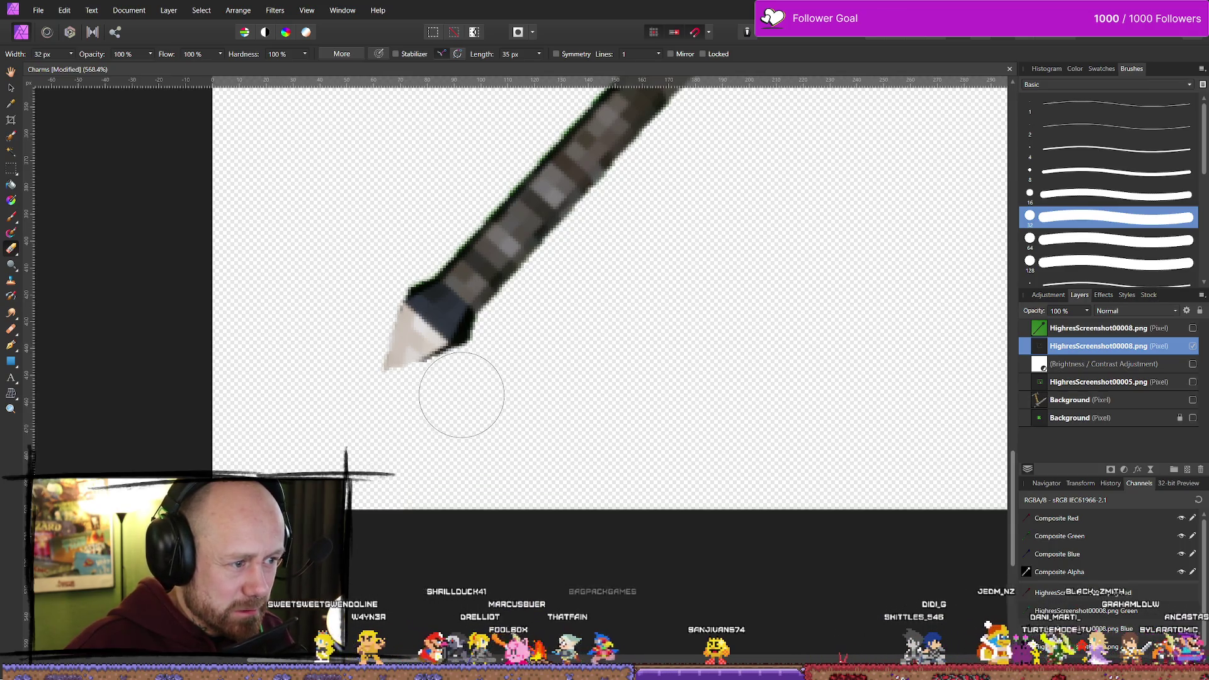
{"action": "scroll", "coordinate": [753, 403], "scroll_direction": "down", "scroll_amount": 6}
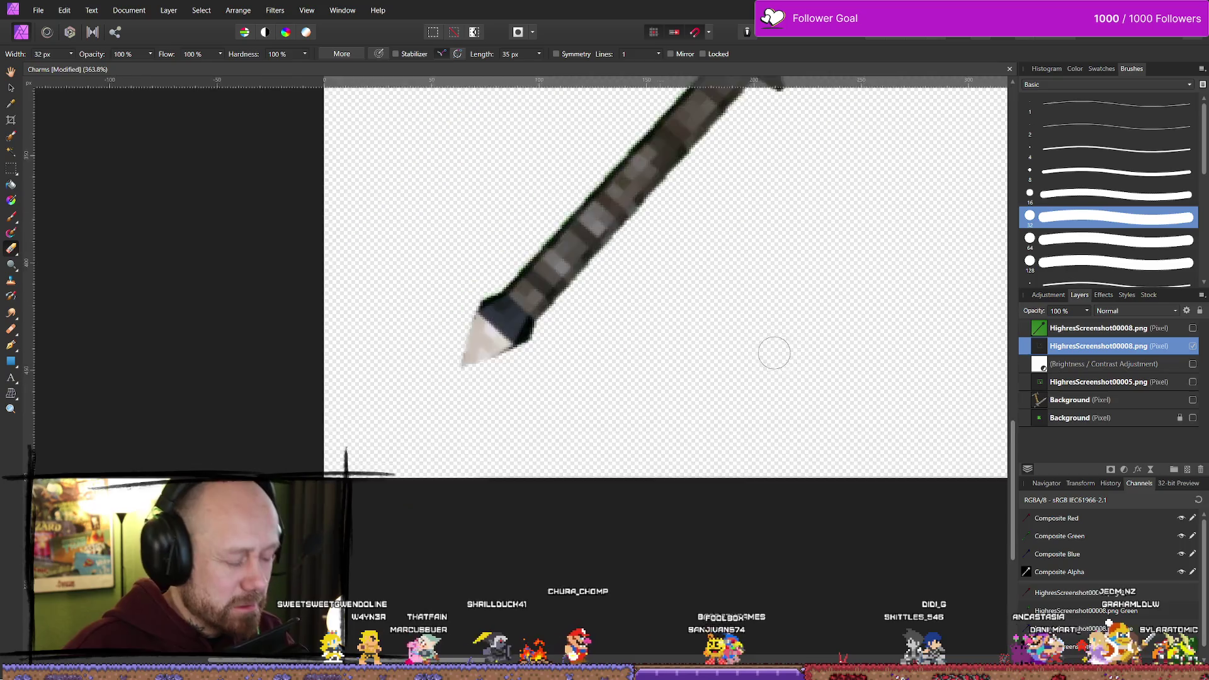
{"action": "scroll", "coordinate": [789, 344], "scroll_direction": "up", "scroll_amount": 2}
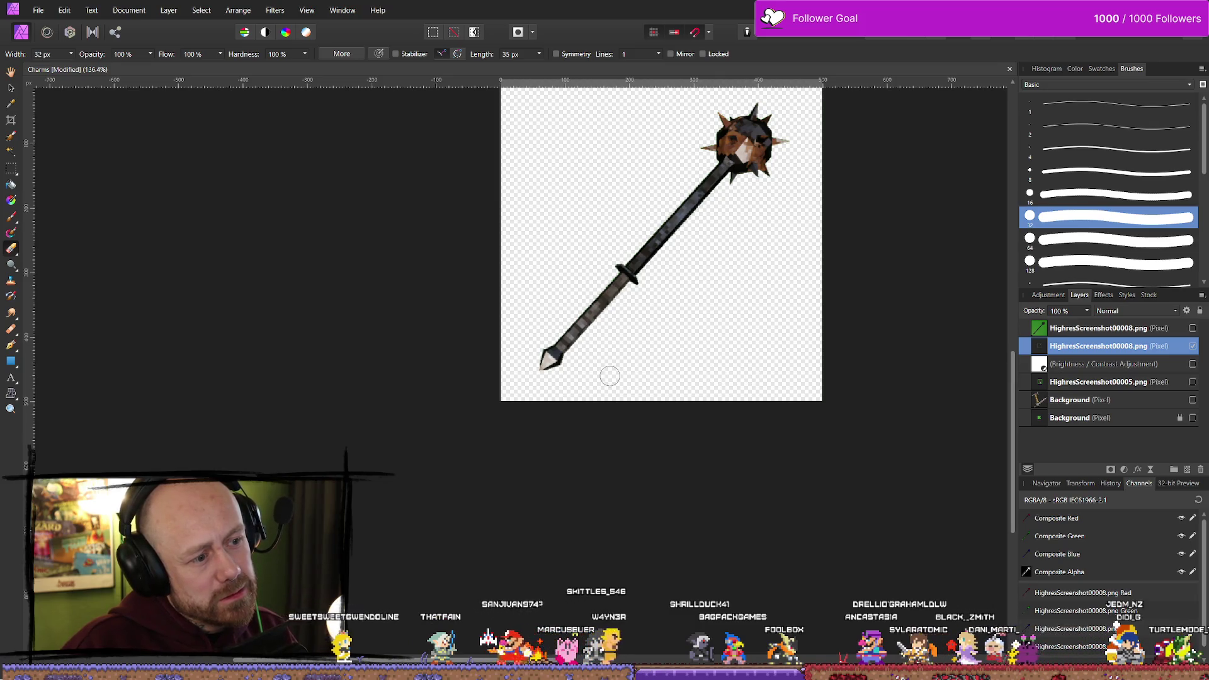
{"action": "scroll", "coordinate": [587, 385], "scroll_direction": "up", "scroll_amount": 5}
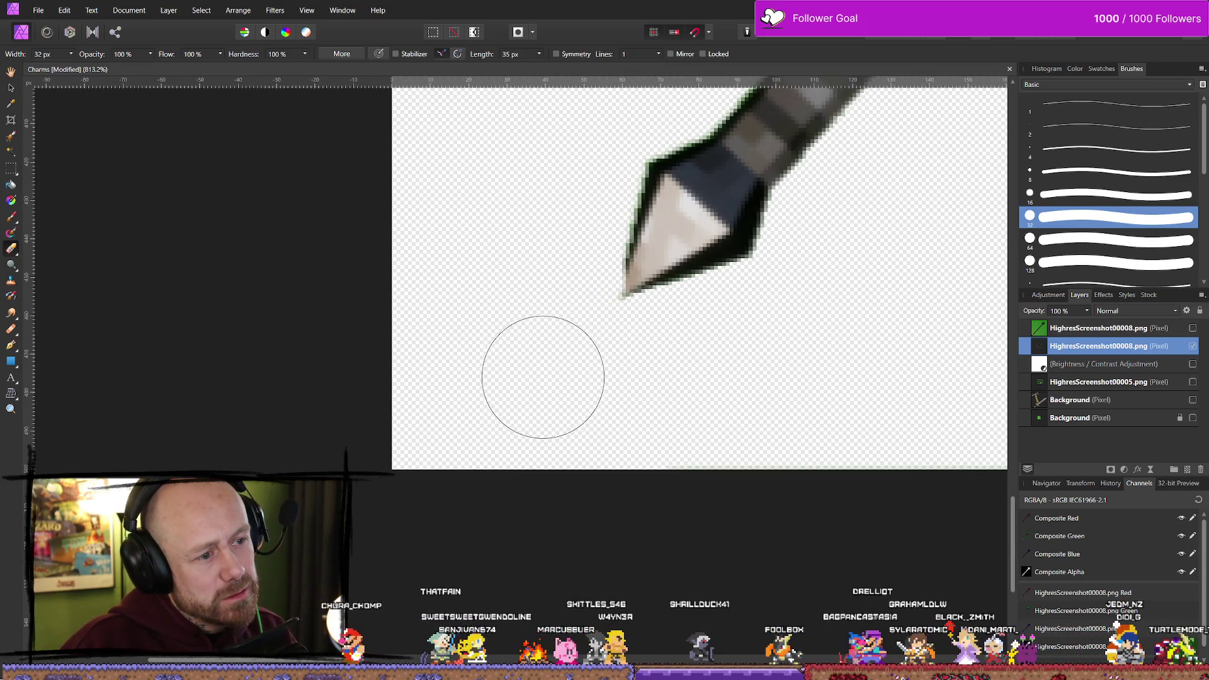
{"action": "scroll", "coordinate": [547, 366], "scroll_direction": "up", "scroll_amount": 2}
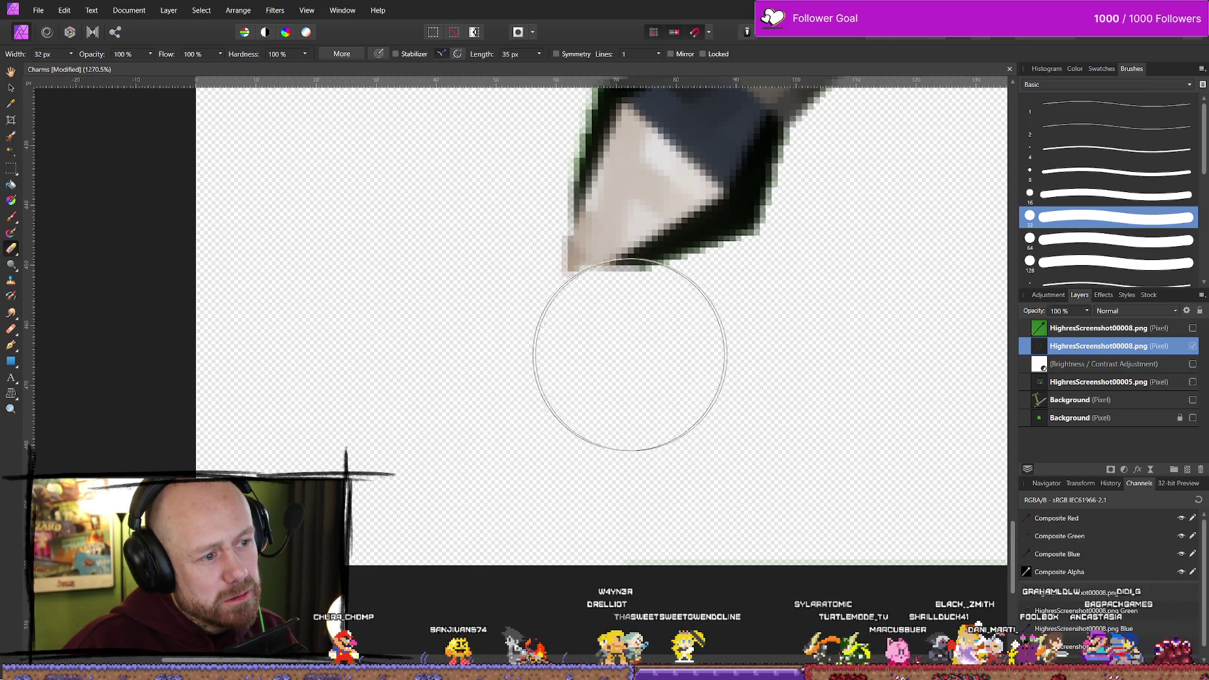
{"action": "scroll", "coordinate": [452, 248], "scroll_direction": "down", "scroll_amount": 1}
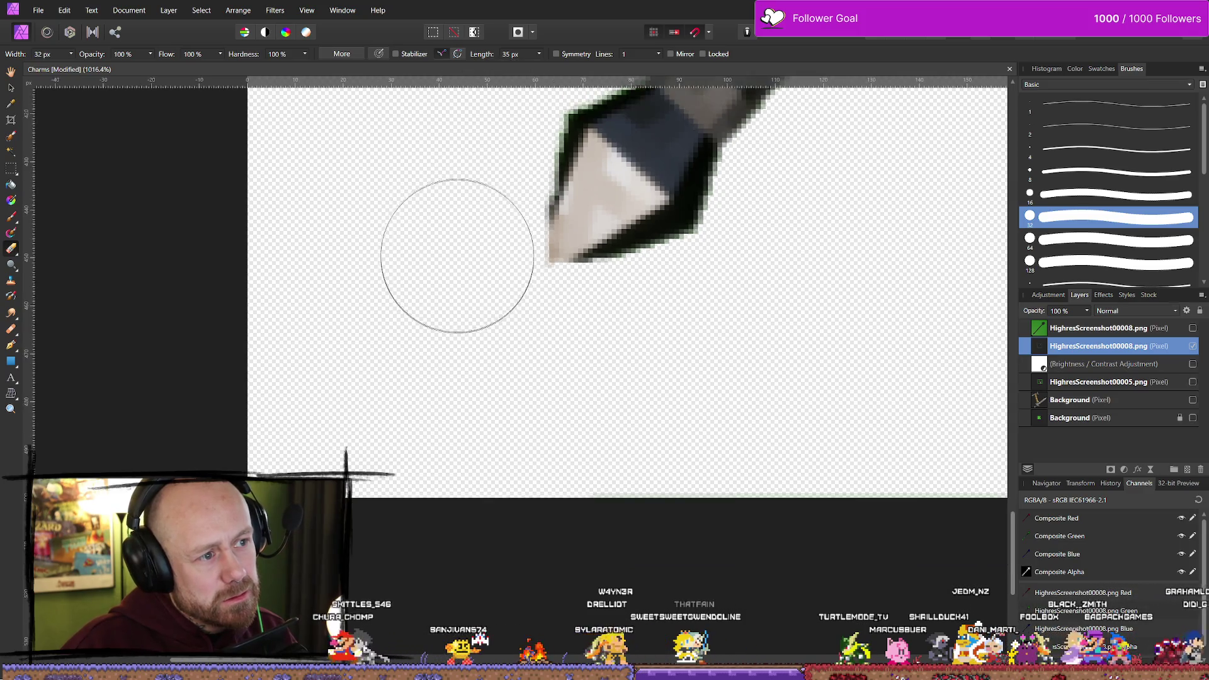
{"action": "key", "text": "ctrl+1"}
Zoom around the mace shaft and select the top HighresScreenshot00008.png layer
{"action": "scroll", "coordinate": [556, 203], "scroll_direction": "down", "scroll_amount": 3}
{"action": "scroll", "coordinate": [537, 280], "scroll_direction": "up", "scroll_amount": 5}
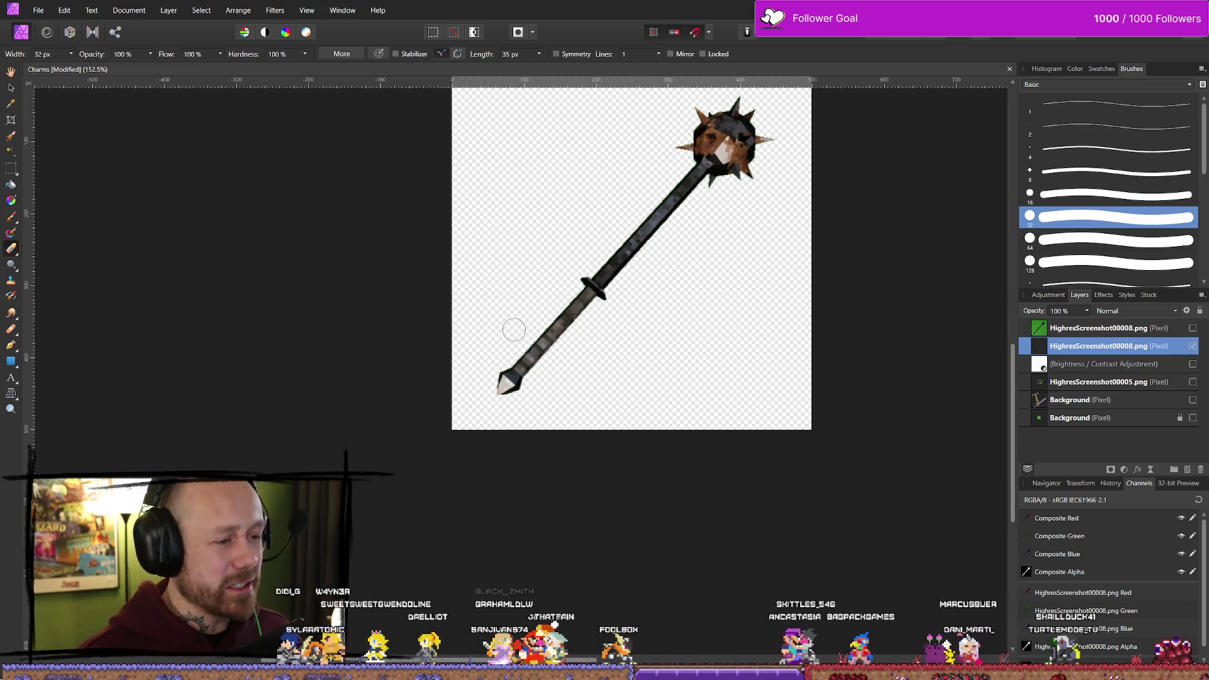
{"action": "scroll", "coordinate": [448, 381], "scroll_direction": "up", "scroll_amount": 5}
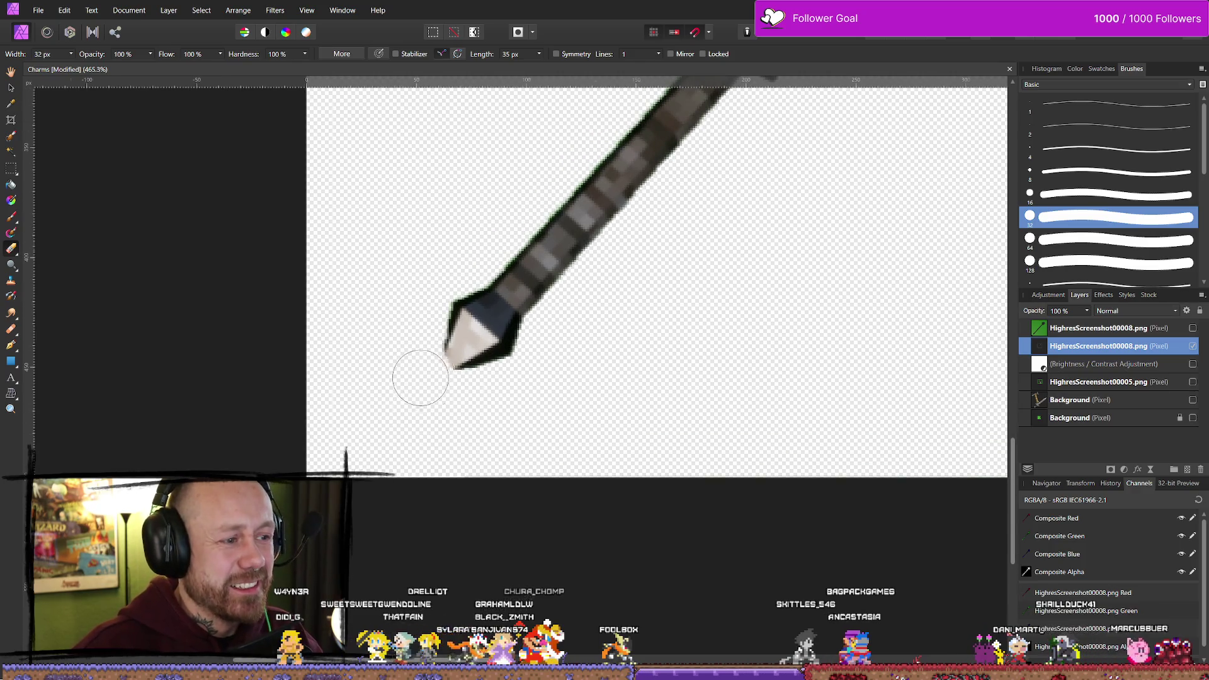
{"action": "scroll", "coordinate": [418, 372], "scroll_direction": "down", "scroll_amount": 2}
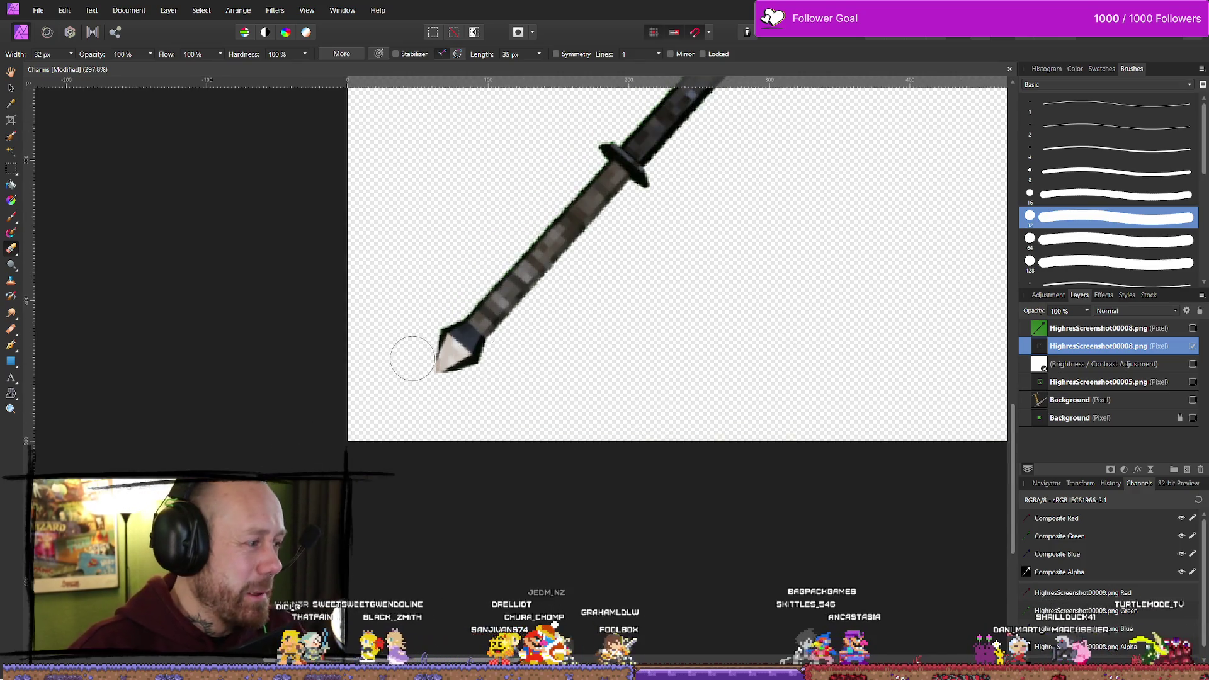
{"action": "left_click", "coordinate": [1099, 331]}
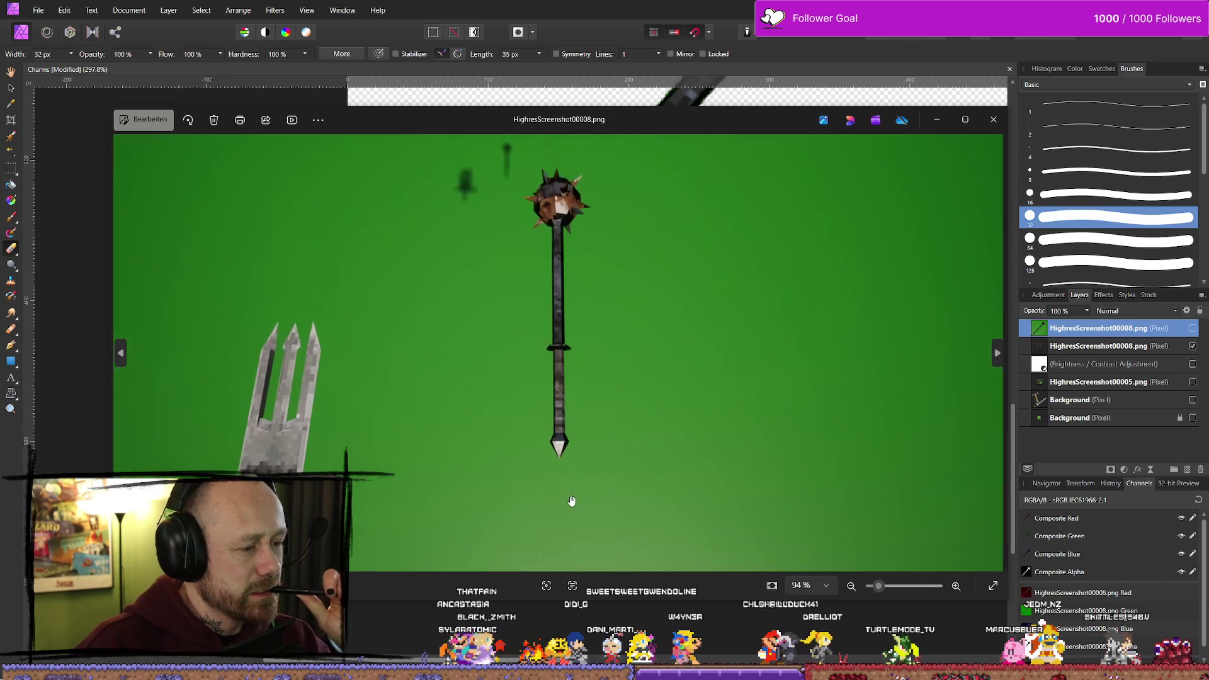
Inspect the screenshot in Photos, close it, and return to the Unreal material editor
{"action": "scroll", "coordinate": [566, 498], "scroll_direction": "up", "scroll_amount": 10}
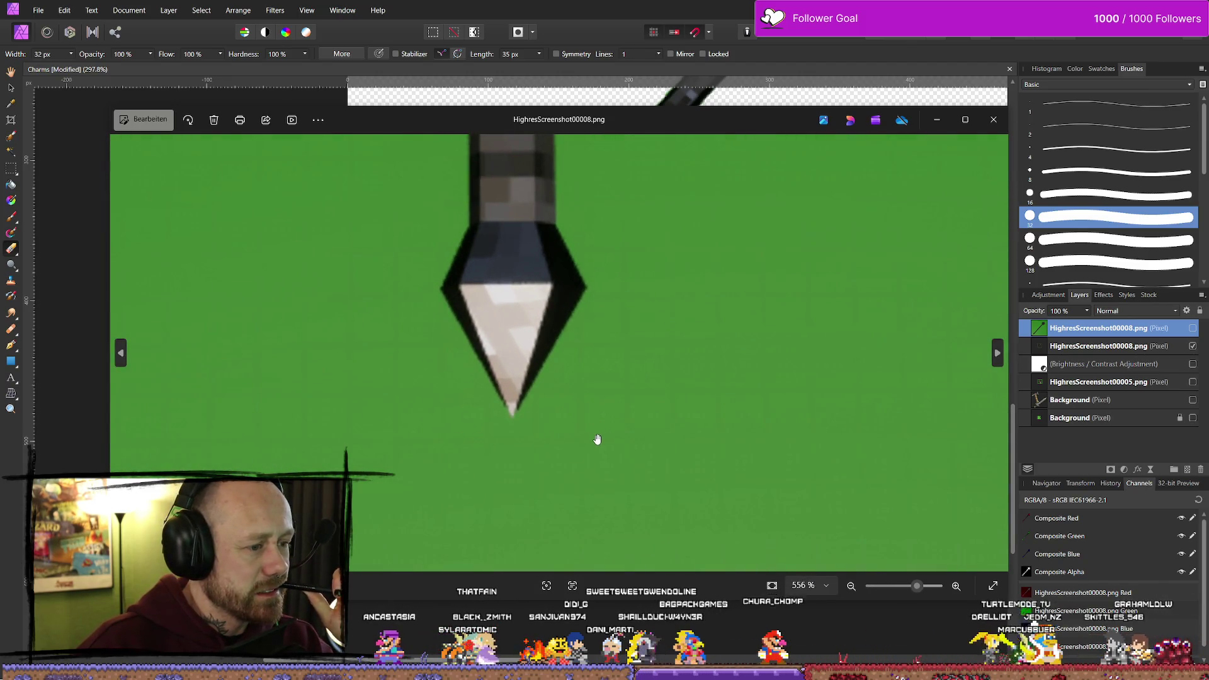
{"action": "scroll", "coordinate": [596, 440], "scroll_direction": "down", "scroll_amount": 10}
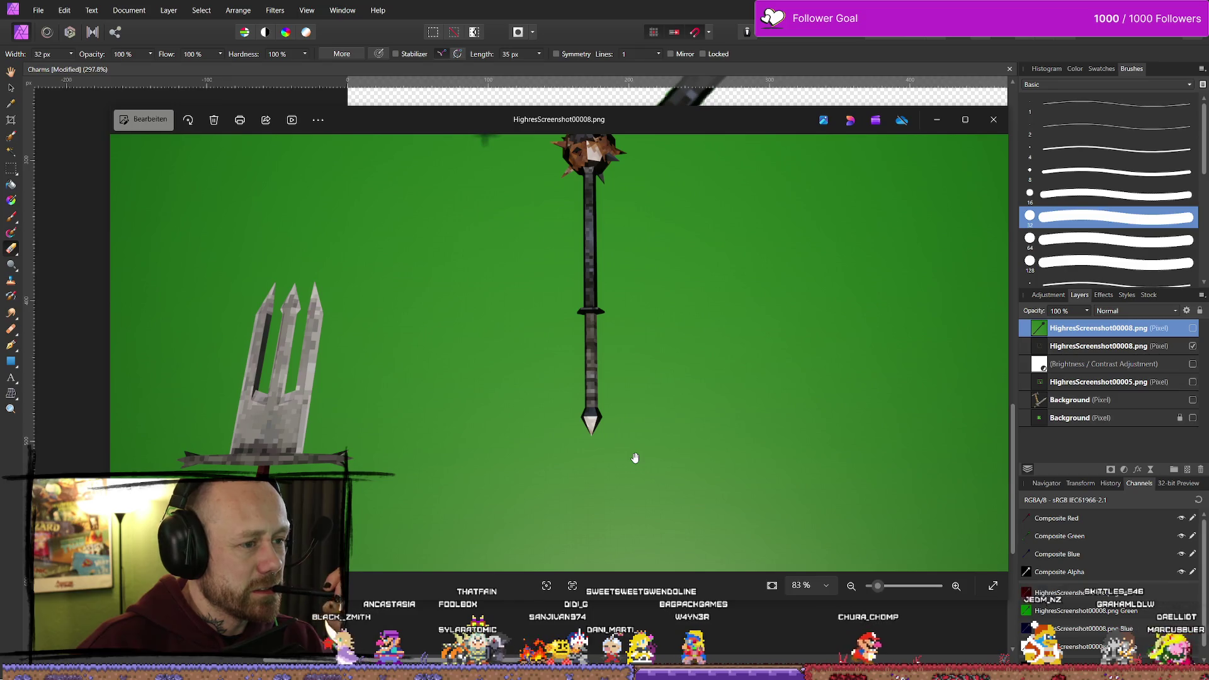
{"action": "scroll", "coordinate": [635, 458], "scroll_direction": "down", "scroll_amount": 2}
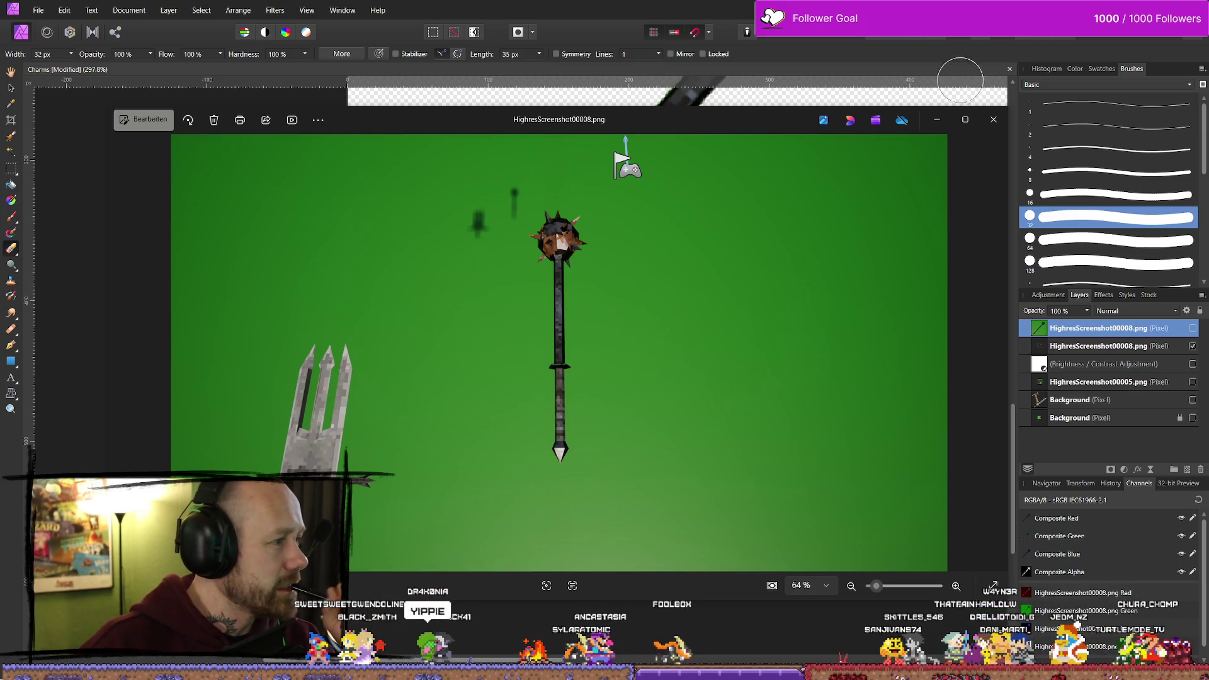
{"action": "left_click", "coordinate": [990, 124]}
{"action": "key", "text": "alt+Tab"}
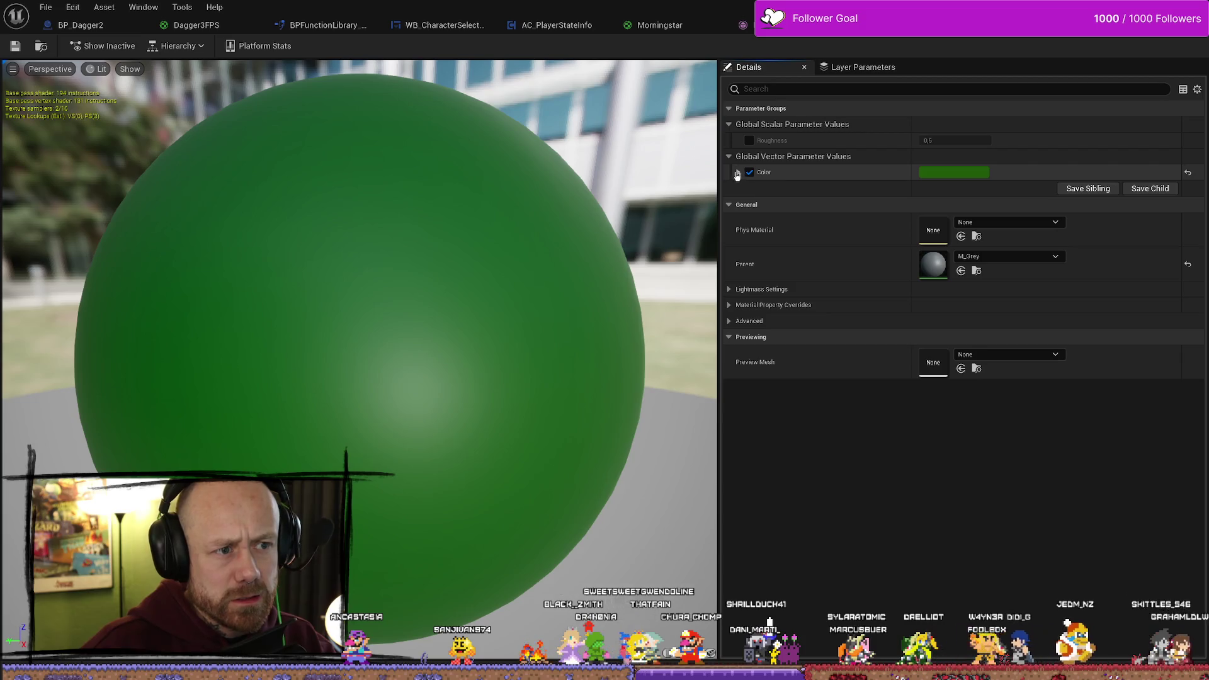
Override the green material's Roughness to 1, save it, and return to the level
{"action": "left_click", "coordinate": [750, 141]}
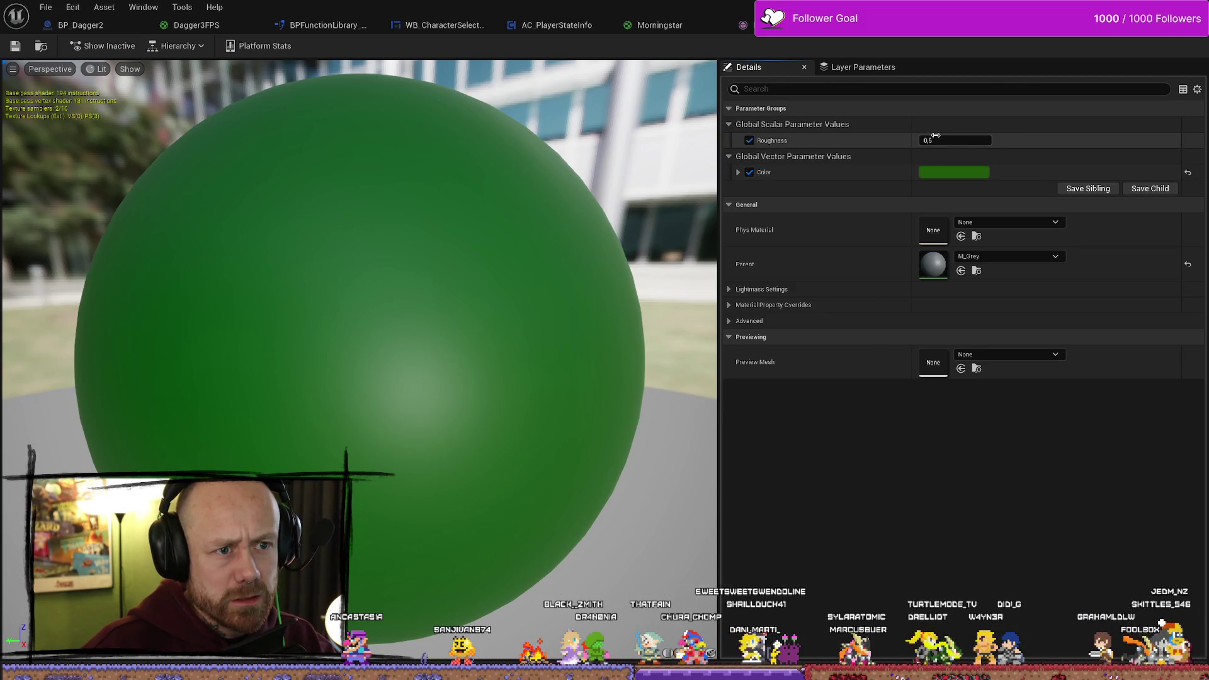
{"action": "left_click_drag", "start_coordinate": [936, 135], "coordinate": [937, 135]}
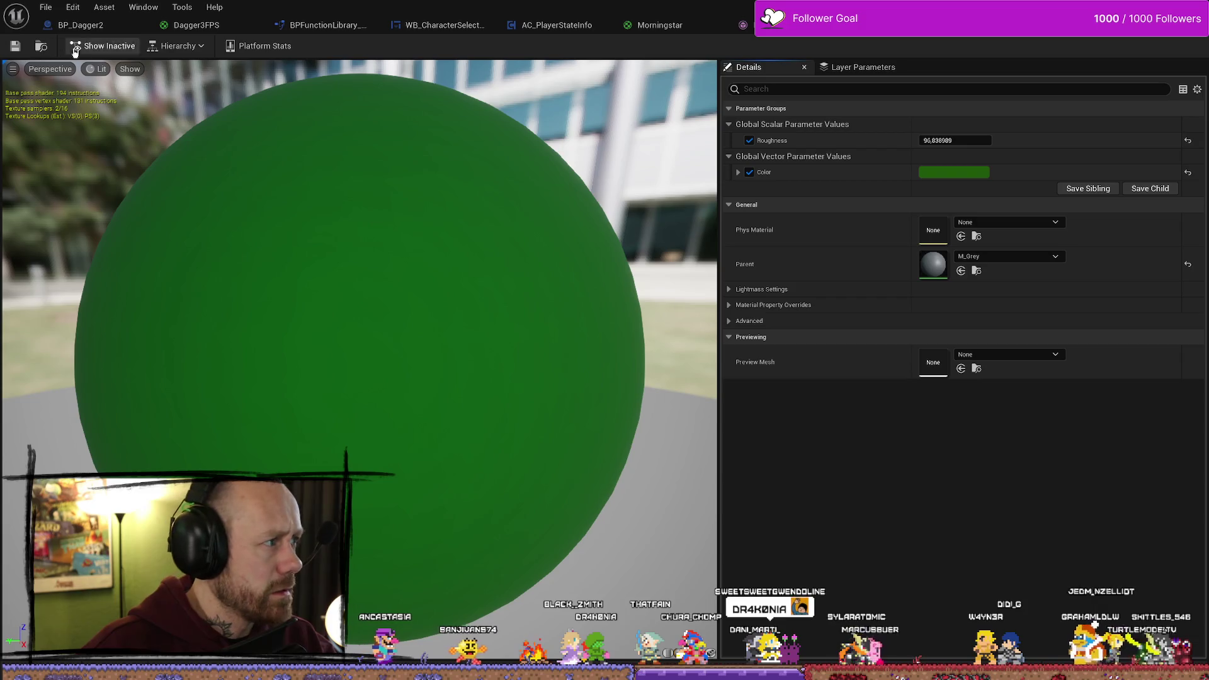
{"action": "key", "text": "ctrl+s"}
{"action": "left_click", "coordinate": [952, 141]}
{"action": "type", "text": "1"}
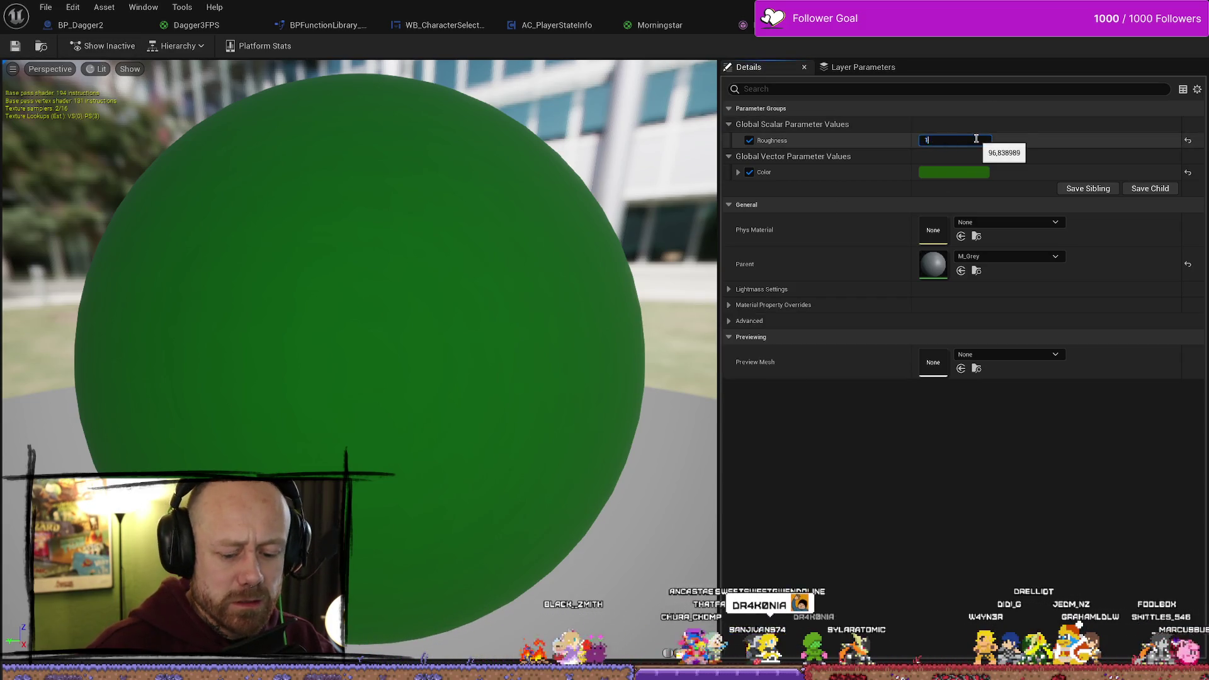
{"action": "key", "text": "Return"}
{"action": "key", "text": "ctrl+s"}
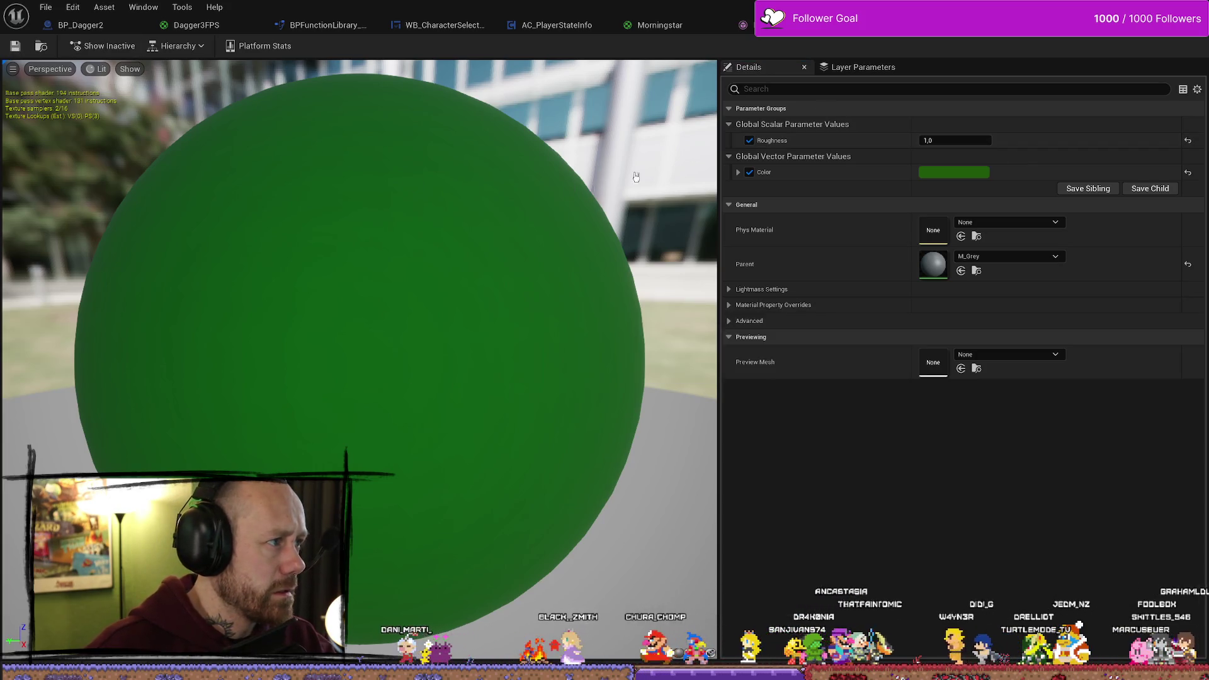
{"action": "left_click", "coordinate": [378, 415]}
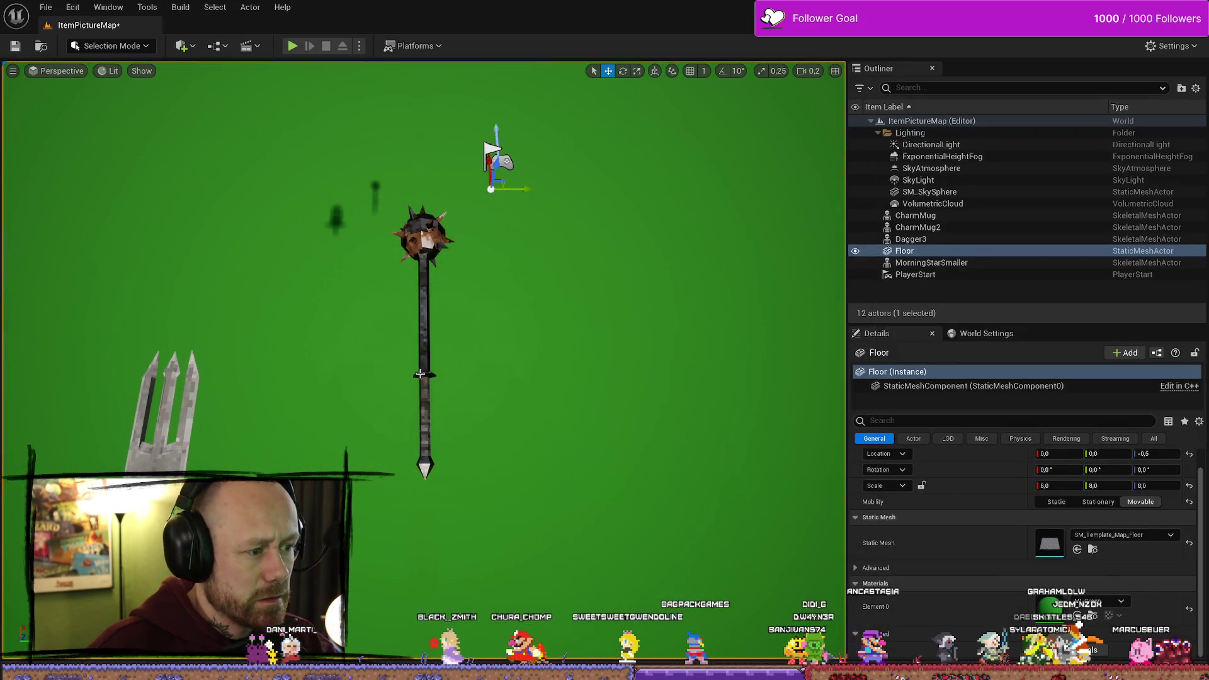
Spin MorningStarSmaller around its shaft to about 46° and make the viewport fullscreen
{"action": "mouse_move", "coordinate": [378, 414]}
{"action": "left_mouse_down"}
{"action": "mouse_move", "coordinate": [366, 334]}
{"action": "mouse_move", "coordinate": [384, 348]}
{"action": "mouse_move", "coordinate": [406, 337]}
{"action": "mouse_move", "coordinate": [249, 65]}
{"action": "mouse_move", "coordinate": [373, 399]}
{"action": "left_mouse_up"}
{"action": "left_click", "coordinate": [451, 439]}
{"action": "key", "text": "e"}
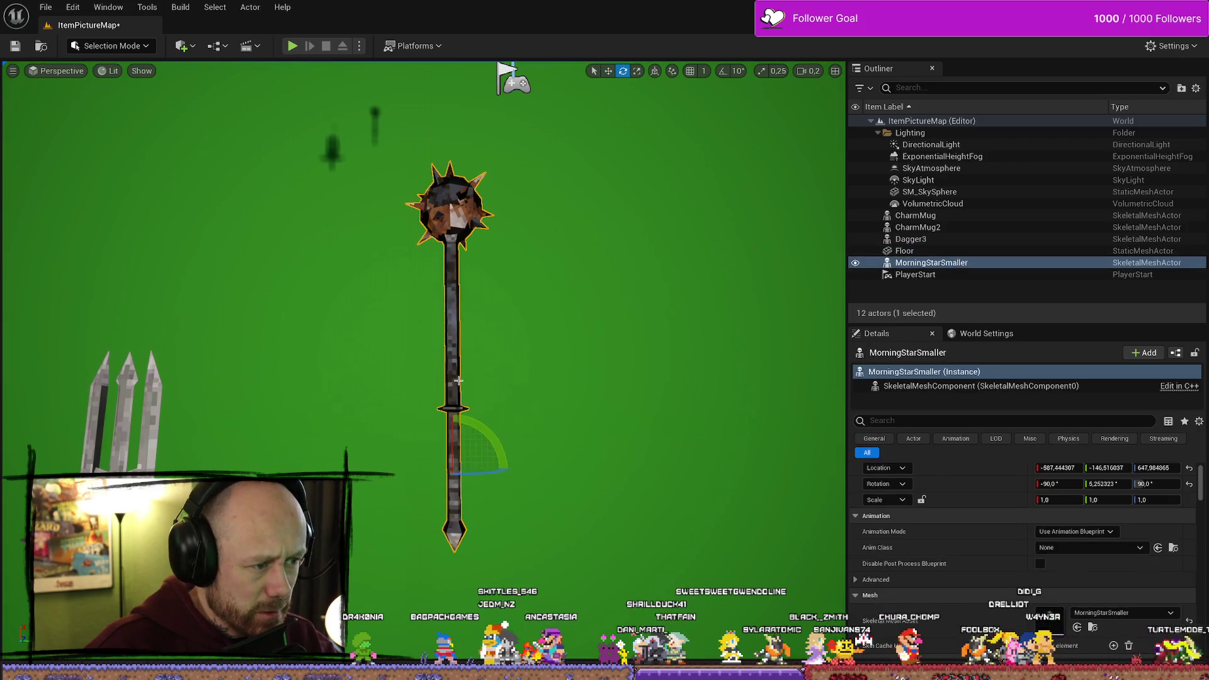
{"action": "left_click_drag", "start_coordinate": [473, 472], "coordinate": [440, 473]}
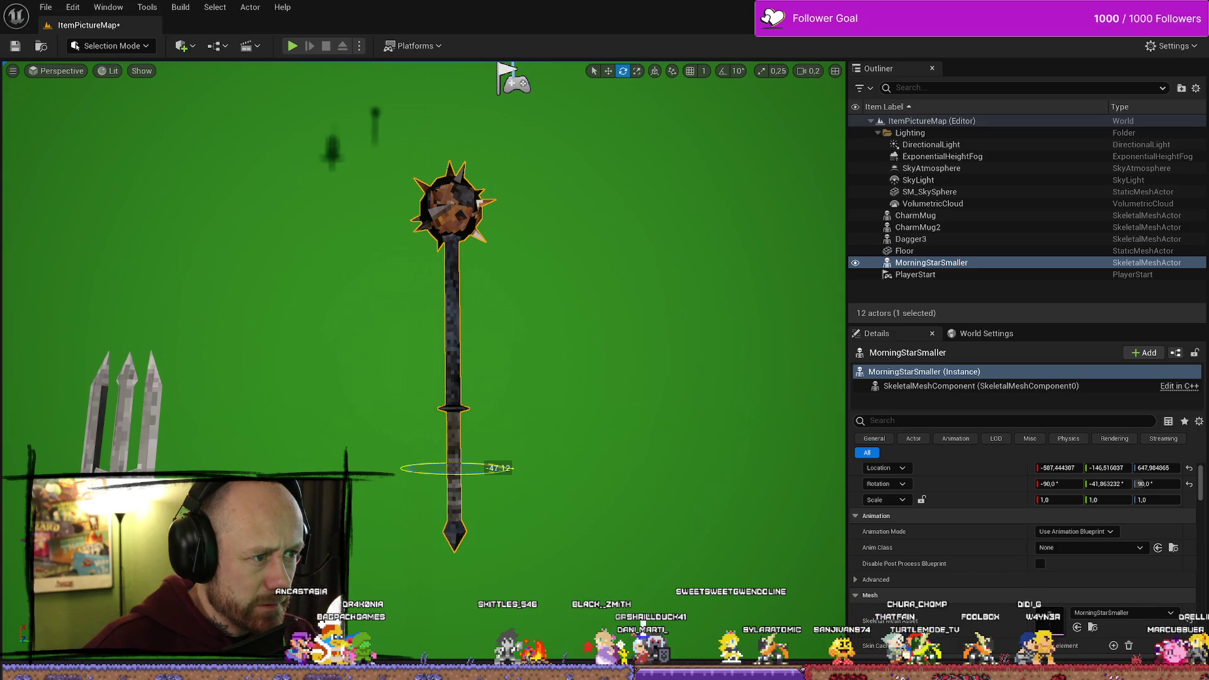
{"action": "left_click", "coordinate": [554, 444]}
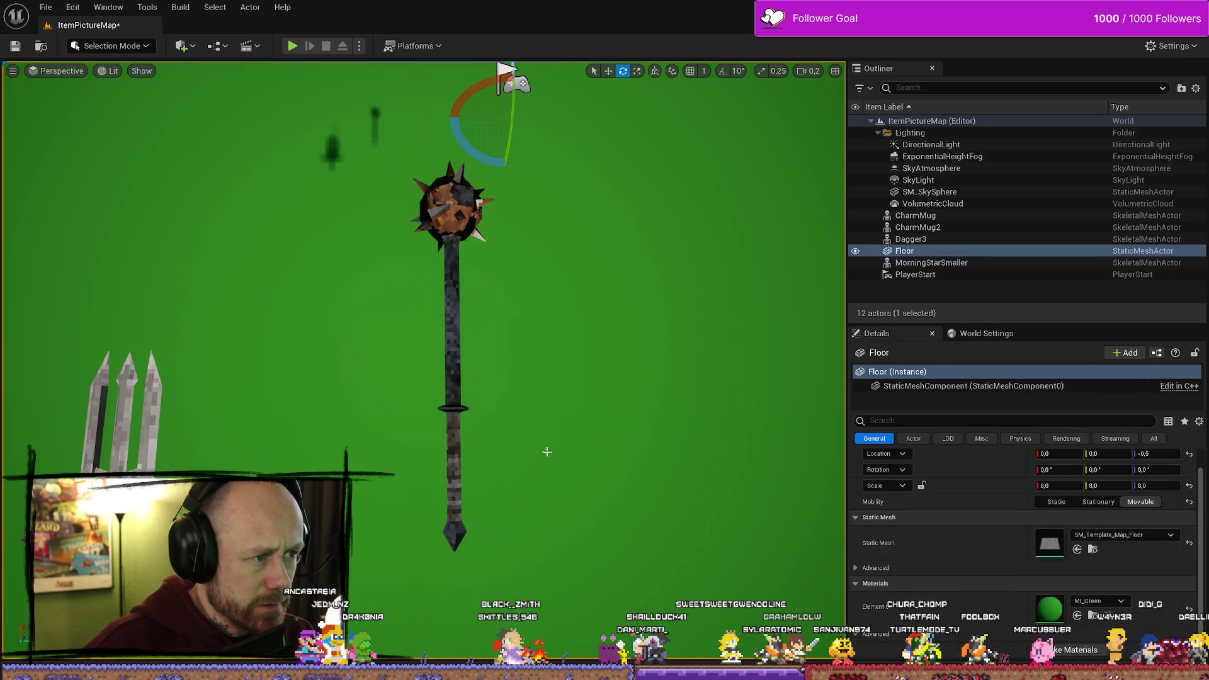
{"action": "left_click", "coordinate": [457, 494]}
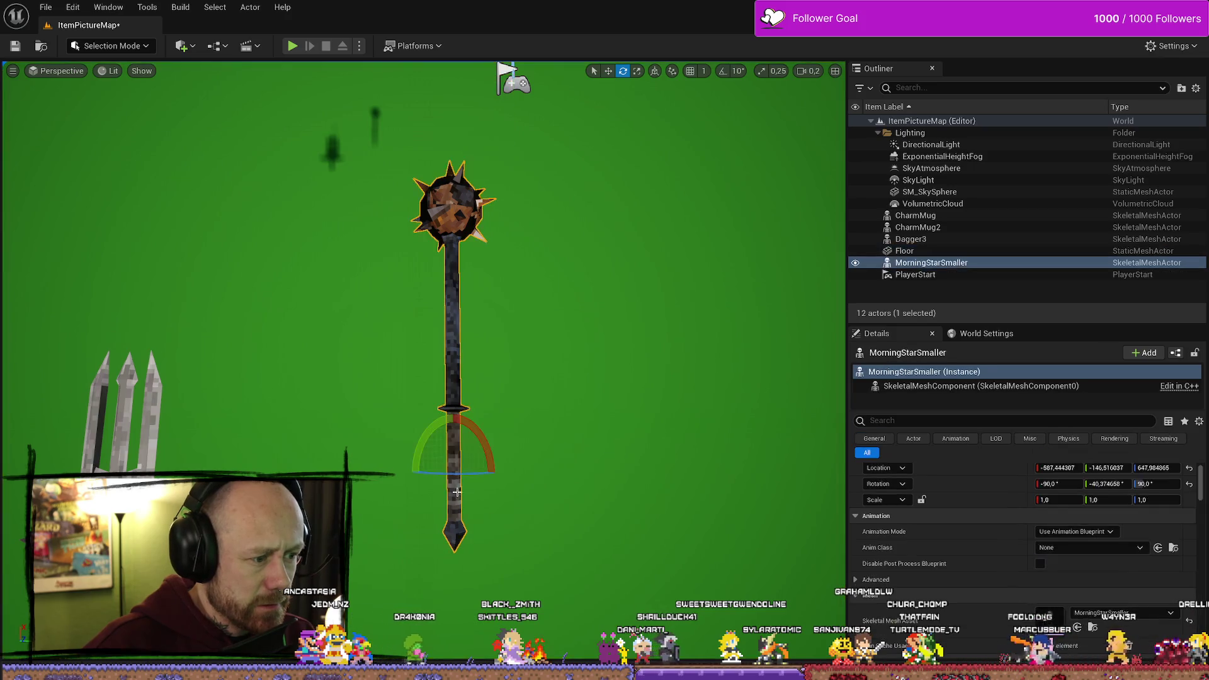
{"action": "left_click_drag", "start_coordinate": [456, 475], "coordinate": [502, 474]}
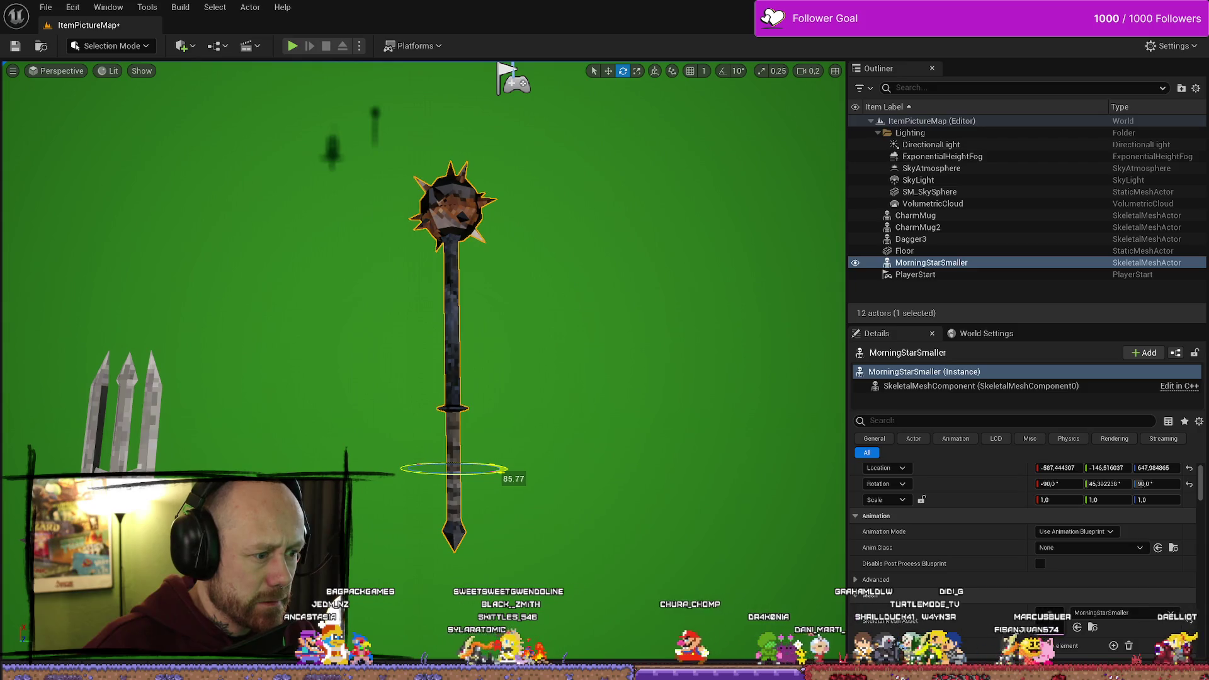
{"action": "left_click", "coordinate": [625, 446]}
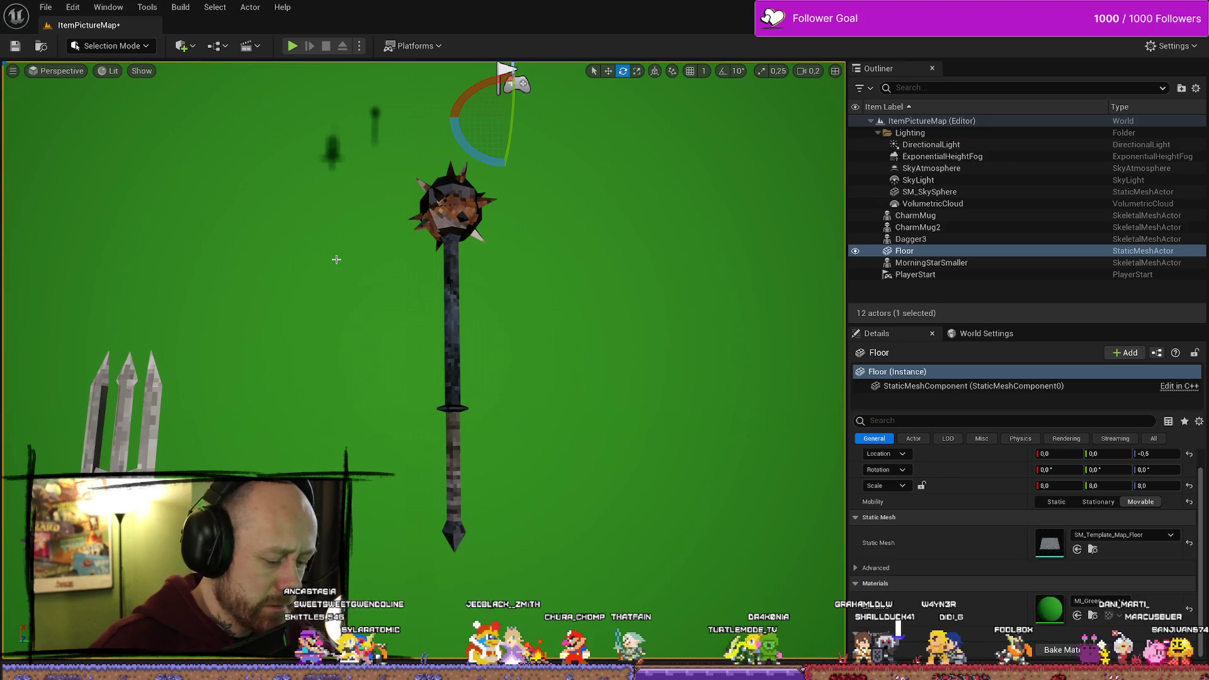
{"action": "left_click", "coordinate": [405, 512]}
{"action": "key", "text": "F11"}
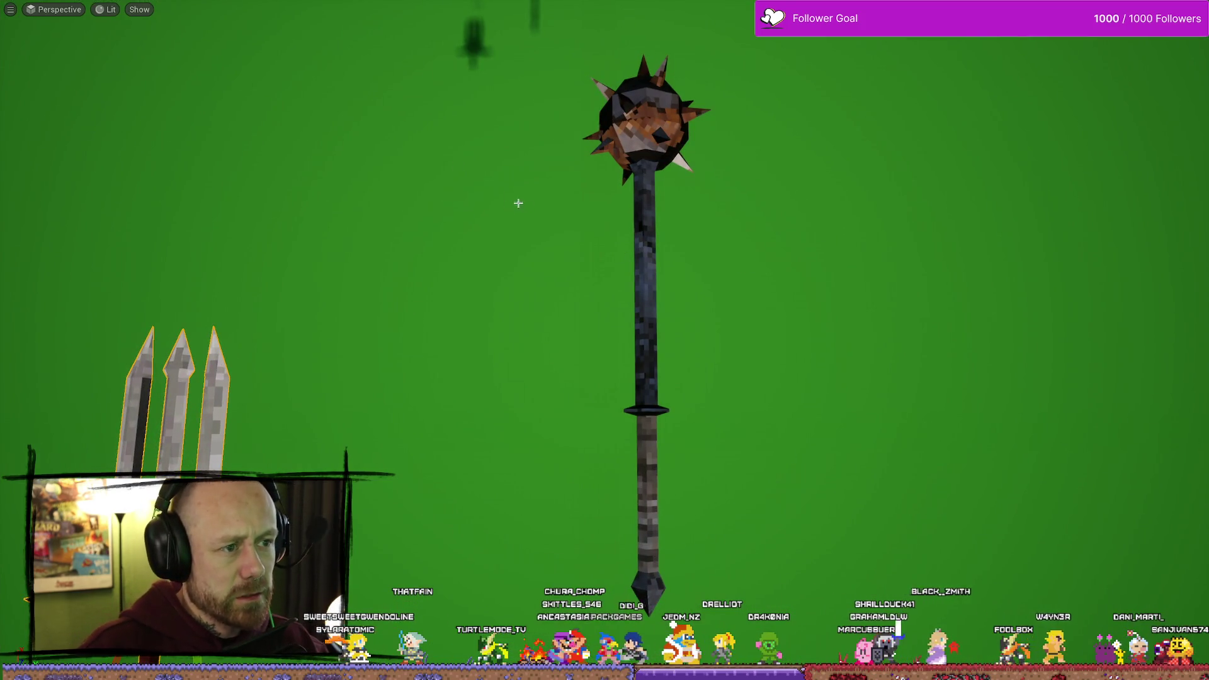
Take a High Resolution Screenshot of the mace view, exit fullscreen, and return to Affinity Photo
{"action": "left_click", "coordinate": [10, 11]}
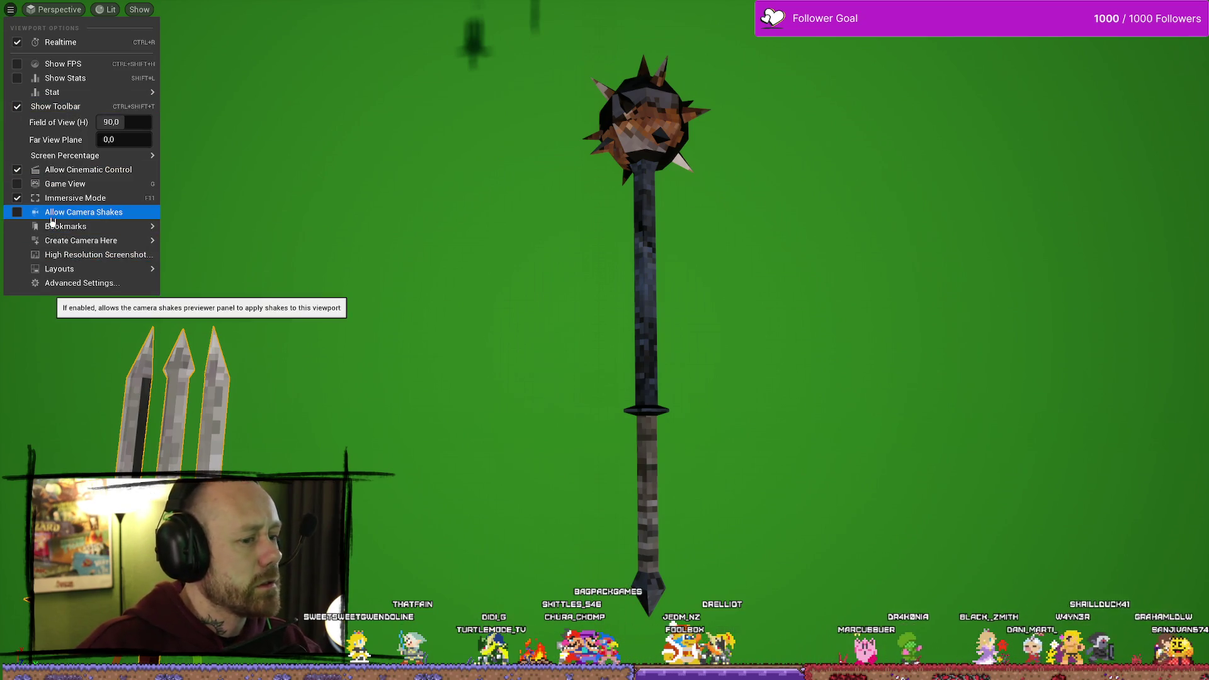
{"action": "left_click", "coordinate": [56, 256]}
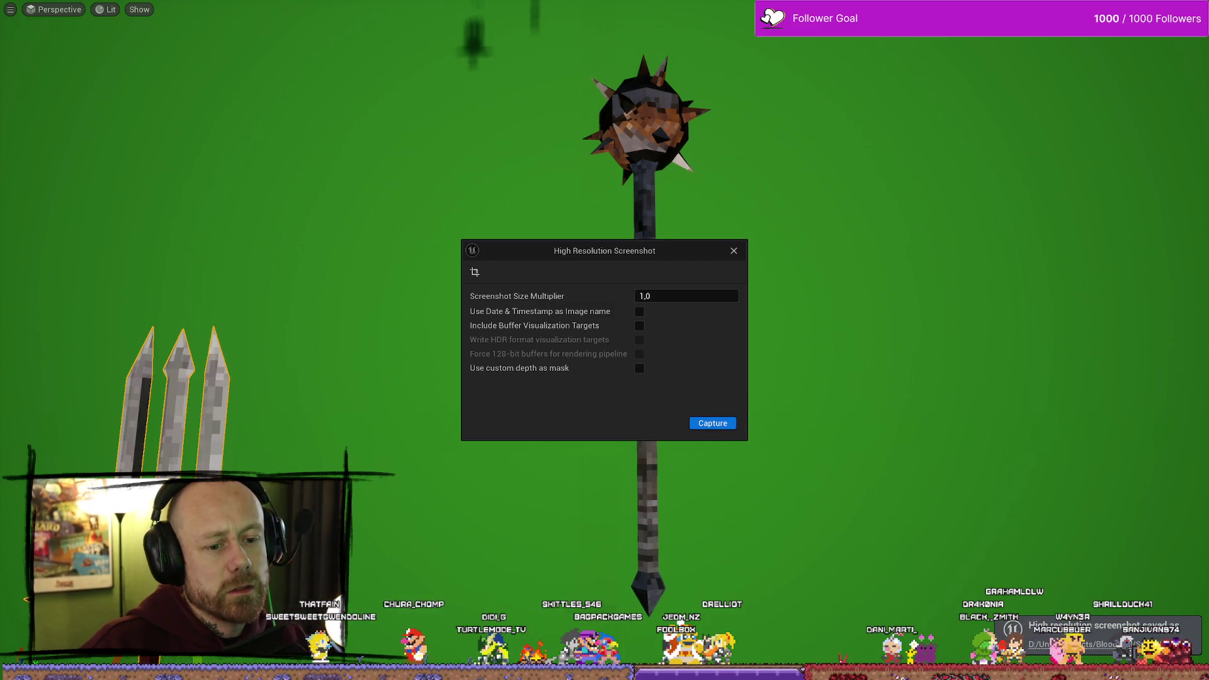
{"action": "key", "text": "F11"}
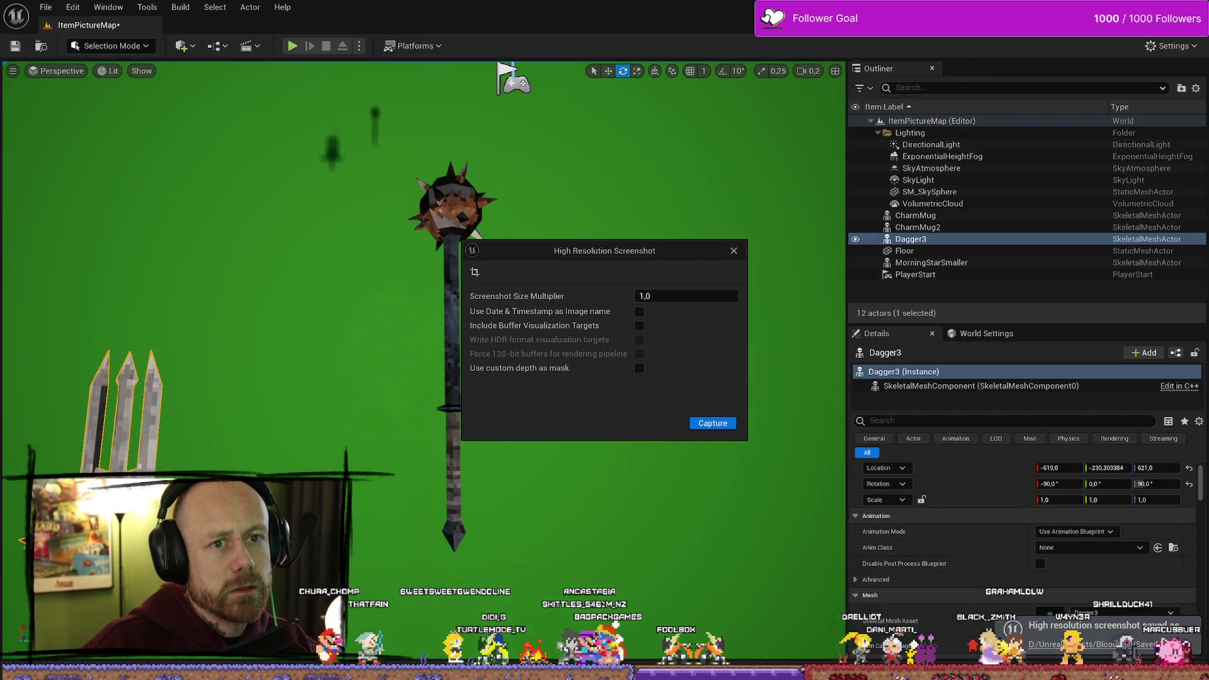
{"action": "key", "text": "alt+Tab"}
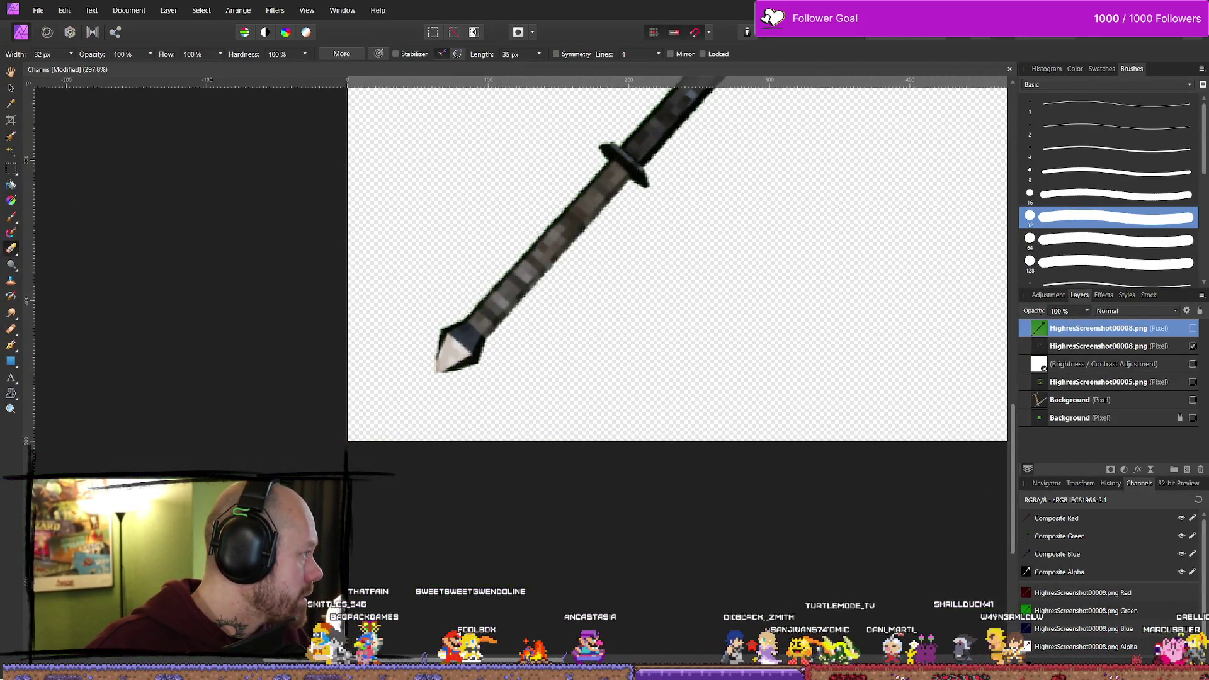
Paste the HighresScreenshot00009 mace image, move it up-left, and shrink it to about half size
{"action": "key", "text": "ctrl+v"}
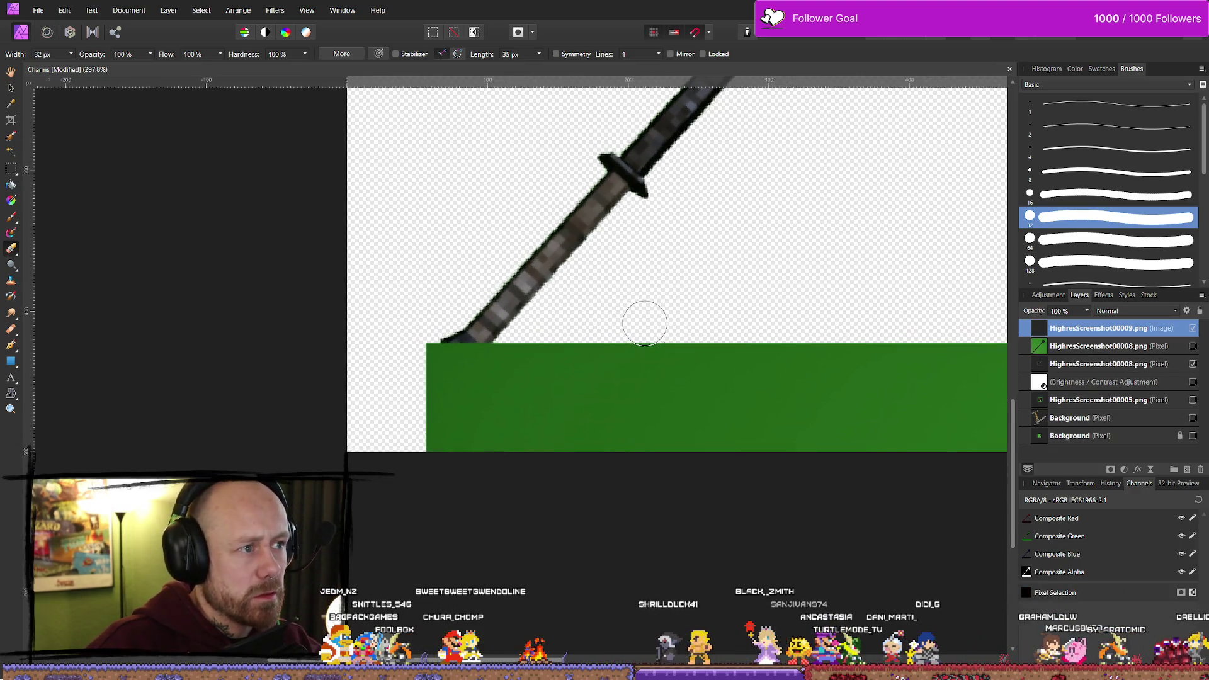
{"action": "scroll", "coordinate": [643, 323], "scroll_direction": "down", "scroll_amount": 5}
{"action": "scroll", "coordinate": [644, 322], "scroll_direction": "down", "scroll_amount": 3}
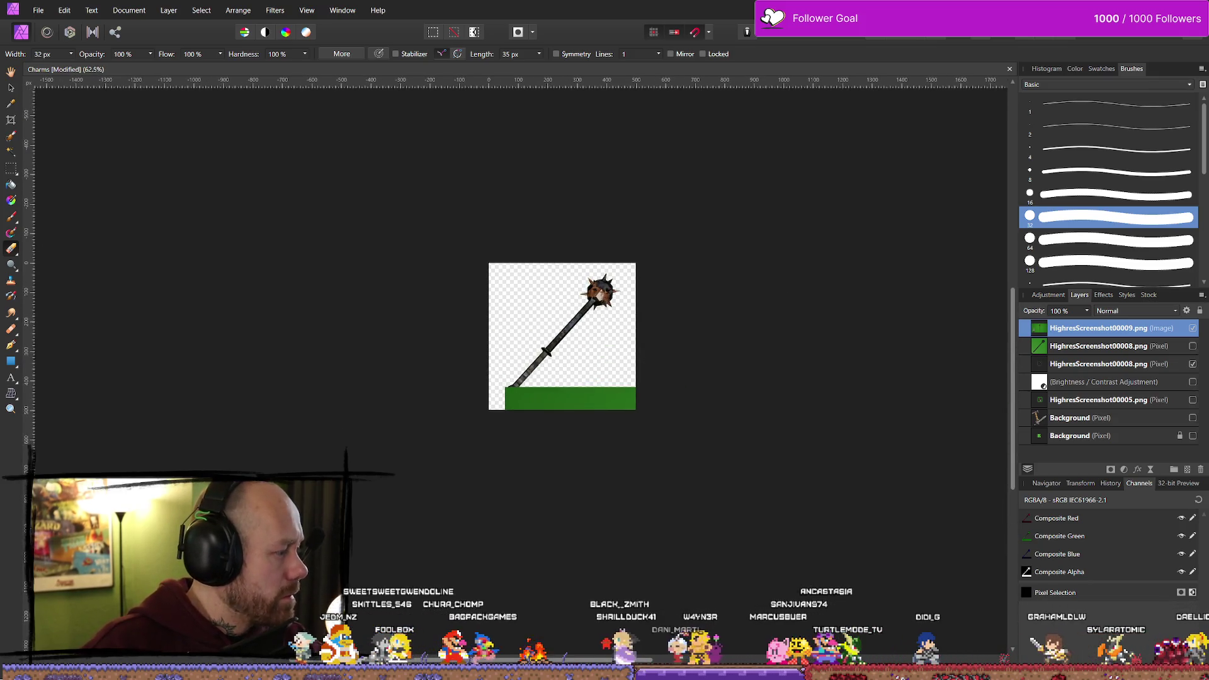
{"action": "left_click", "coordinate": [12, 88]}
{"action": "mouse_move", "coordinate": [594, 399]}
{"action": "left_mouse_down"}
{"action": "mouse_move", "coordinate": [399, 251]}
{"action": "mouse_move", "coordinate": [274, 231]}
{"action": "left_mouse_up"}
{"action": "left_click_drag", "start_coordinate": [920, 162], "coordinate": [709, 263]}
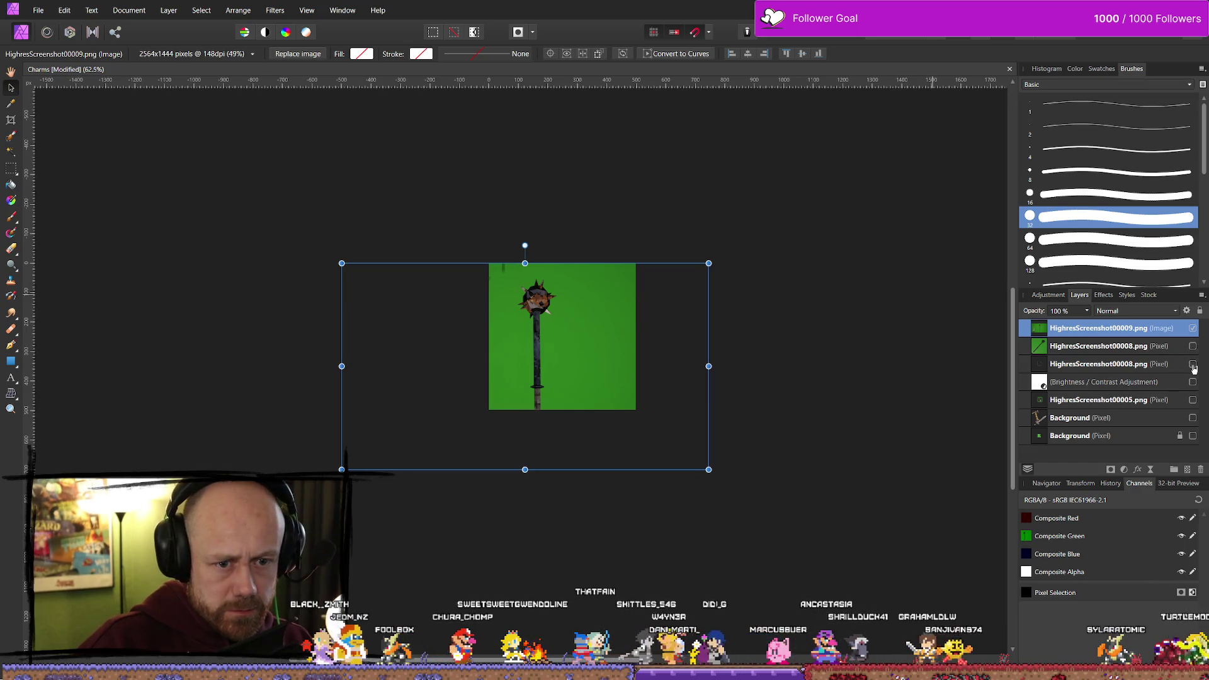
Delete the two older HighresScreenshot00008 layers
{"action": "left_click", "coordinate": [1122, 364]}
{"action": "key", "text": "Delete"}
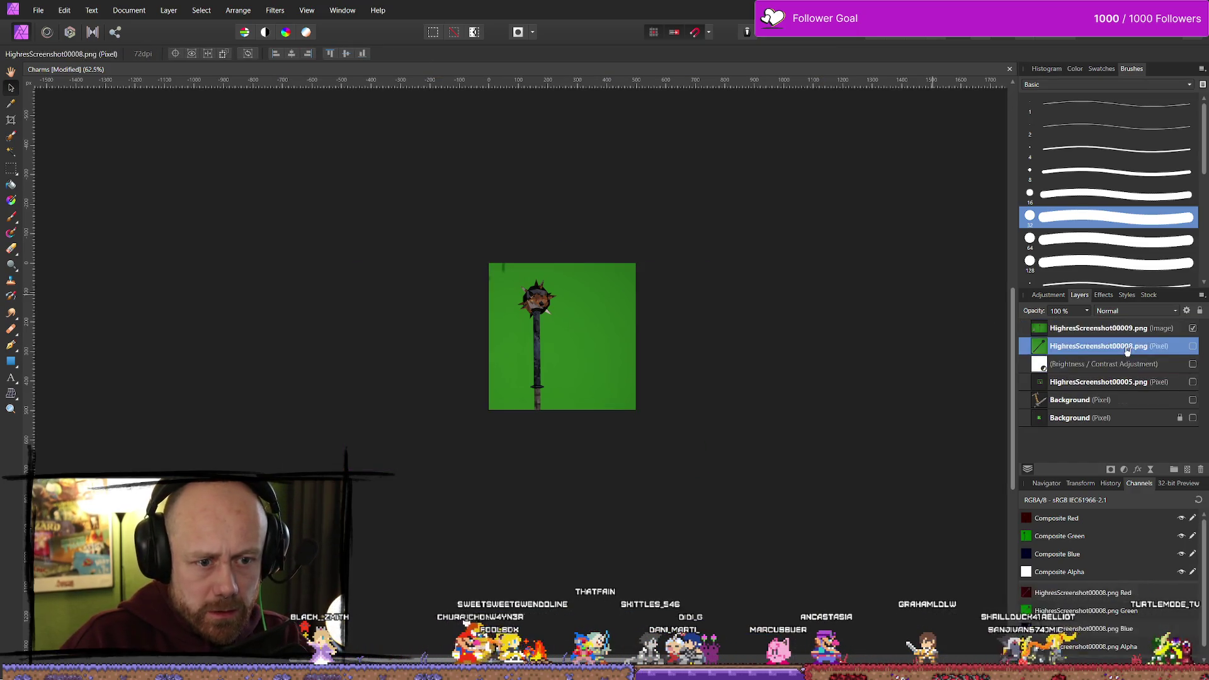
{"action": "key", "text": "Delete"}
Rotate the mace image diagonally to about -49.5°, enlarge it slightly, and nudge it into place
{"action": "left_click", "coordinate": [588, 315]}
{"action": "mouse_move", "coordinate": [525, 245]}
{"action": "left_mouse_down"}
{"action": "mouse_move", "coordinate": [642, 255]}
{"action": "mouse_move", "coordinate": [640, 271]}
{"action": "mouse_move", "coordinate": [633, 246]}
{"action": "left_mouse_up"}
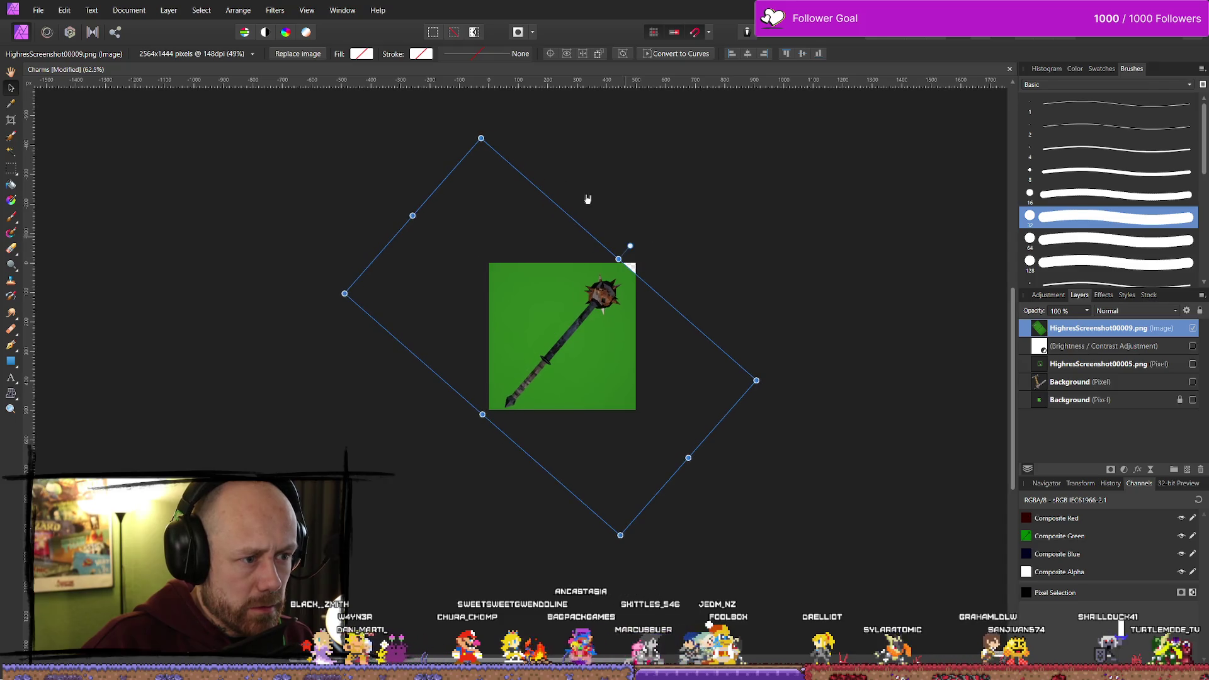
{"action": "left_click_drag", "start_coordinate": [756, 377], "coordinate": [780, 381]}
{"action": "left_click_drag", "start_coordinate": [635, 244], "coordinate": [644, 231]}
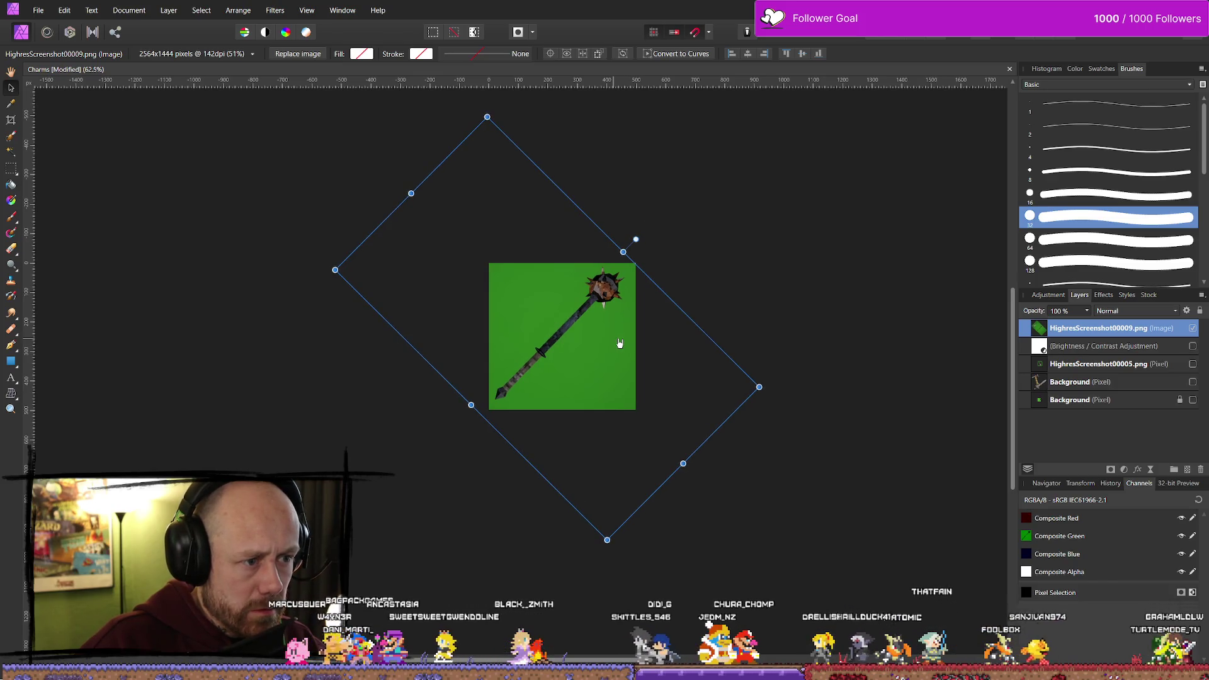
{"action": "key", "text": "shift+Right"}
{"action": "left_click_drag", "start_coordinate": [620, 343], "coordinate": [619, 345]}
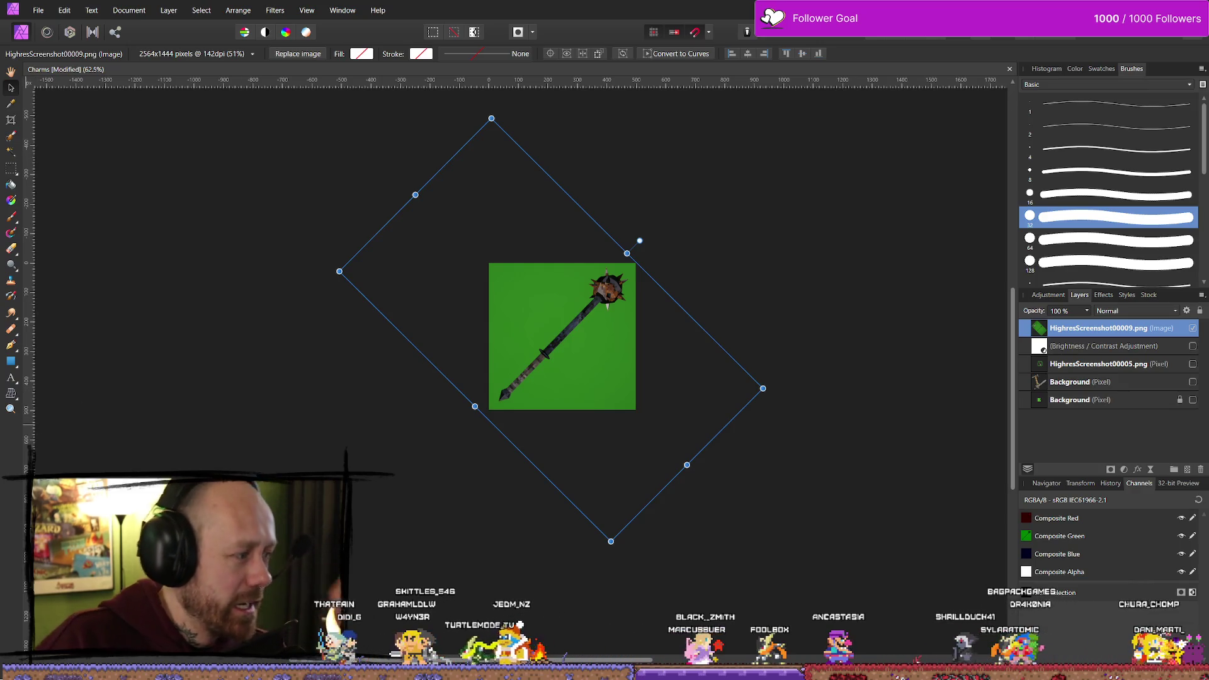
{"action": "key", "text": "alt+Tab"}
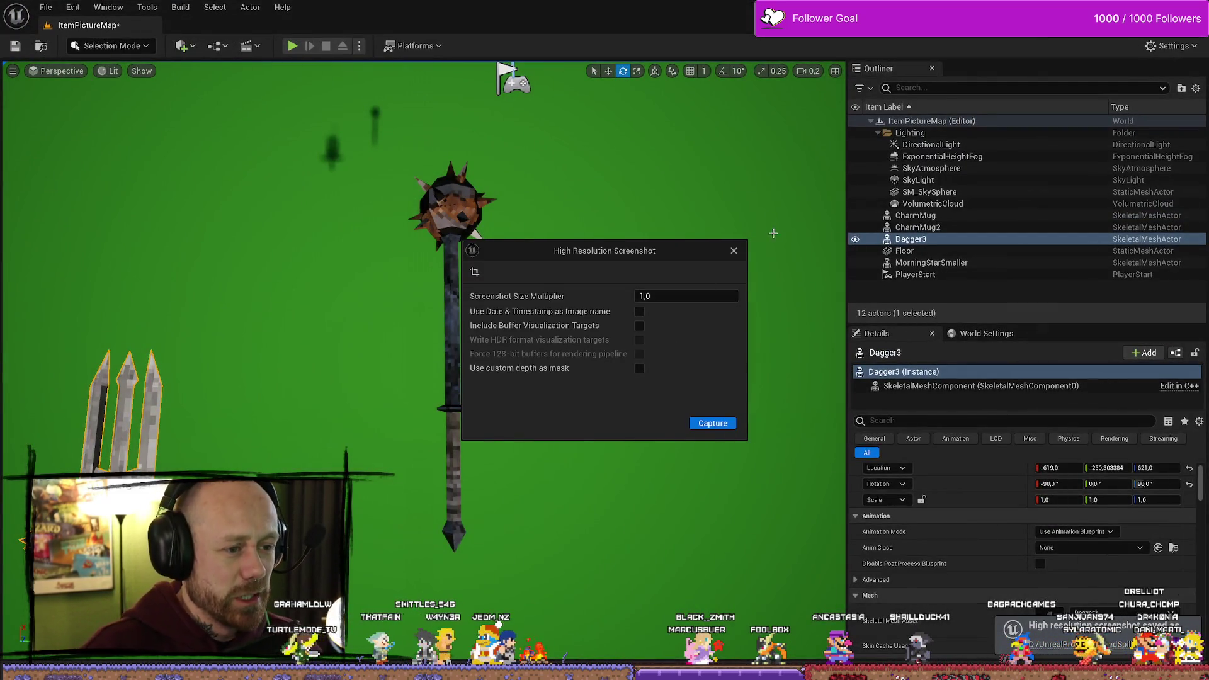
Close the High Resolution Screenshot dialog, inspect the morning star, then return to Affinity Photo
{"action": "left_click", "coordinate": [740, 252]}
{"action": "left_click", "coordinate": [526, 486]}
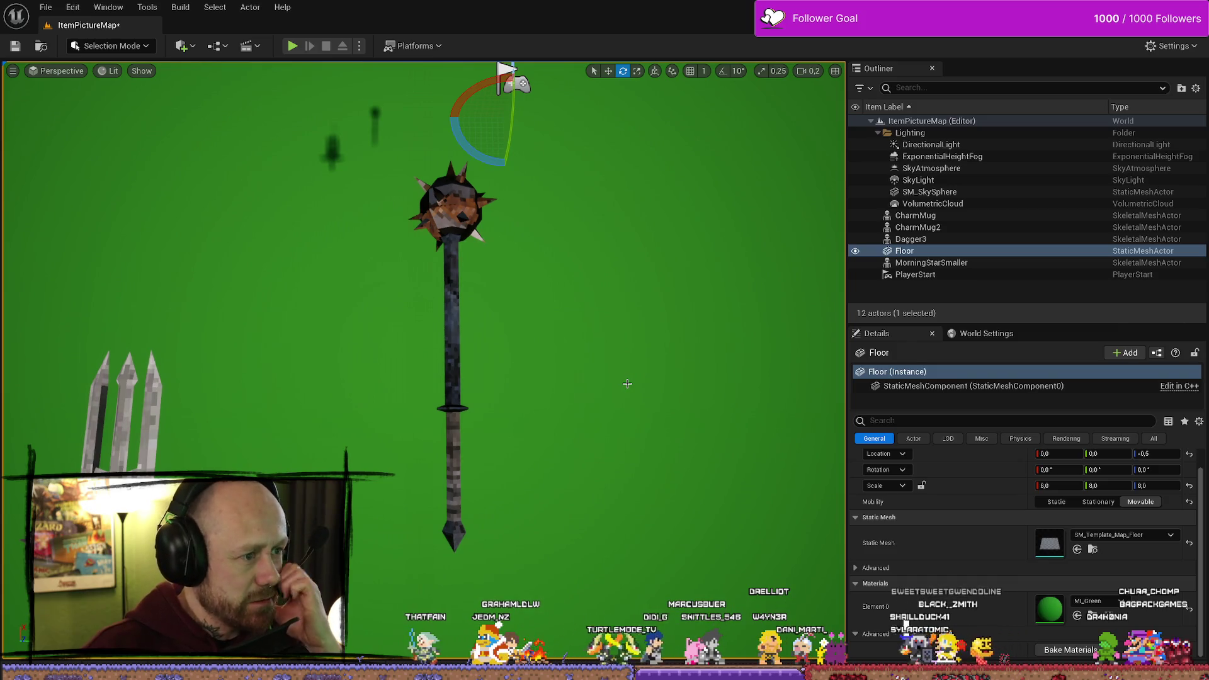
{"action": "scroll", "coordinate": [537, 288], "scroll_direction": "down", "scroll_amount": 3}
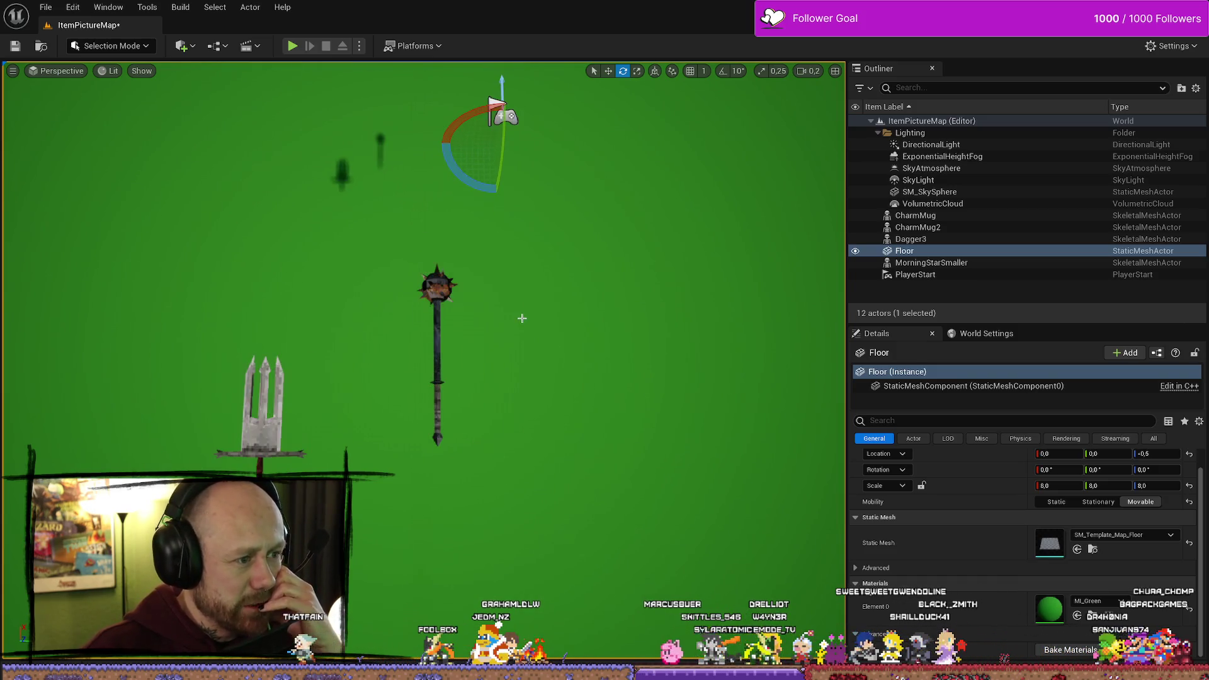
{"action": "scroll", "coordinate": [524, 318], "scroll_direction": "up", "scroll_amount": 5}
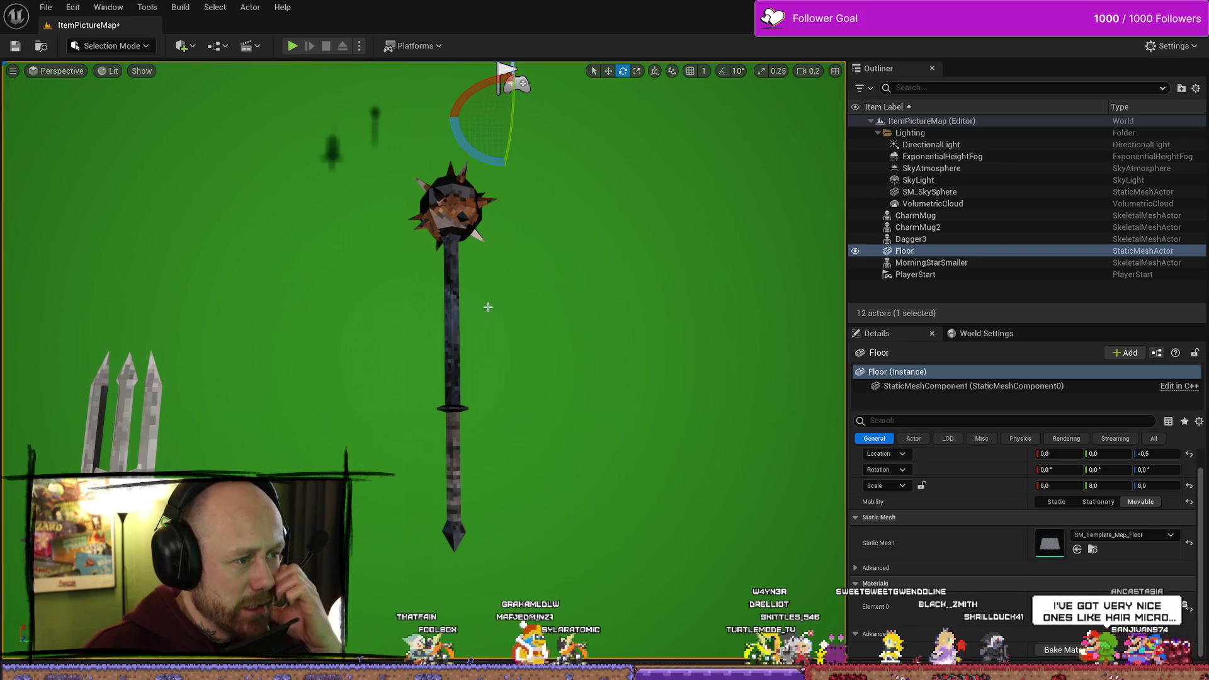
{"action": "scroll", "coordinate": [481, 293], "scroll_direction": "down", "scroll_amount": 3}
{"action": "scroll", "coordinate": [452, 281], "scroll_direction": "up", "scroll_amount": 3}
{"action": "left_click", "coordinate": [453, 280]}
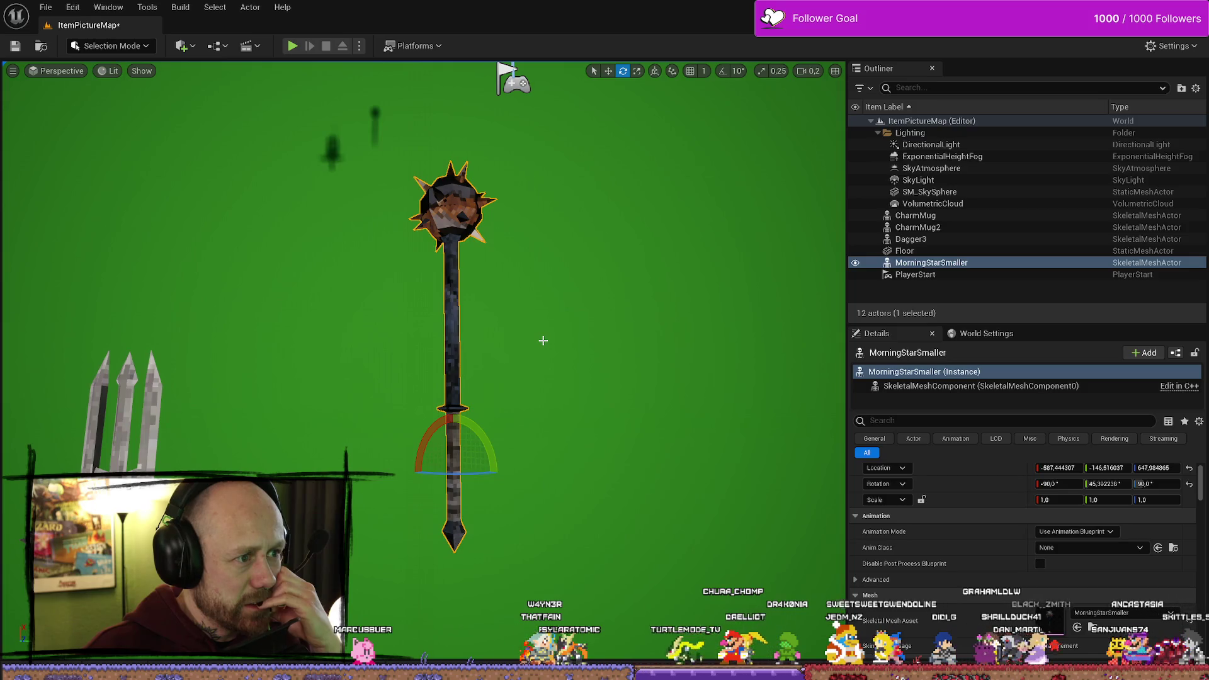
{"action": "scroll", "coordinate": [542, 340], "scroll_direction": "down", "scroll_amount": 3}
{"action": "scroll", "coordinate": [505, 396], "scroll_direction": "up", "scroll_amount": 3}
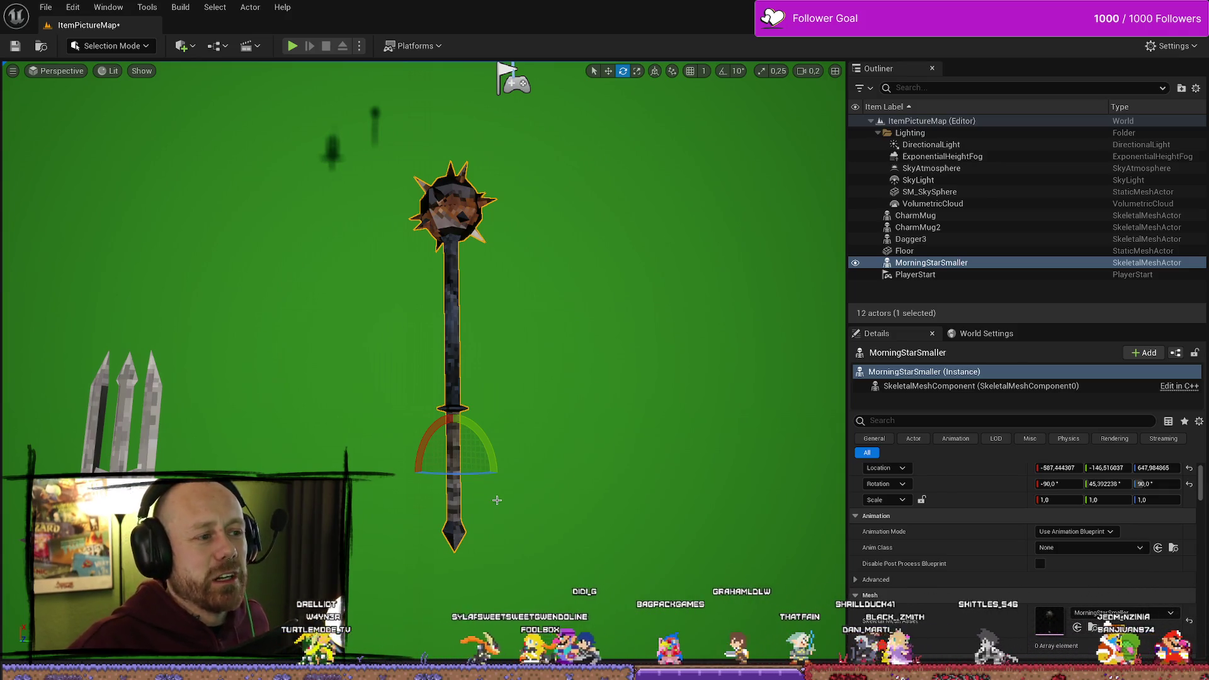
{"action": "left_click", "coordinate": [588, 379]}
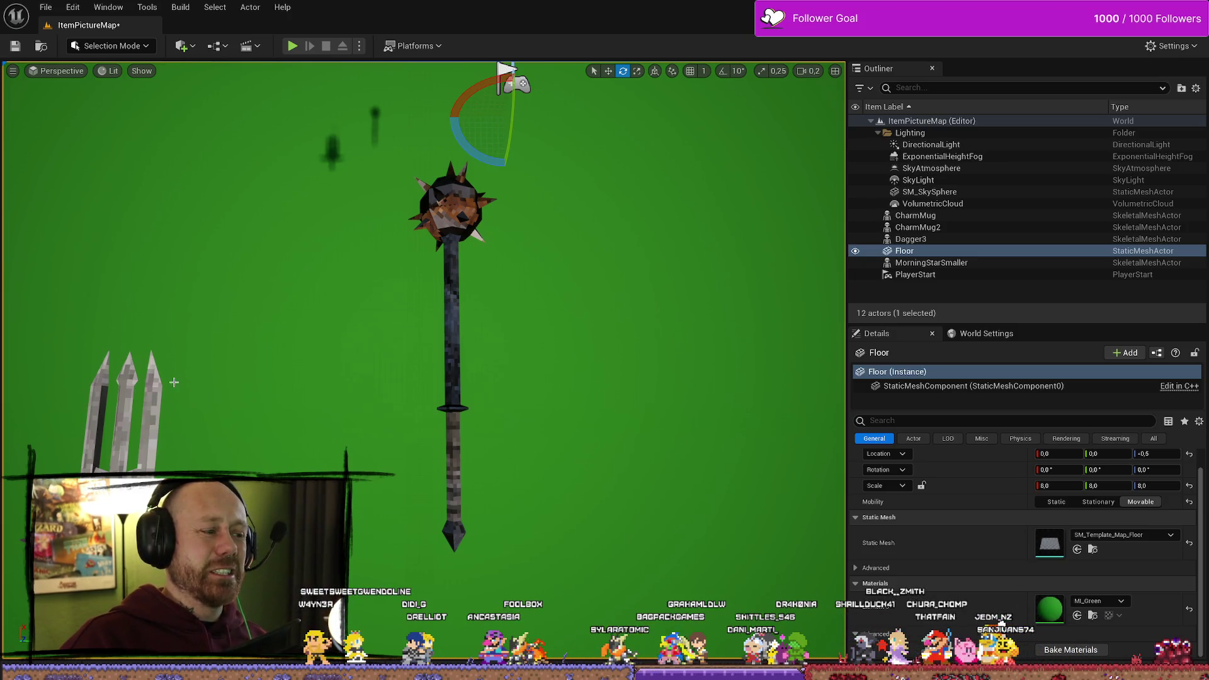
{"action": "key", "text": "alt+Tab"}
Pick the Flood Select tool and rasterize the HighresScreenshot00009.png mace layer
{"action": "left_click", "coordinate": [719, 332]}
{"action": "scroll", "coordinate": [619, 384], "scroll_direction": "up", "scroll_amount": 5}
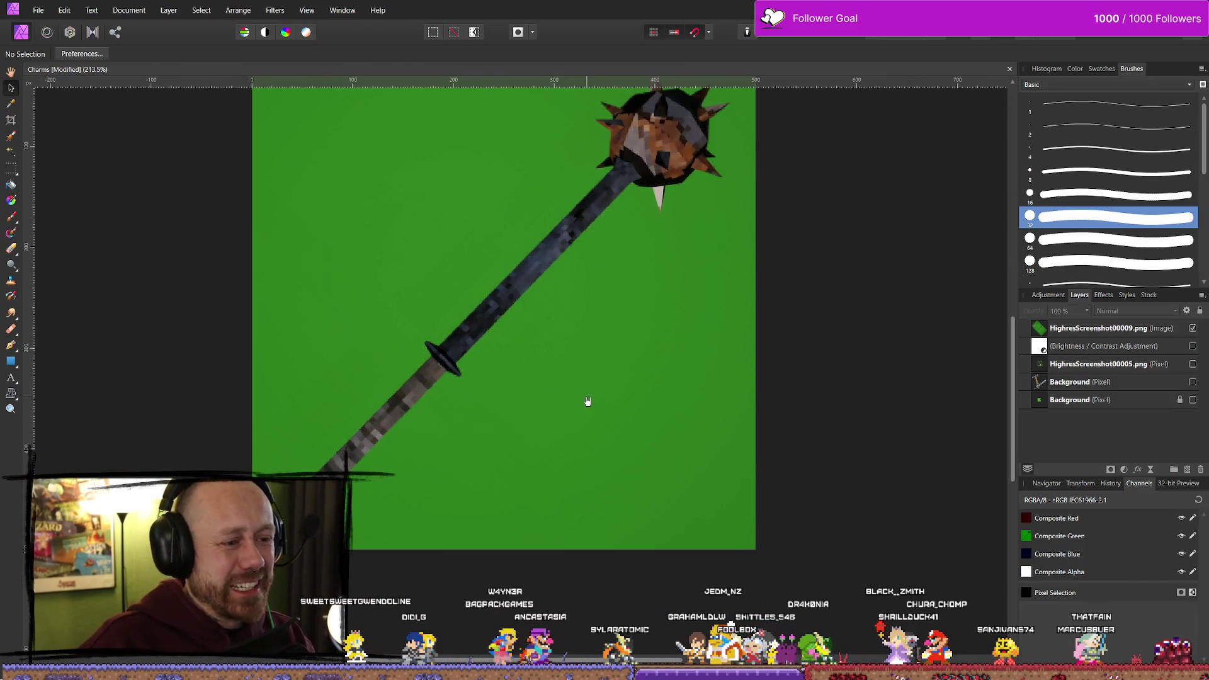
{"action": "scroll", "coordinate": [569, 386], "scroll_direction": "down", "scroll_amount": 3}
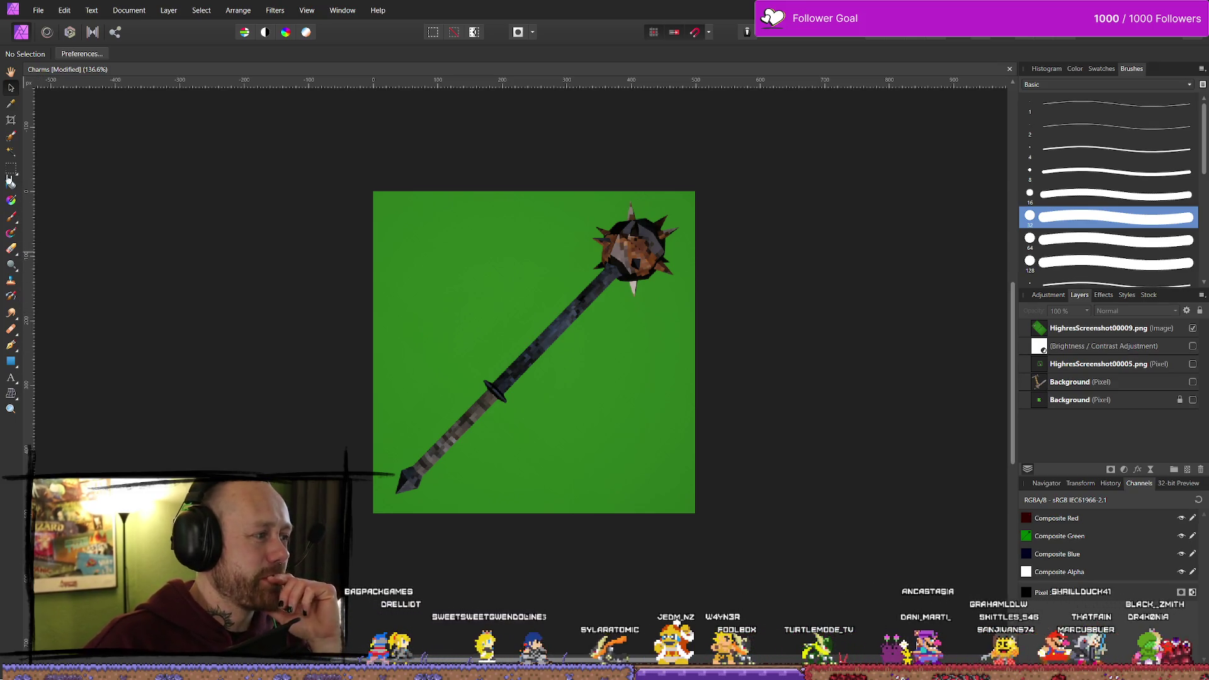
{"action": "left_click", "coordinate": [10, 151]}
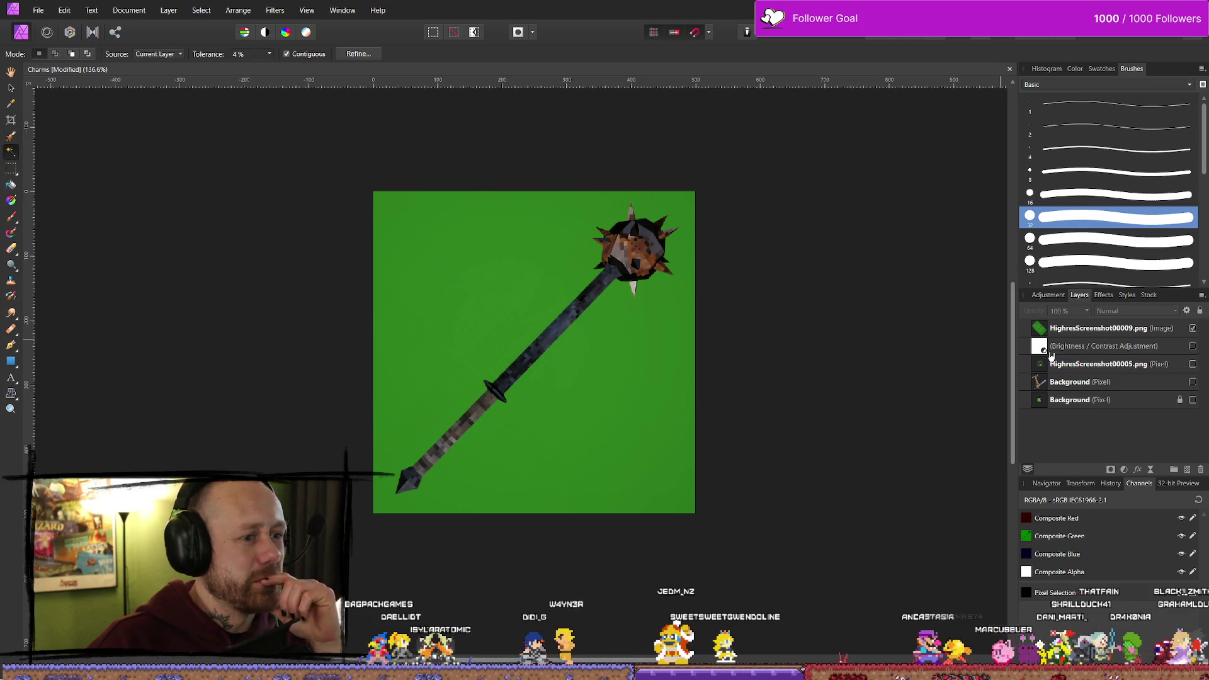
{"action": "left_click", "coordinate": [1091, 338]}
{"action": "right_click", "coordinate": [1090, 340]}
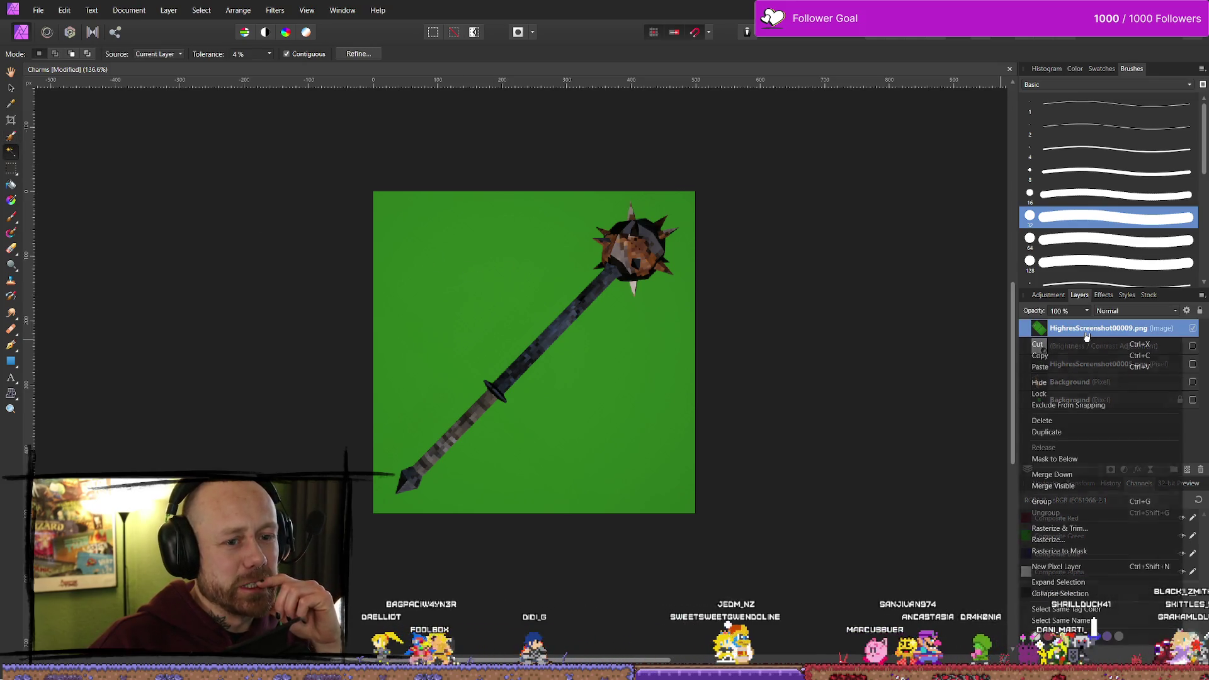
{"action": "left_click", "coordinate": [1058, 540]}
Flood-select the green background, delete it, and deselect
{"action": "left_click", "coordinate": [618, 418]}
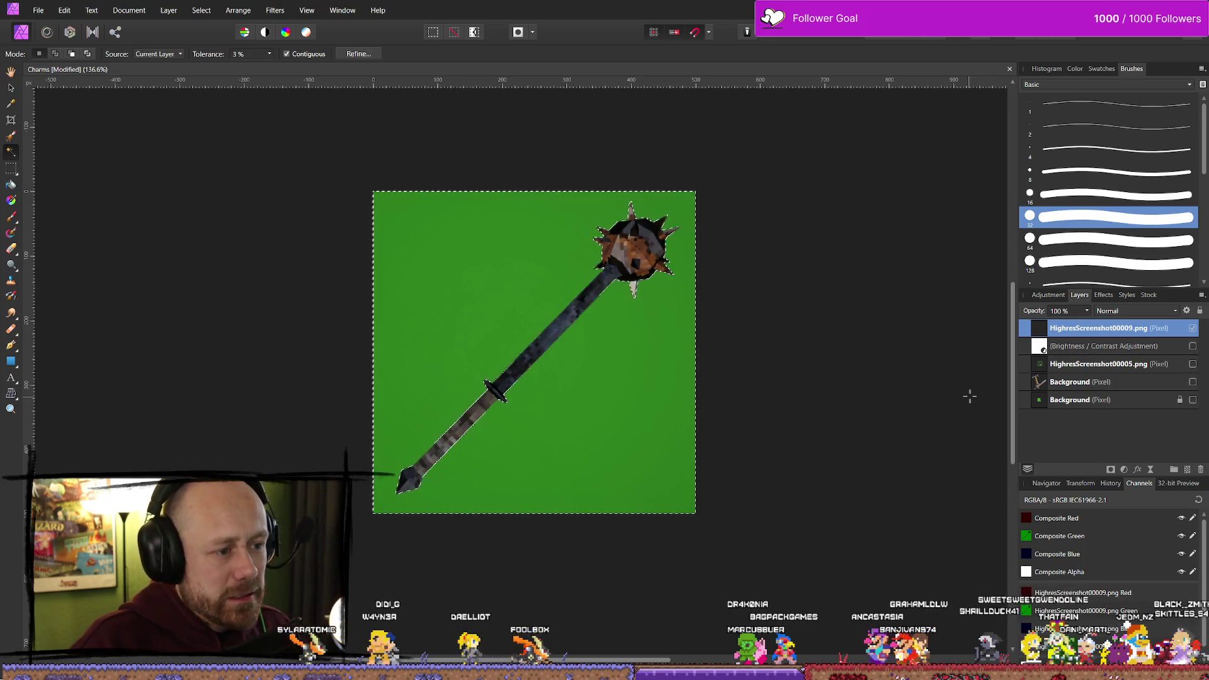
{"action": "key", "text": "Delete"}
{"action": "key", "text": "ctrl+d"}
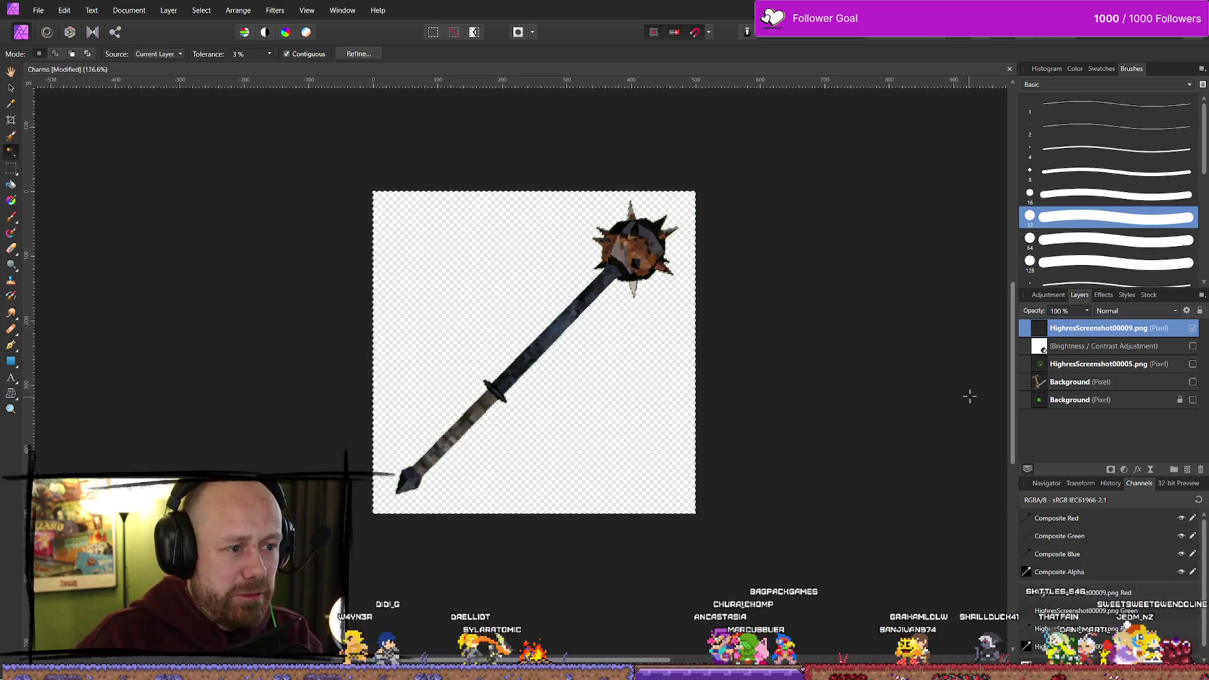
Zoom in on the mace edges and delete another flood-selected patch of green
{"action": "scroll", "coordinate": [697, 306], "scroll_direction": "up", "scroll_amount": 6}
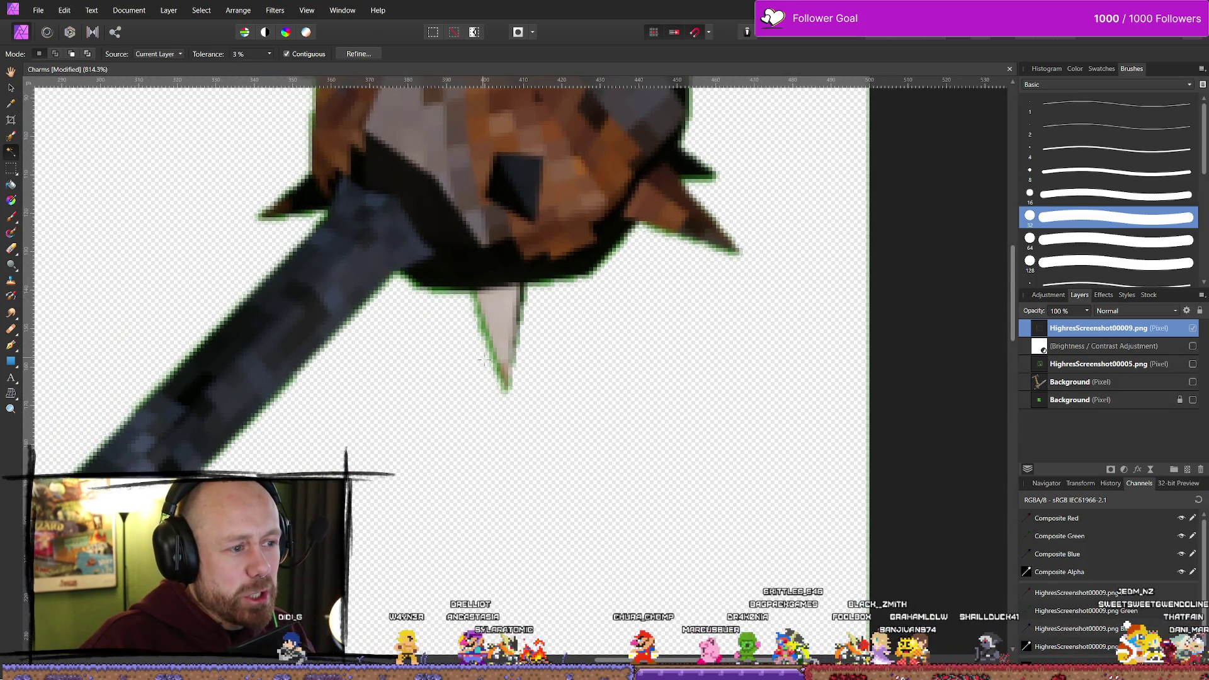
{"action": "scroll", "coordinate": [513, 417], "scroll_direction": "down", "scroll_amount": 4}
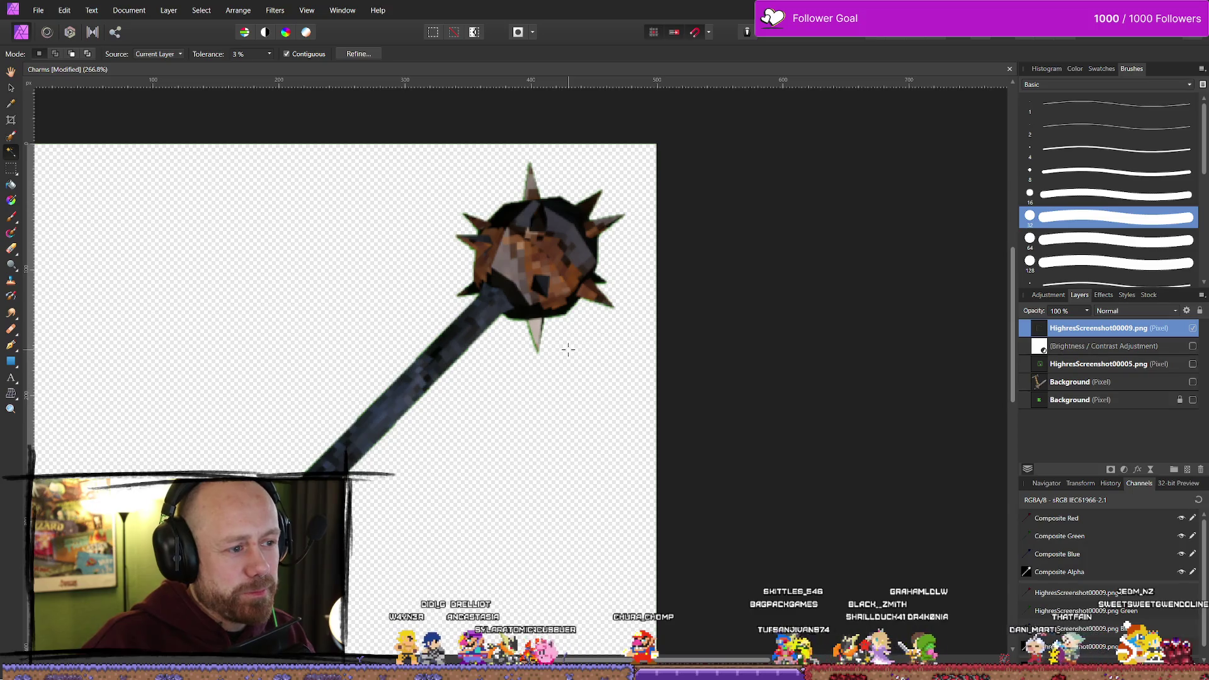
{"action": "scroll", "coordinate": [567, 349], "scroll_direction": "down", "scroll_amount": 2}
{"action": "scroll", "coordinate": [508, 426], "scroll_direction": "up", "scroll_amount": 2}
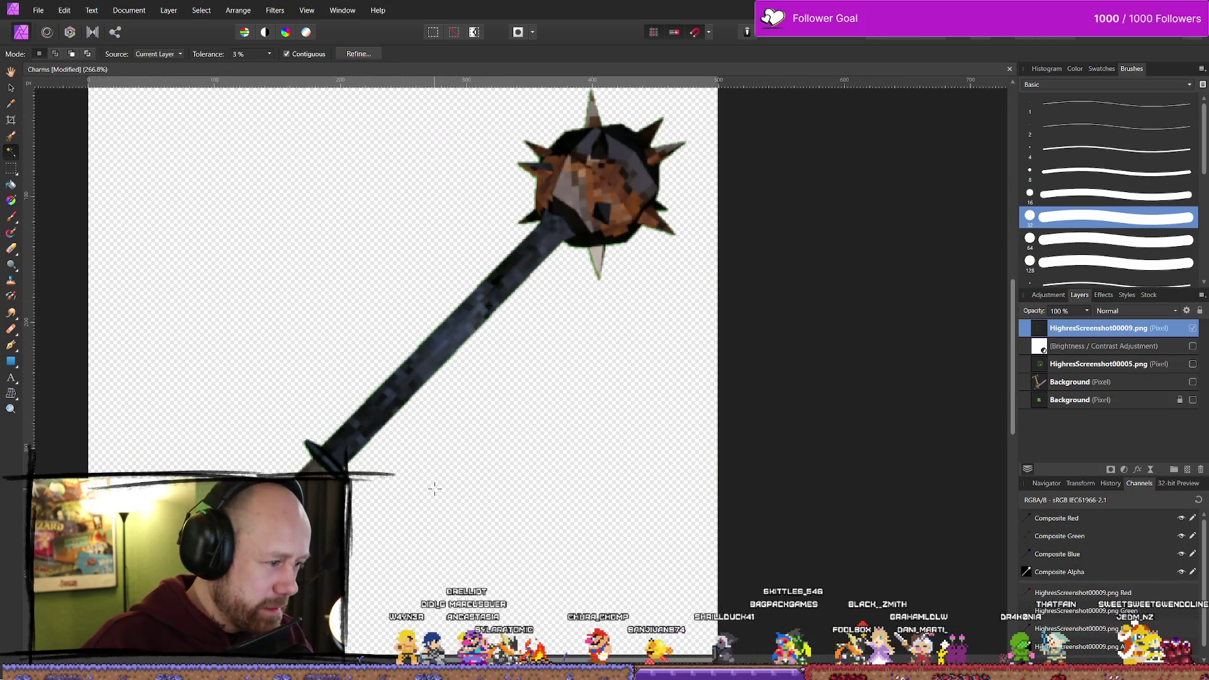
{"action": "scroll", "coordinate": [434, 488], "scroll_direction": "down", "scroll_amount": 1}
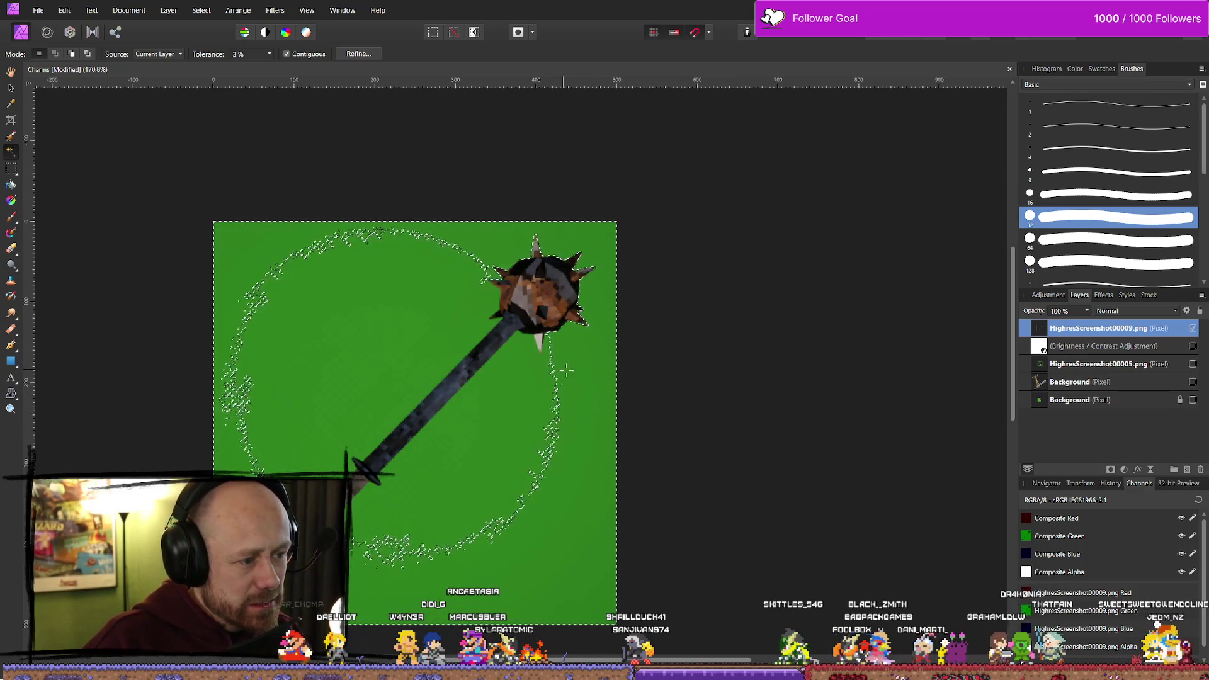
{"action": "left_click", "coordinate": [497, 399]}
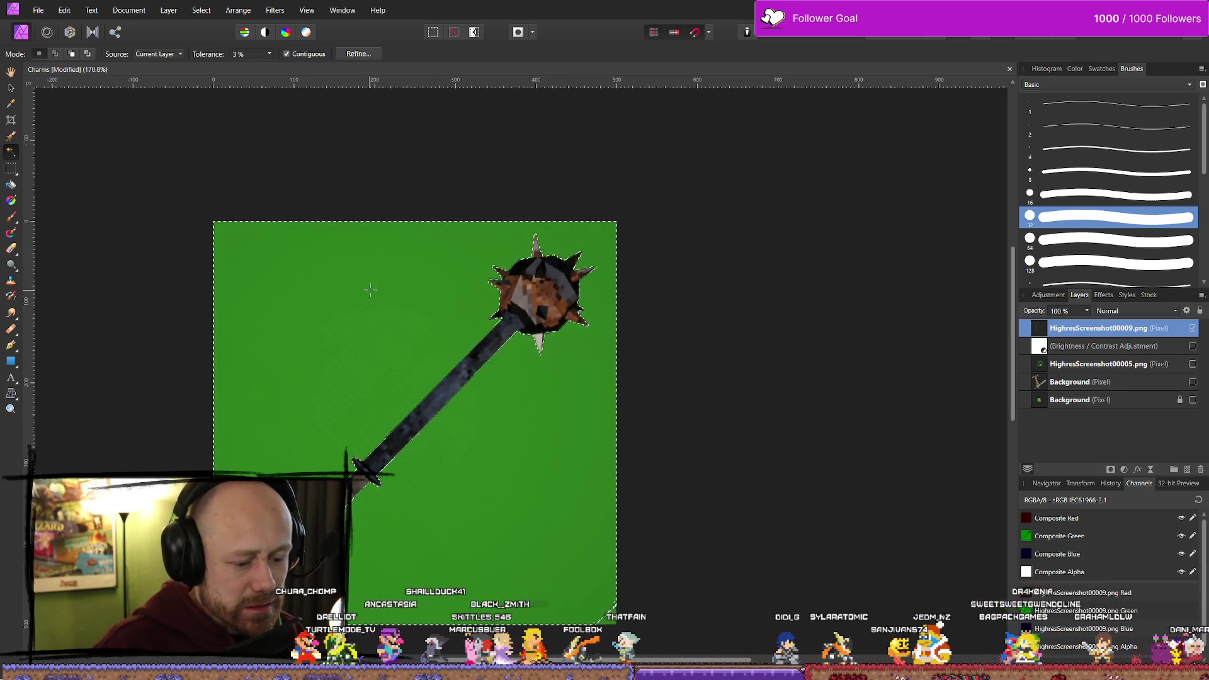
{"action": "key", "text": "Delete"}
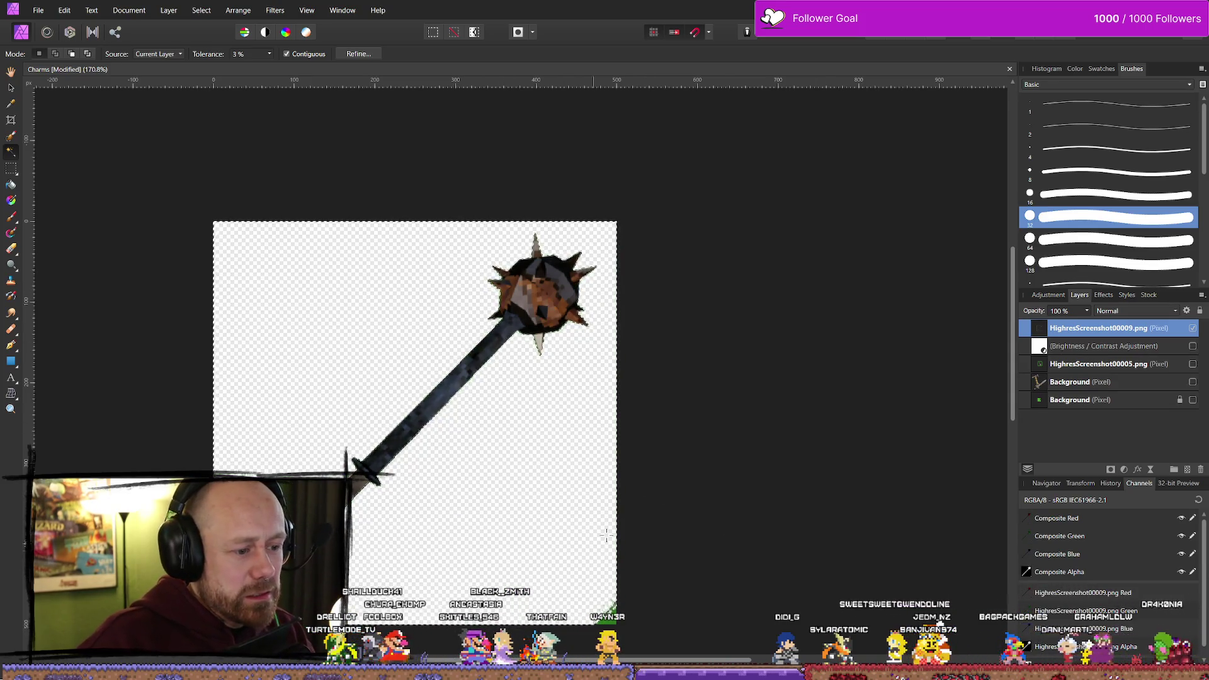
Raise the flood-select tolerance to 15%, delete the reselected green, and deselect
{"action": "left_click_drag", "start_coordinate": [505, 480], "coordinate": [556, 527]}
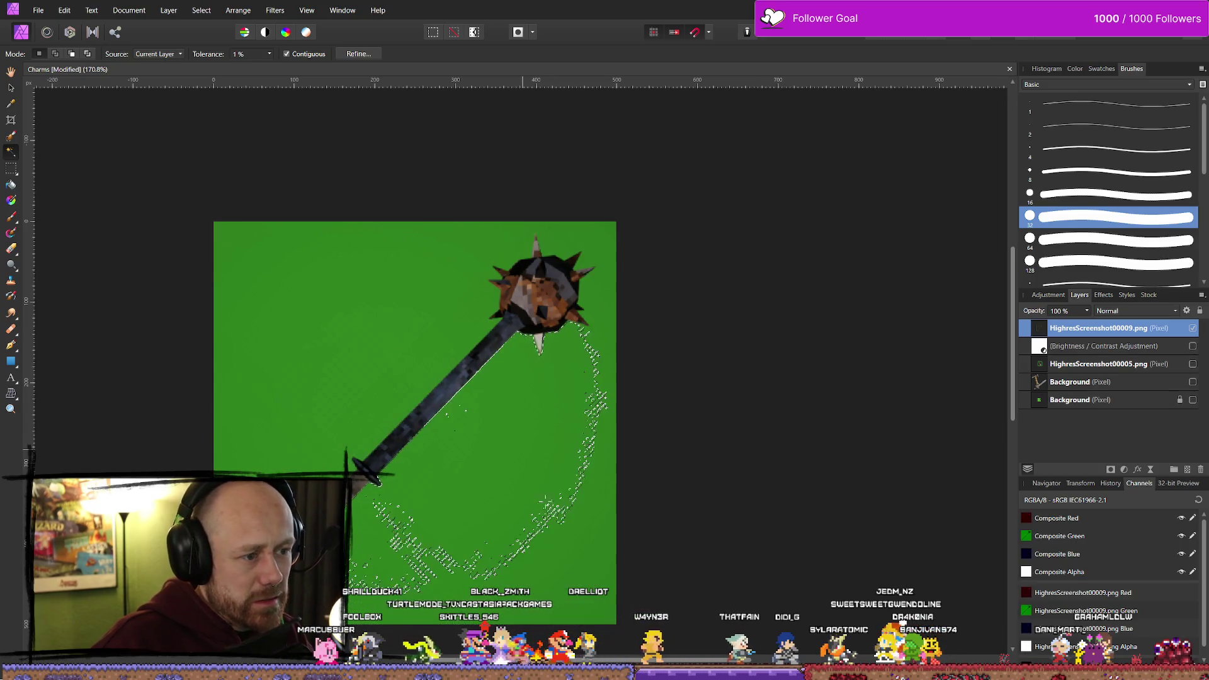
{"action": "mouse_move", "coordinate": [549, 543]}
{"action": "left_mouse_down"}
{"action": "mouse_move", "coordinate": [536, 516]}
{"action": "mouse_move", "coordinate": [539, 528]}
{"action": "left_mouse_up"}
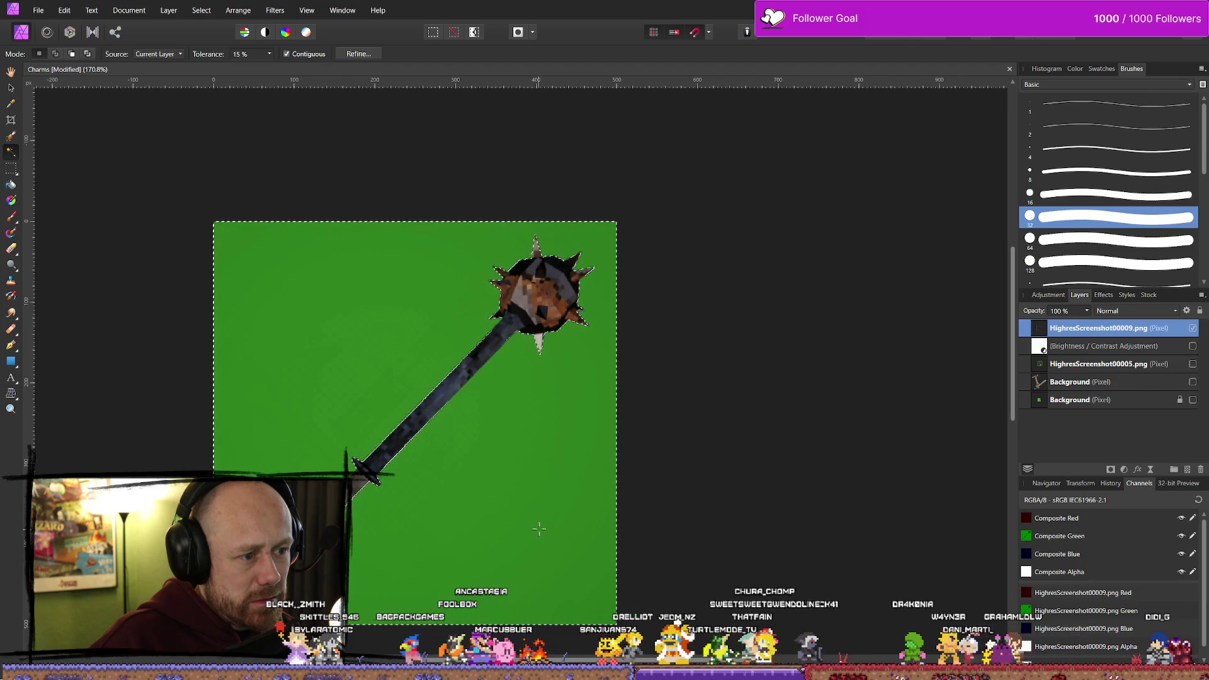
{"action": "key", "text": "Delete"}
{"action": "key", "text": "ctrl+d"}
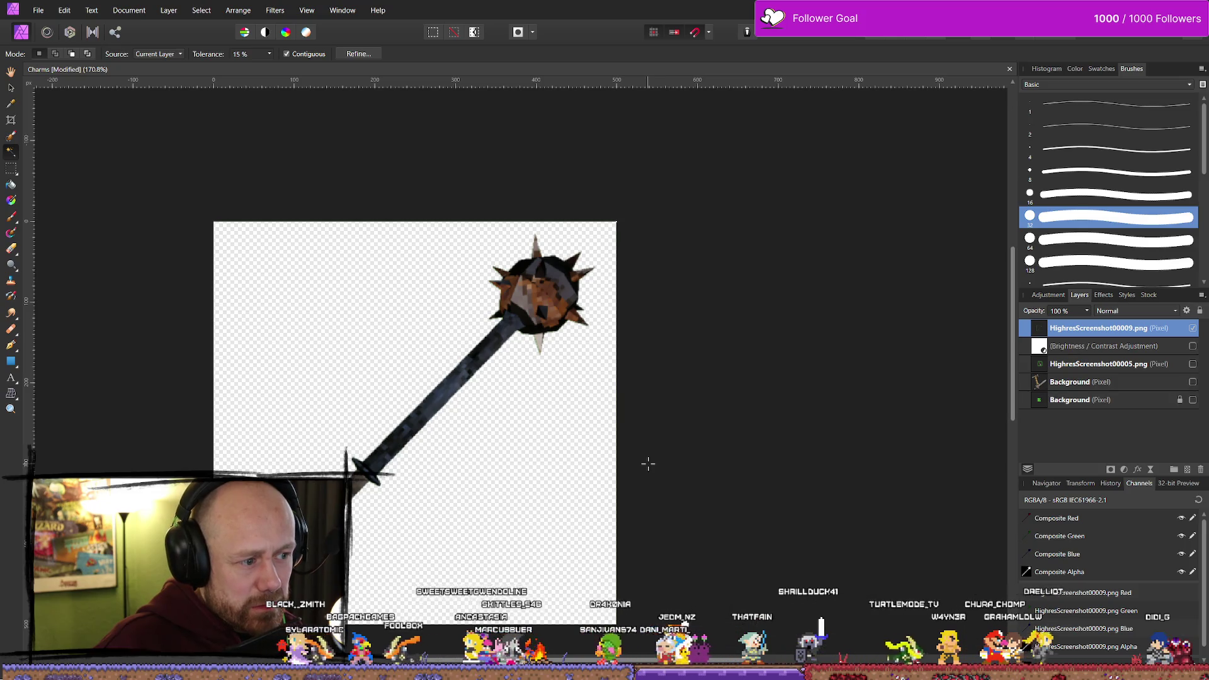
Zoom into the mace head and set the Erase Brush width to 4 px
{"action": "scroll", "coordinate": [543, 328], "scroll_direction": "up", "scroll_amount": 5}
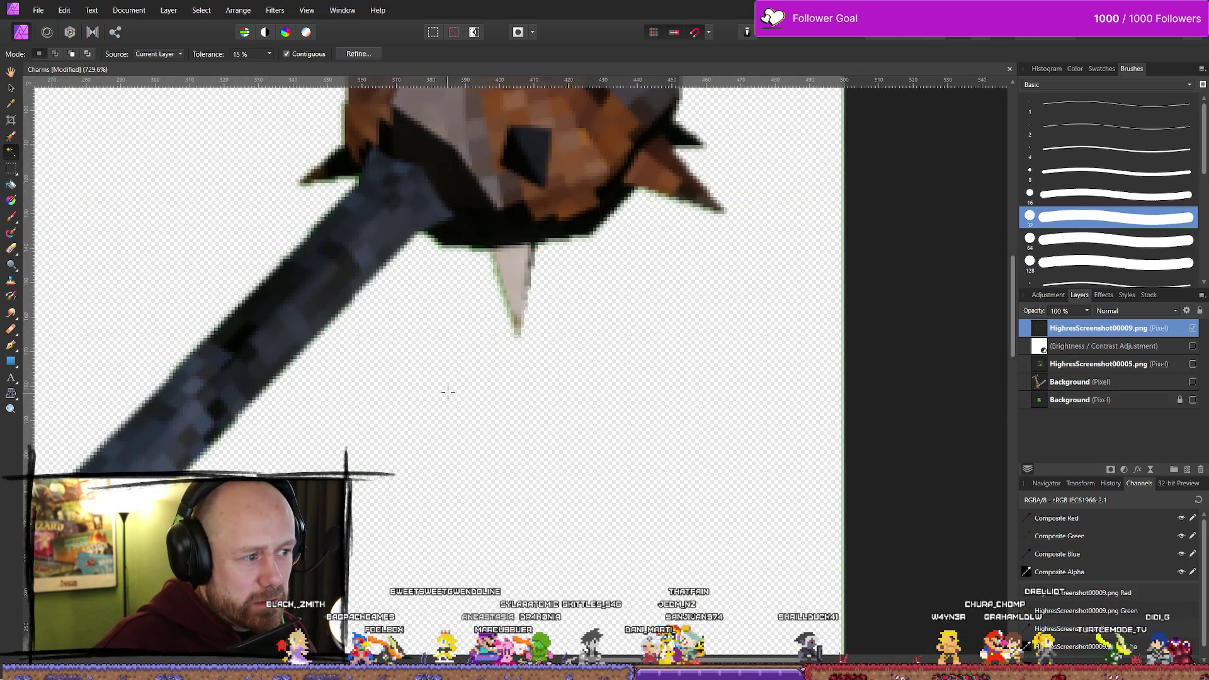
{"action": "scroll", "coordinate": [559, 453], "scroll_direction": "up", "scroll_amount": 3}
{"action": "scroll", "coordinate": [567, 441], "scroll_direction": "right", "scroll_amount": 1}
{"action": "scroll", "coordinate": [479, 384], "scroll_direction": "up", "scroll_amount": 1}
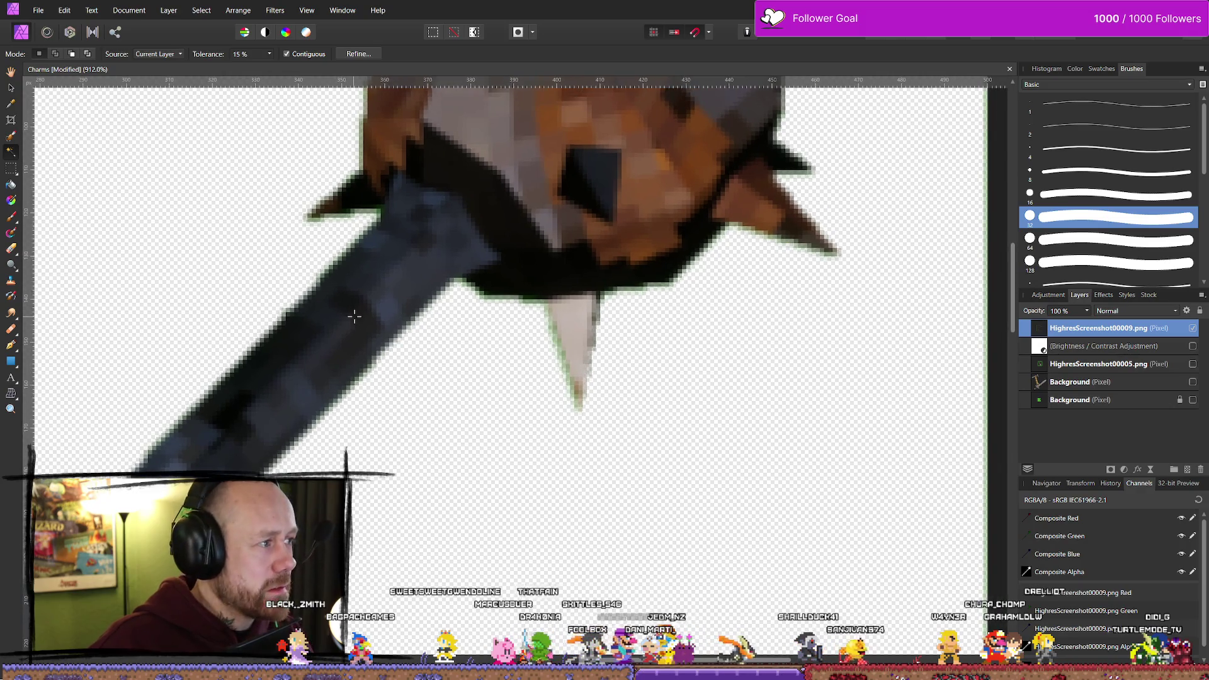
{"action": "key", "text": "e"}
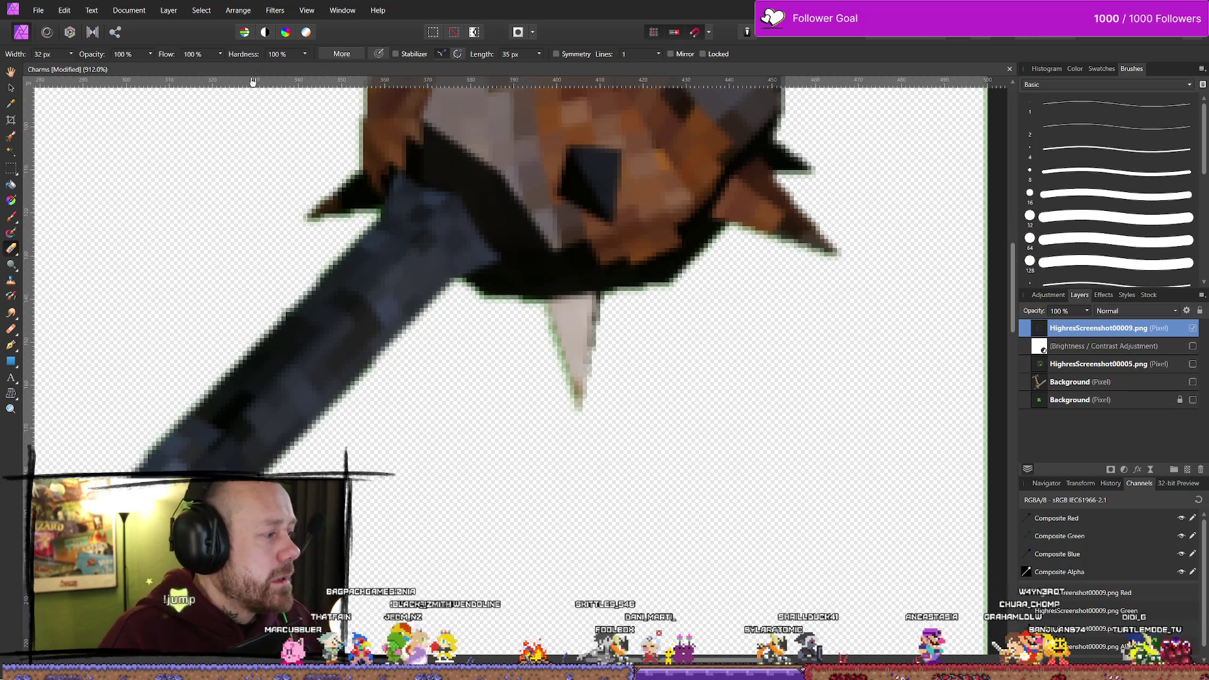
{"action": "left_click_drag", "start_coordinate": [70, 54], "coordinate": [49, 63]}
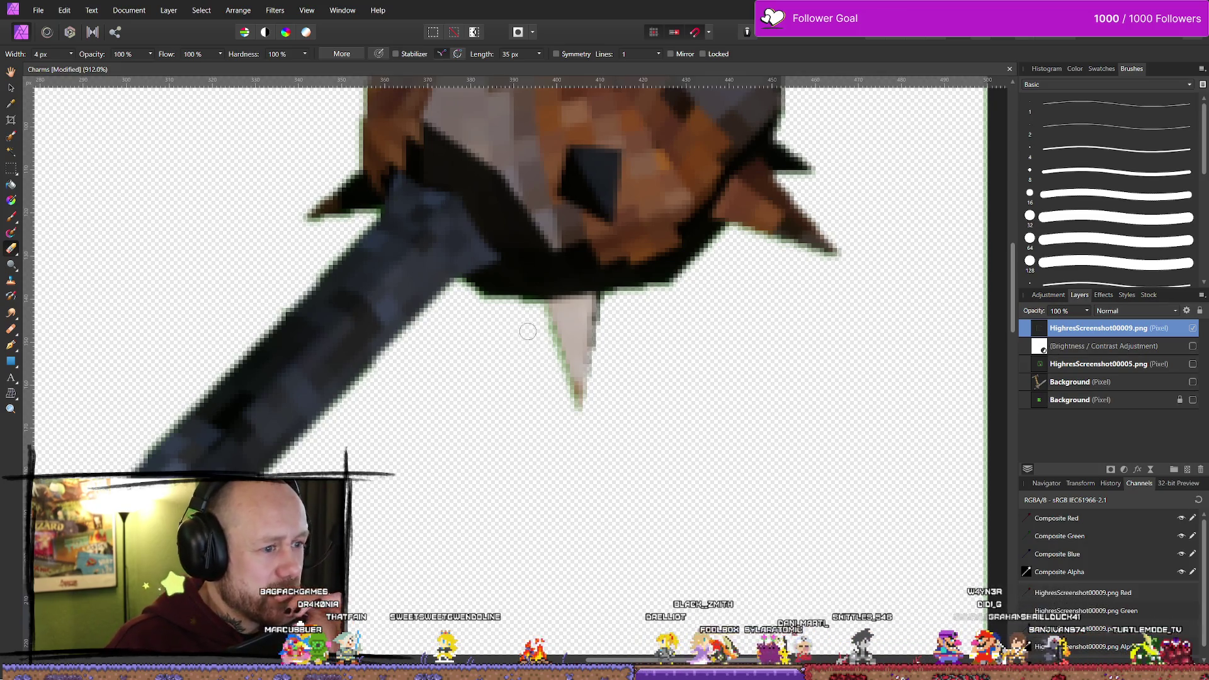
Switch to the Background Erase tool with the HighresScreenshot00009.png layer selected
{"action": "left_click", "coordinate": [1106, 348]}
{"action": "left_click", "coordinate": [1094, 332]}
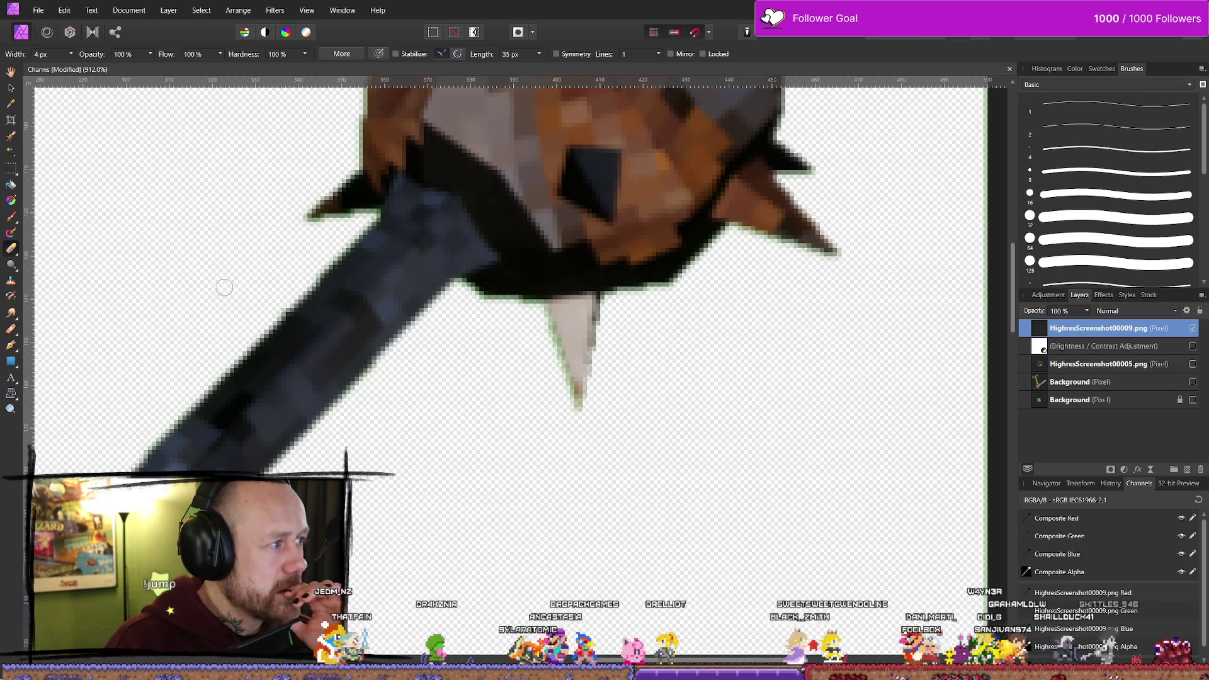
{"action": "key", "text": "e"}
{"action": "key", "text": "e"}
{"action": "key", "text": "e"}
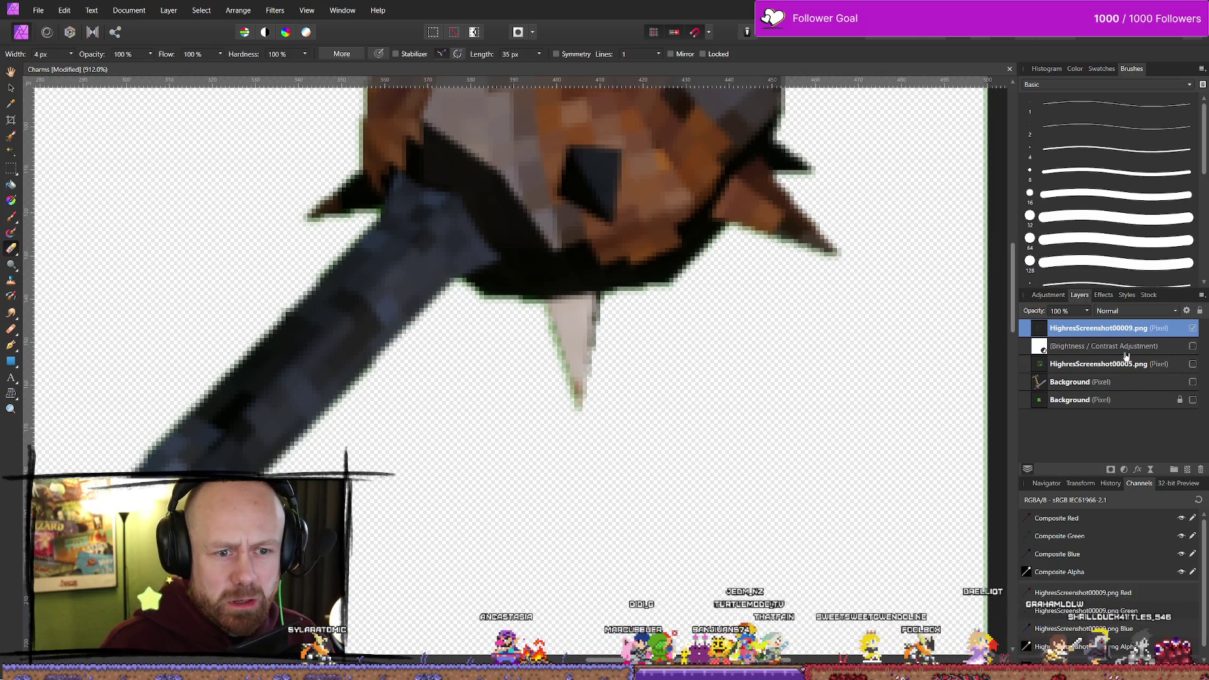
{"action": "left_click", "coordinate": [1089, 364]}
{"action": "left_click", "coordinate": [1098, 328]}
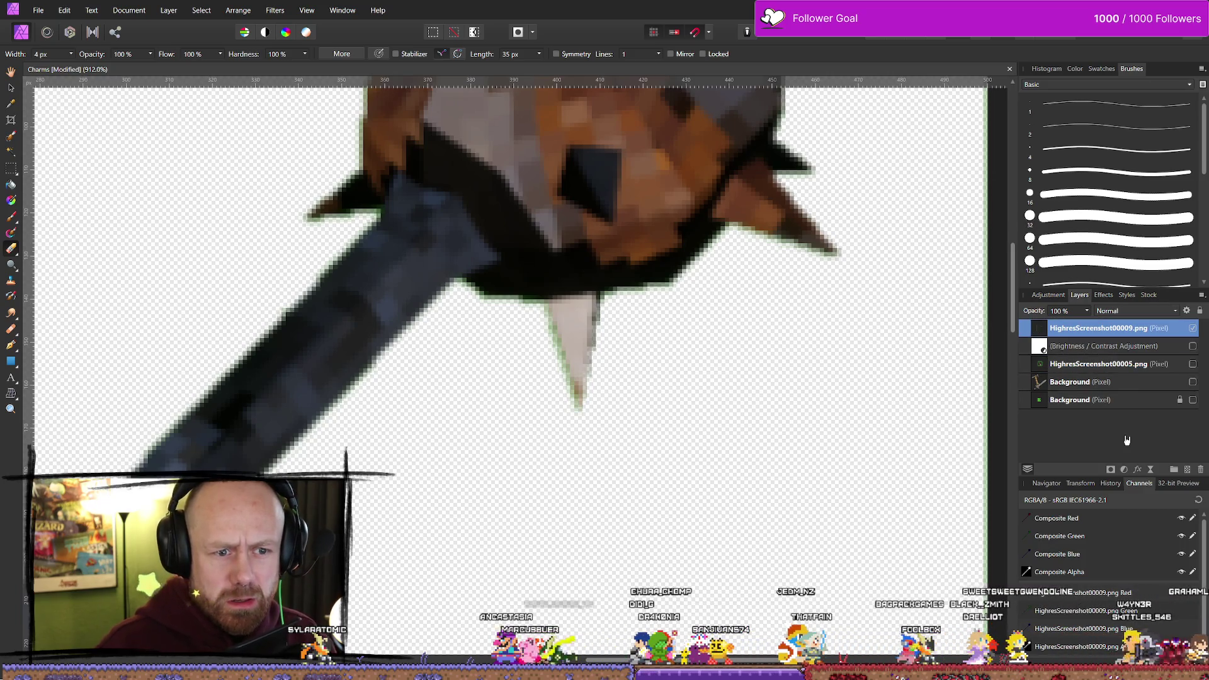
{"action": "scroll", "coordinate": [558, 302], "scroll_direction": "down", "scroll_amount": 10}
{"action": "scroll", "coordinate": [528, 280], "scroll_direction": "up", "scroll_amount": 6}
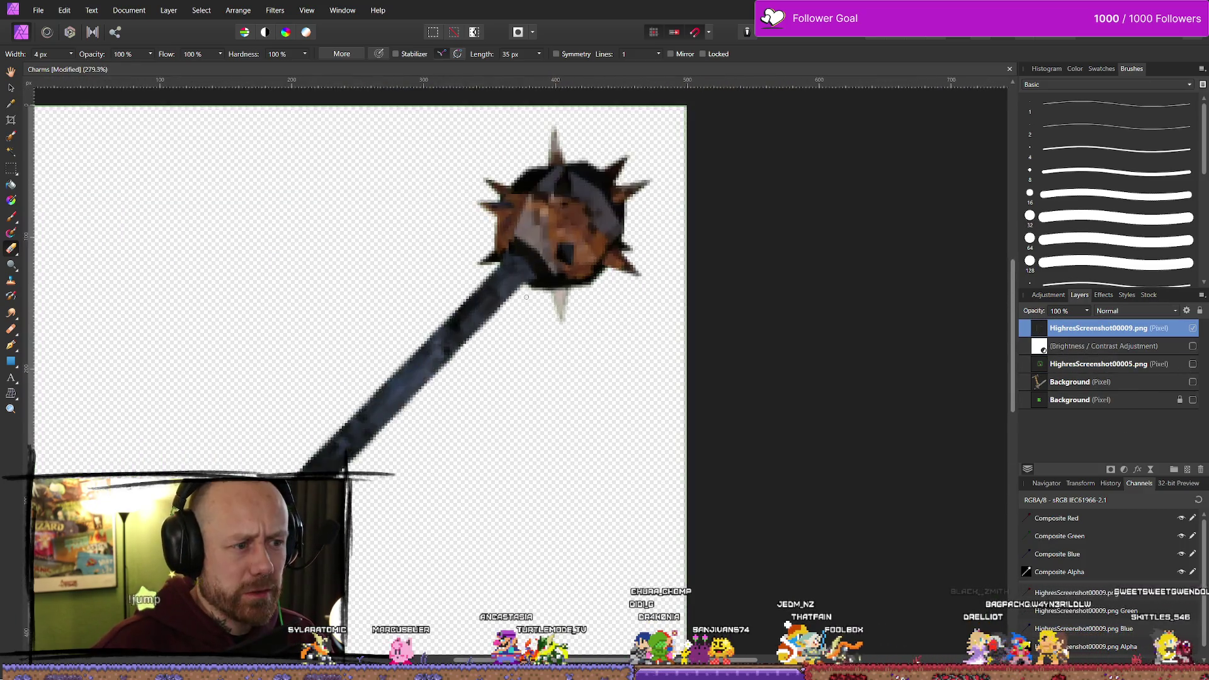
{"action": "scroll", "coordinate": [529, 279], "scroll_direction": "up", "scroll_amount": 5}
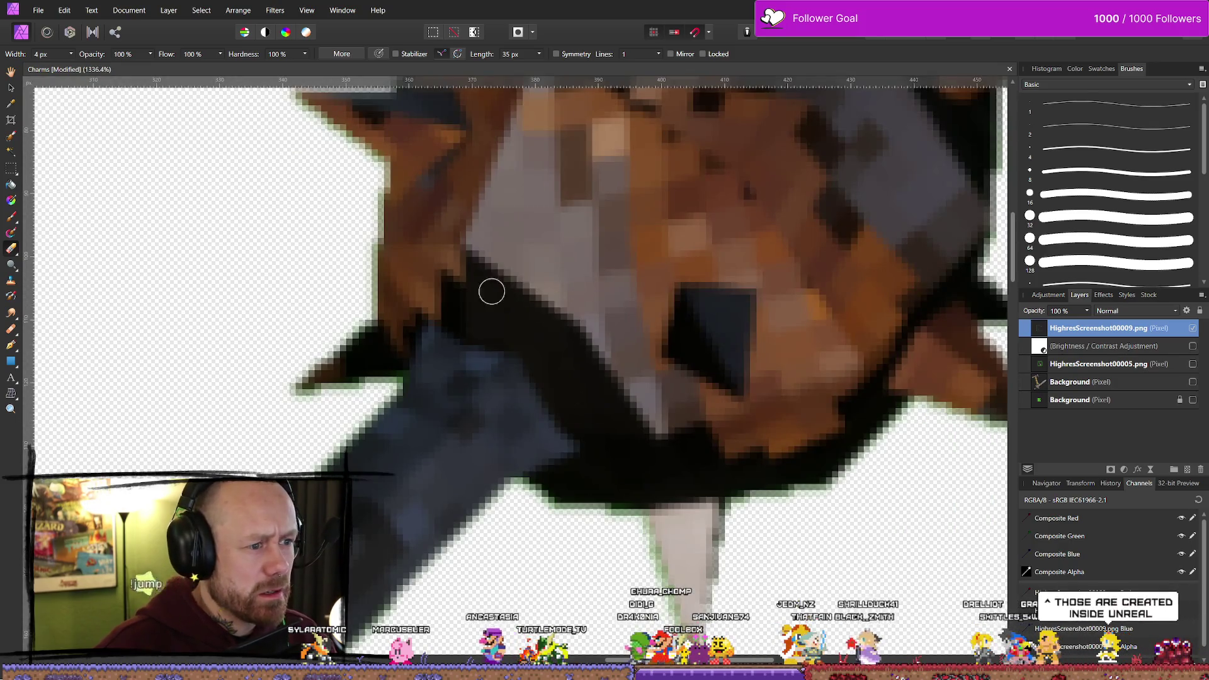
{"action": "scroll", "coordinate": [714, 309], "scroll_direction": "down", "scroll_amount": 4}
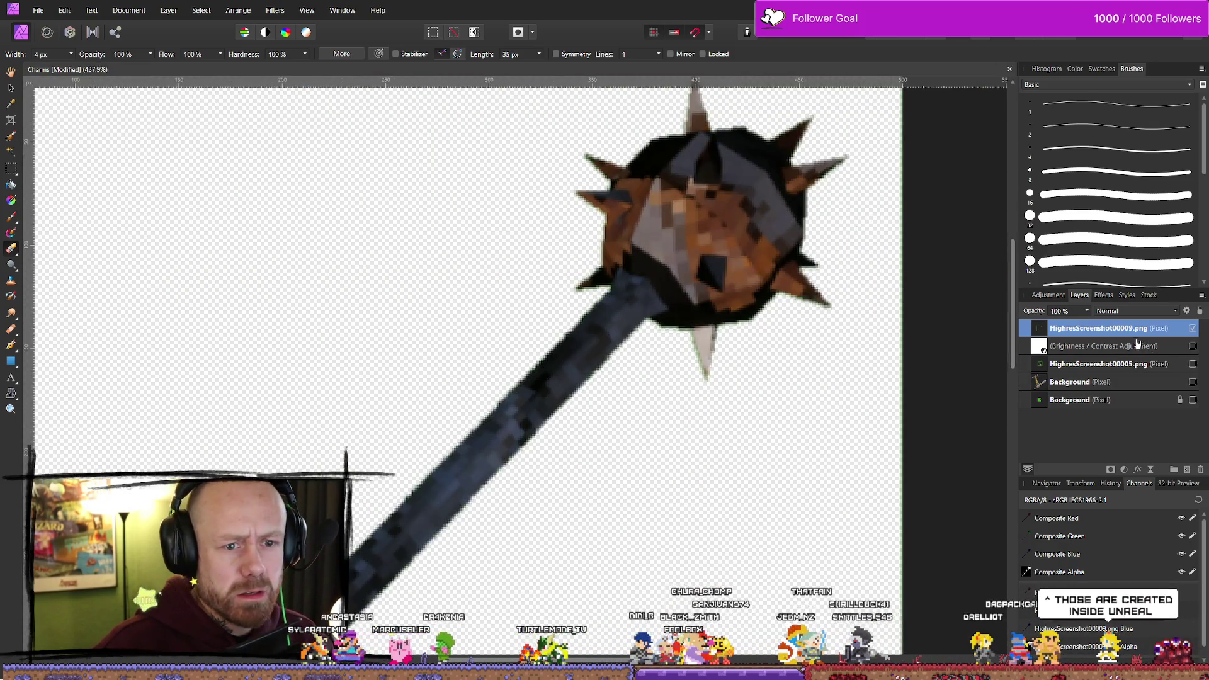
{"action": "right_click", "coordinate": [1141, 333]}
{"action": "left_click", "coordinate": [1074, 528]}
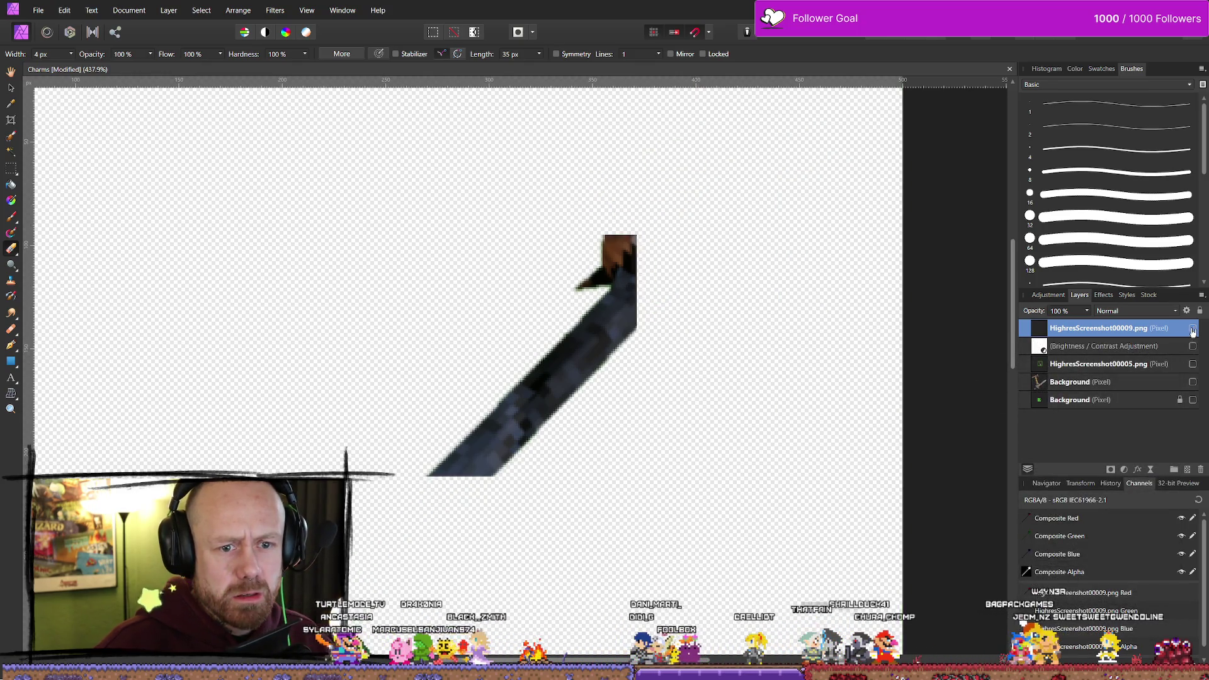
Fit the document to the view and inspect the fringe along the mace's edges
{"action": "scroll", "coordinate": [665, 324], "scroll_direction": "down", "scroll_amount": 1}
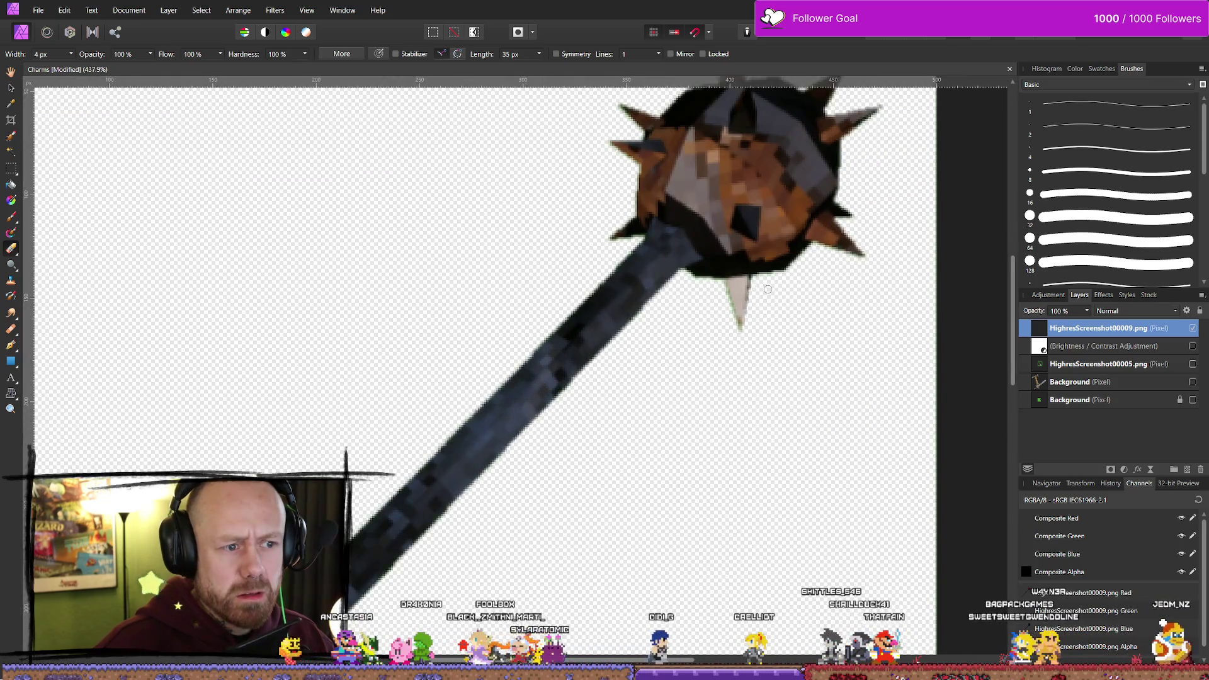
{"action": "key", "text": "ctrl+0"}
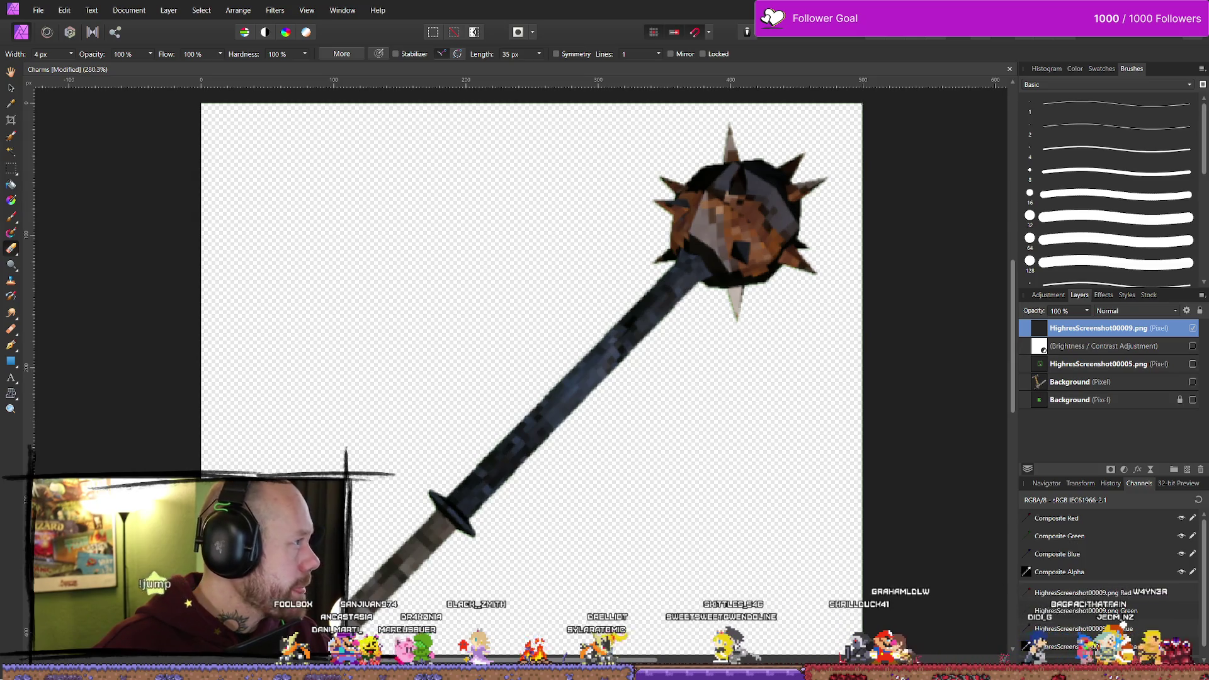
{"action": "scroll", "coordinate": [630, 352], "scroll_direction": "down", "scroll_amount": 3}
{"action": "scroll", "coordinate": [691, 386], "scroll_direction": "up", "scroll_amount": 6}
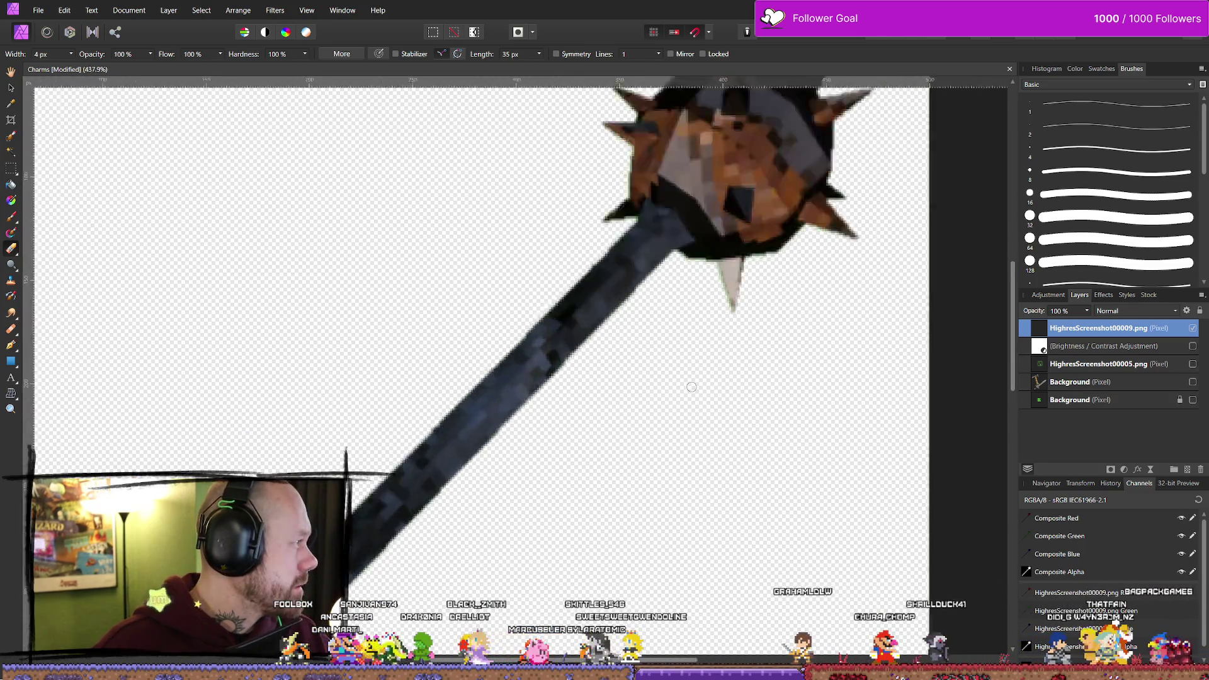
{"action": "scroll", "coordinate": [691, 386], "scroll_direction": "up", "scroll_amount": 2}
{"action": "scroll", "coordinate": [691, 386], "scroll_direction": "down", "scroll_amount": 3}
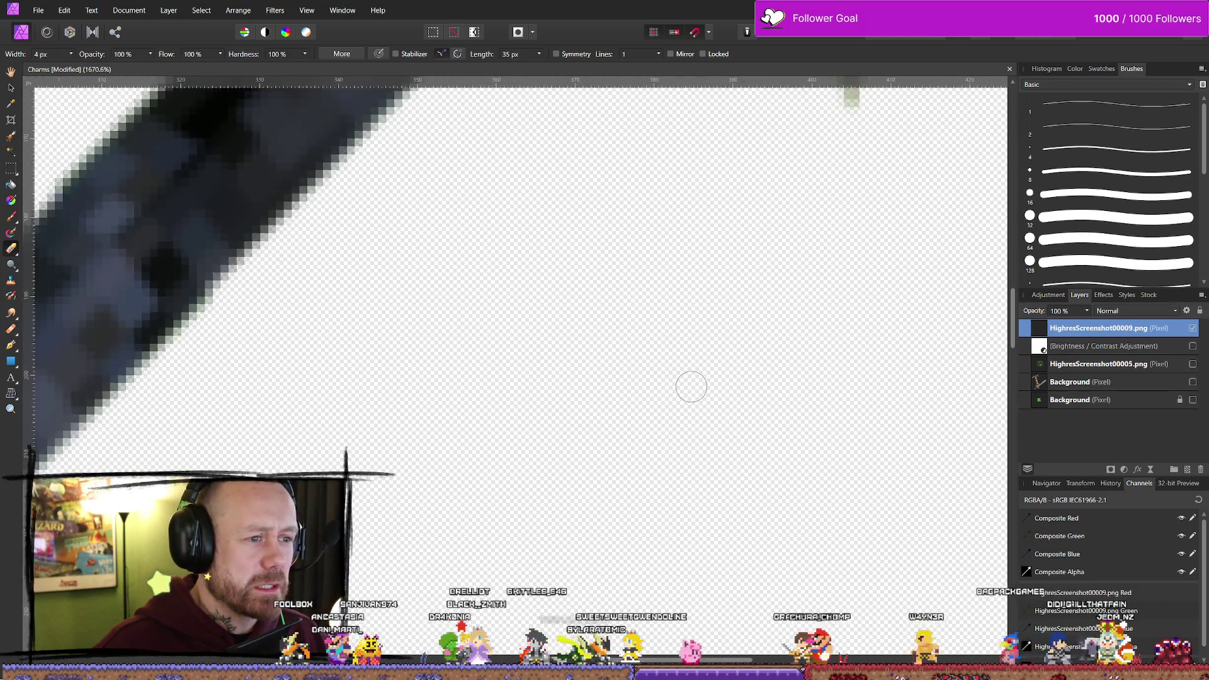
{"action": "scroll", "coordinate": [691, 386], "scroll_direction": "down", "scroll_amount": 1}
{"action": "scroll", "coordinate": [691, 386], "scroll_direction": "down", "scroll_amount": 6}
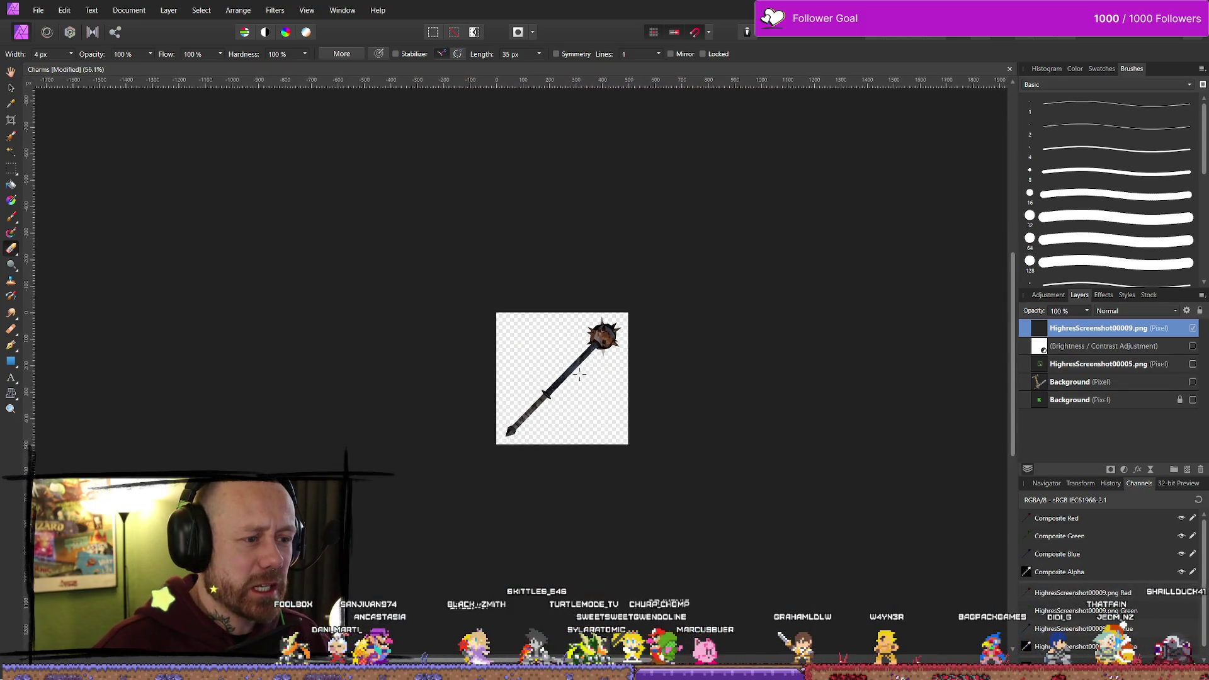
{"action": "scroll", "coordinate": [599, 319], "scroll_direction": "up", "scroll_amount": 4}
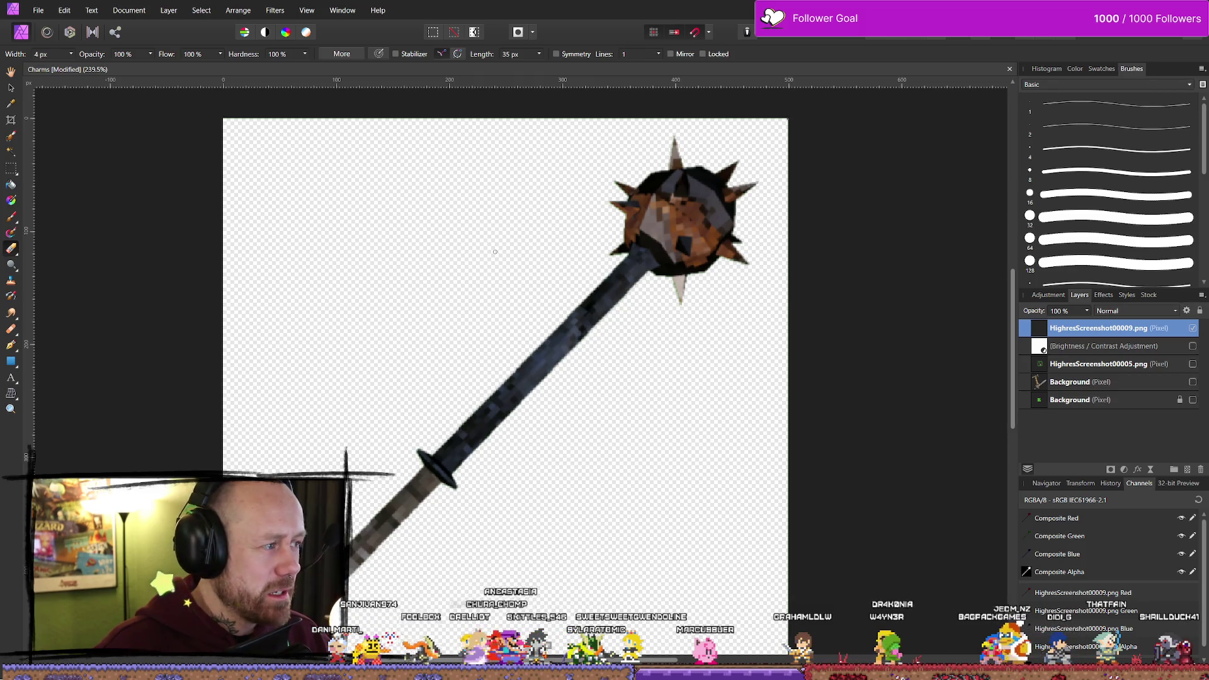
{"action": "key", "text": "b"}
{"action": "key", "text": "b"}
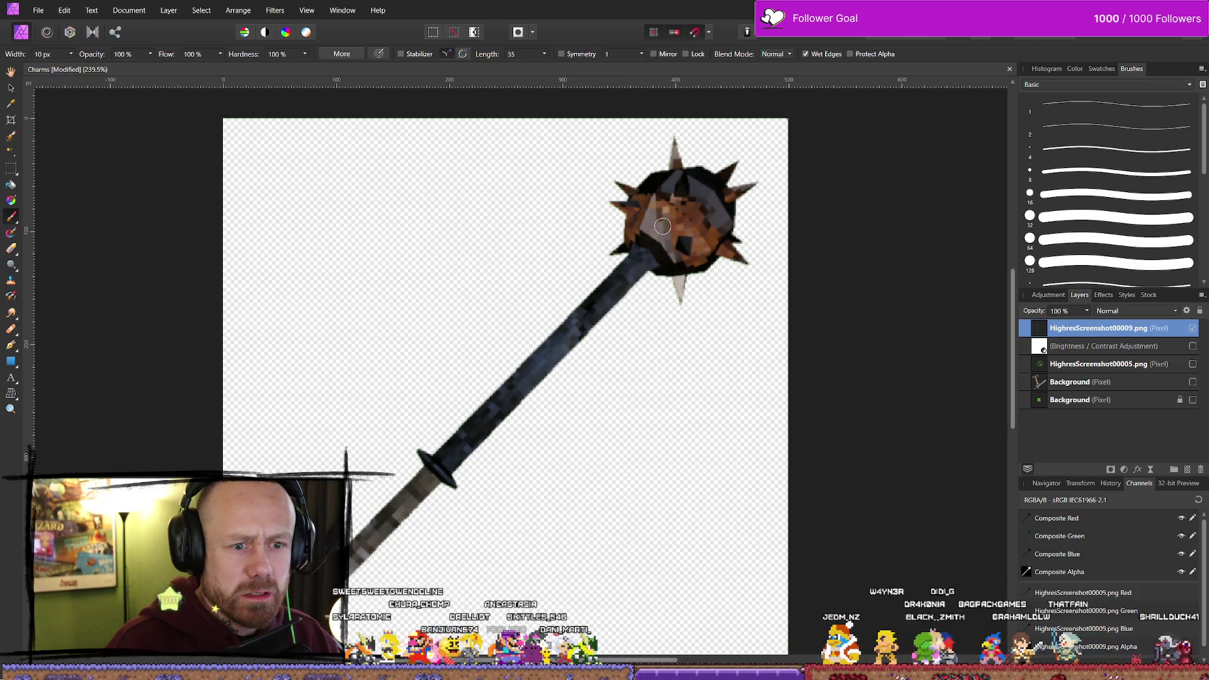
Make the HighresScreenshot00005.png hammer layer visible, then reselect HighresScreenshot00009.png
{"action": "left_click", "coordinate": [1104, 369]}
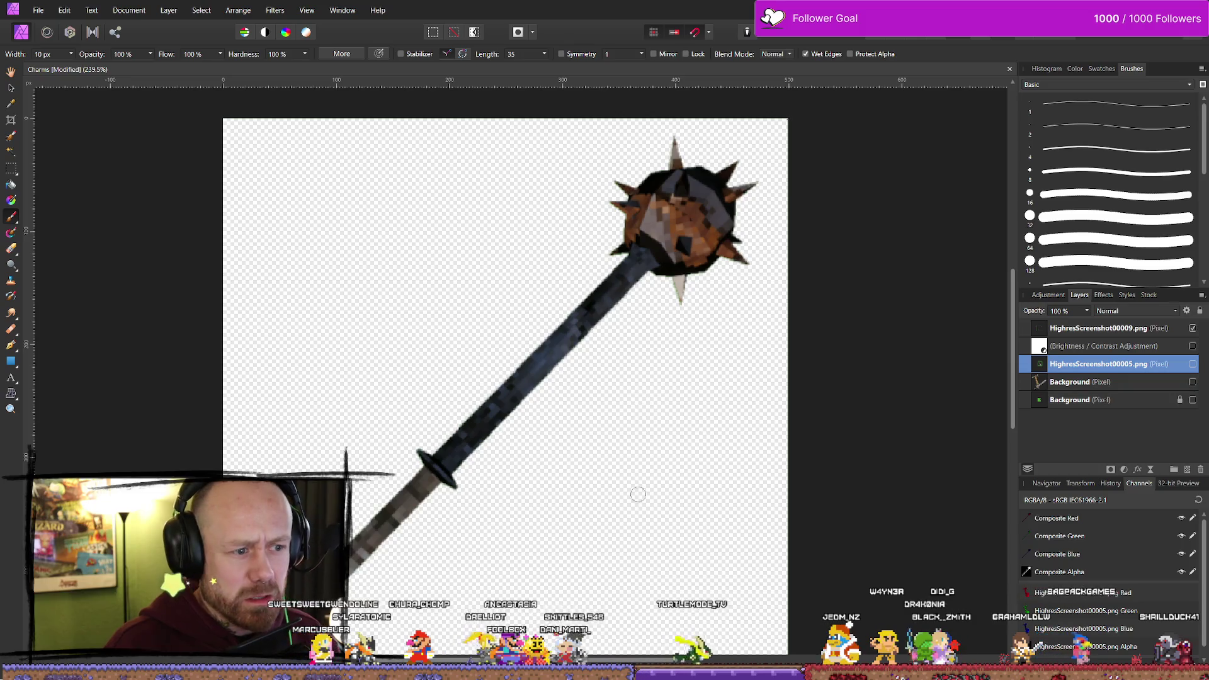
{"action": "left_click", "coordinate": [1193, 365]}
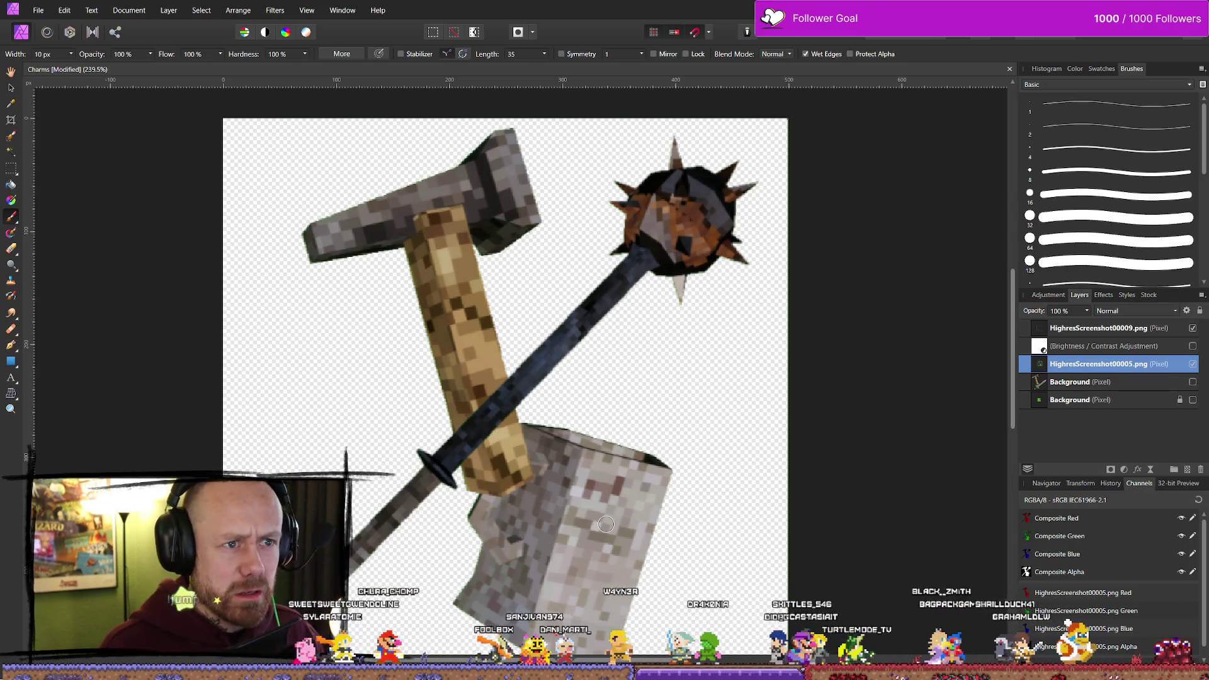
{"action": "left_click", "coordinate": [1092, 330]}
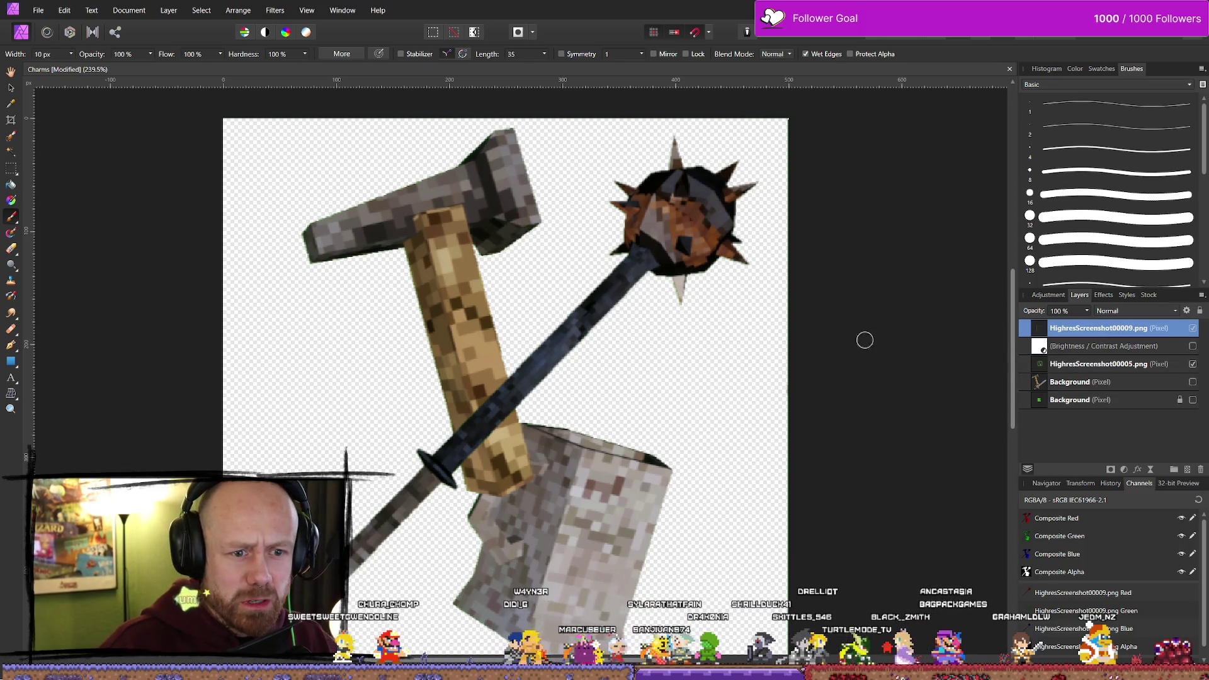
Dismiss the File menu without saving and switch to another application window
{"action": "left_click", "coordinate": [38, 10]}
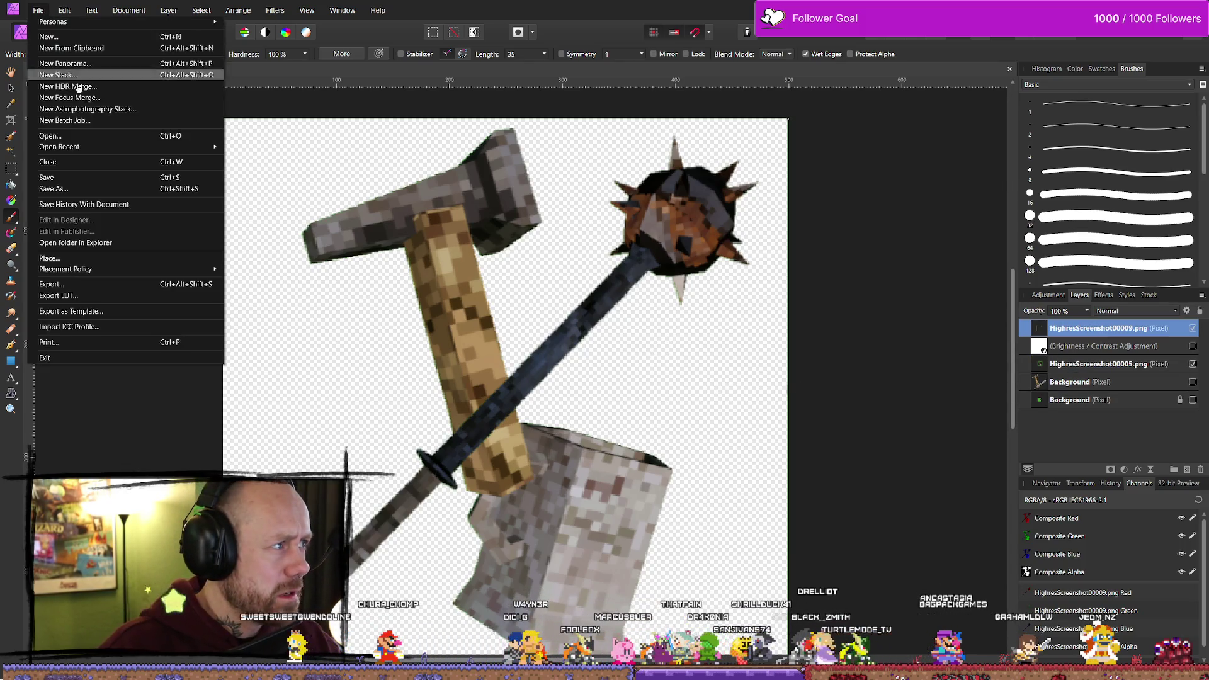
{"action": "left_click", "coordinate": [82, 189]}
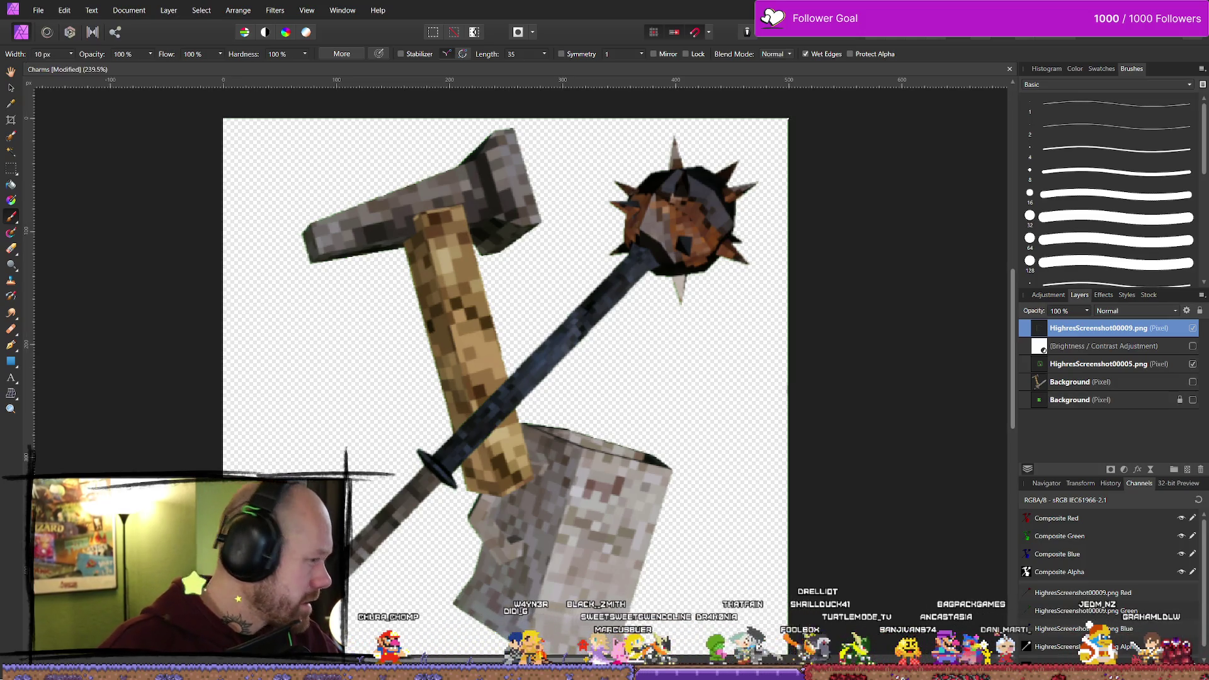
{"action": "key", "text": "alt+Tab"}
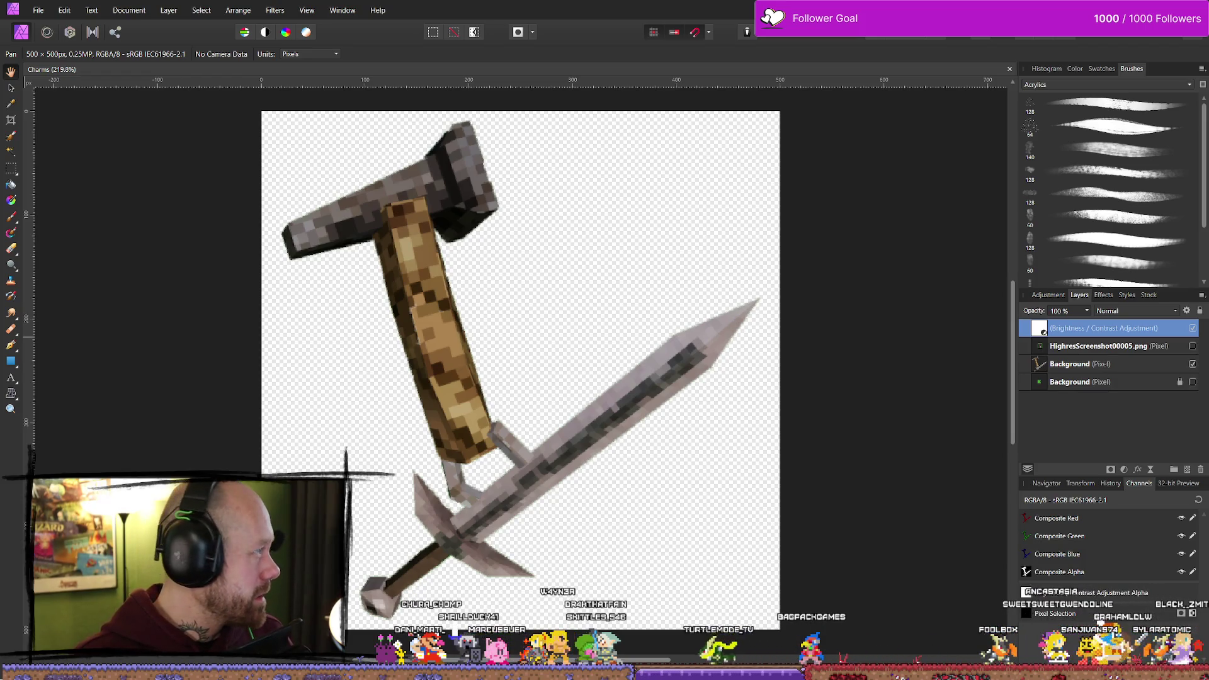
Briefly view the Cropout screenshot in Firefox, then return to the Charms document
{"action": "key", "text": "alt+Tab"}
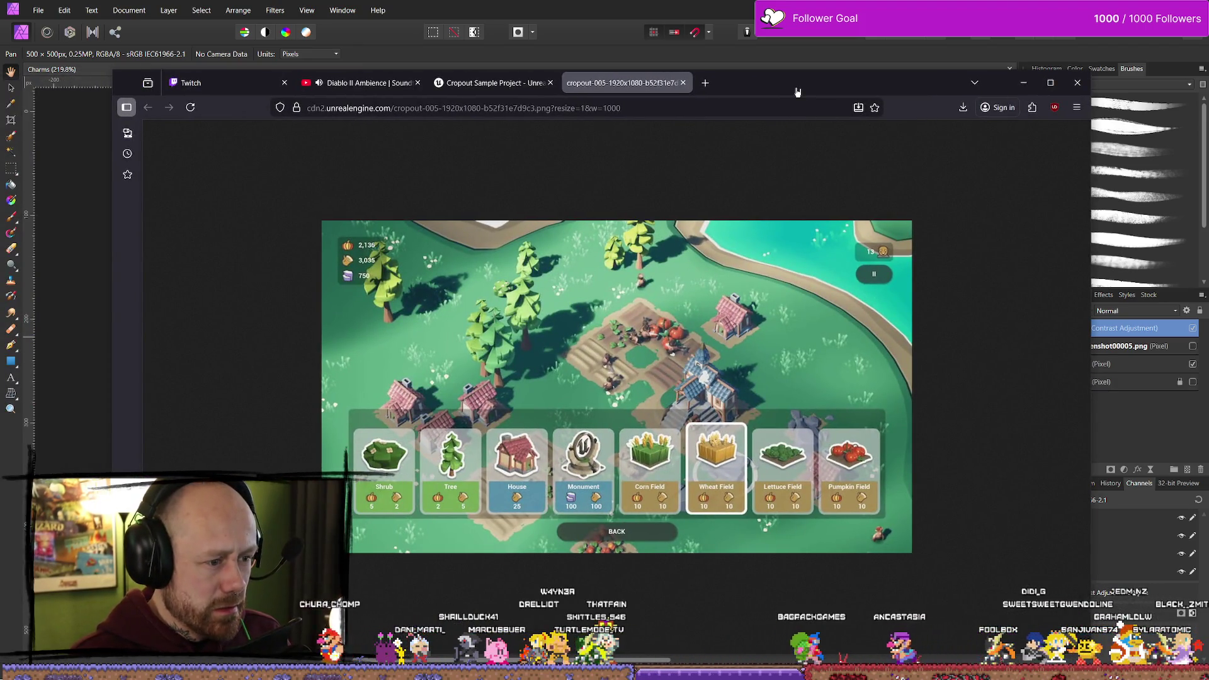
{"action": "left_click_drag", "start_coordinate": [797, 92], "coordinate": [795, 92]}
{"action": "key", "text": "alt+Tab"}
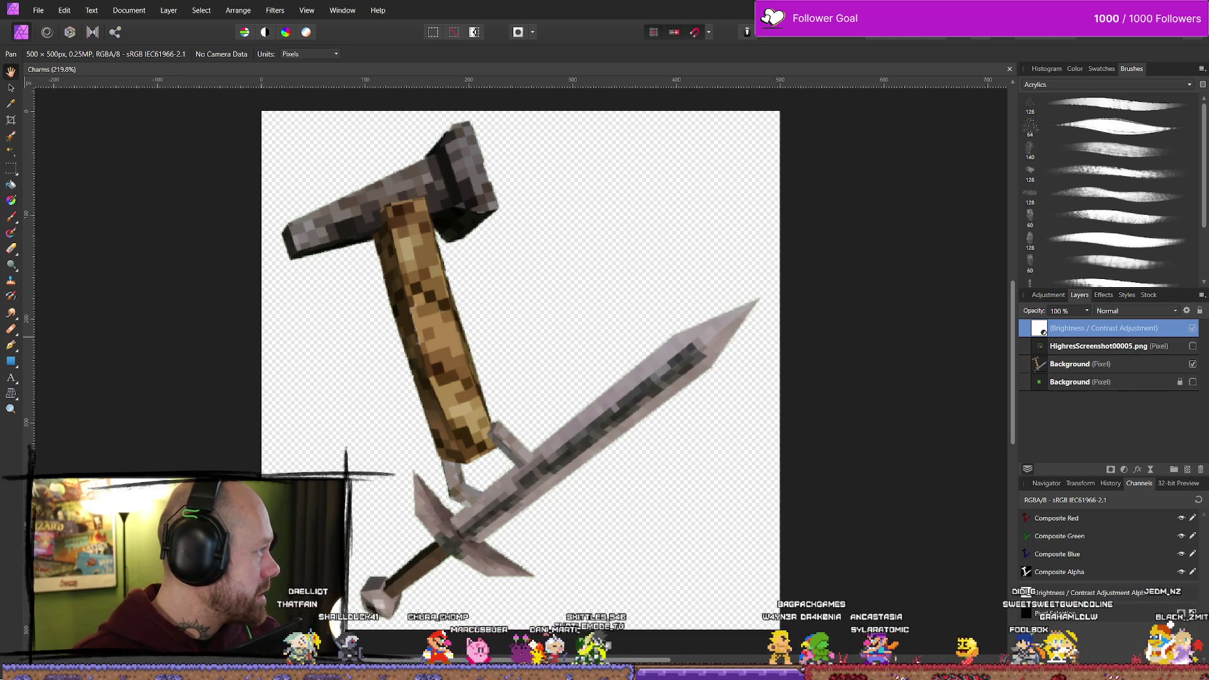
Play and scrub through the Cropout sizzle video, pausing and skipping to its end title
{"action": "key", "text": "alt+Tab"}
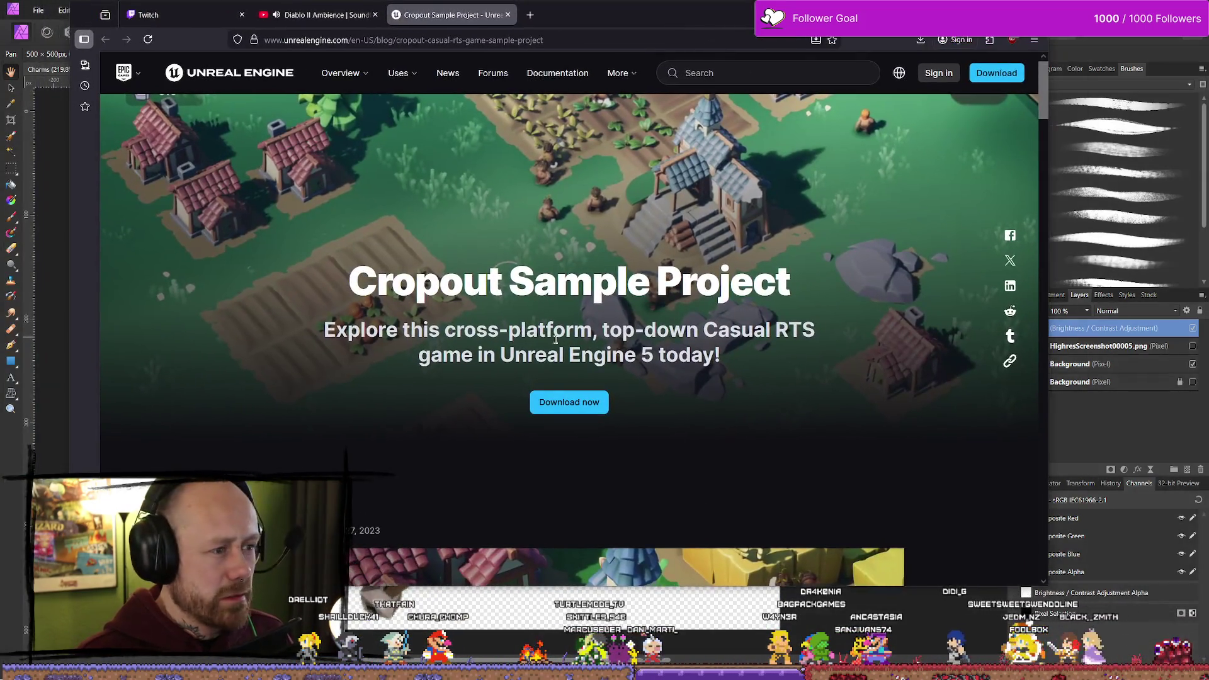
{"action": "scroll", "coordinate": [487, 281], "scroll_direction": "down", "scroll_amount": 8}
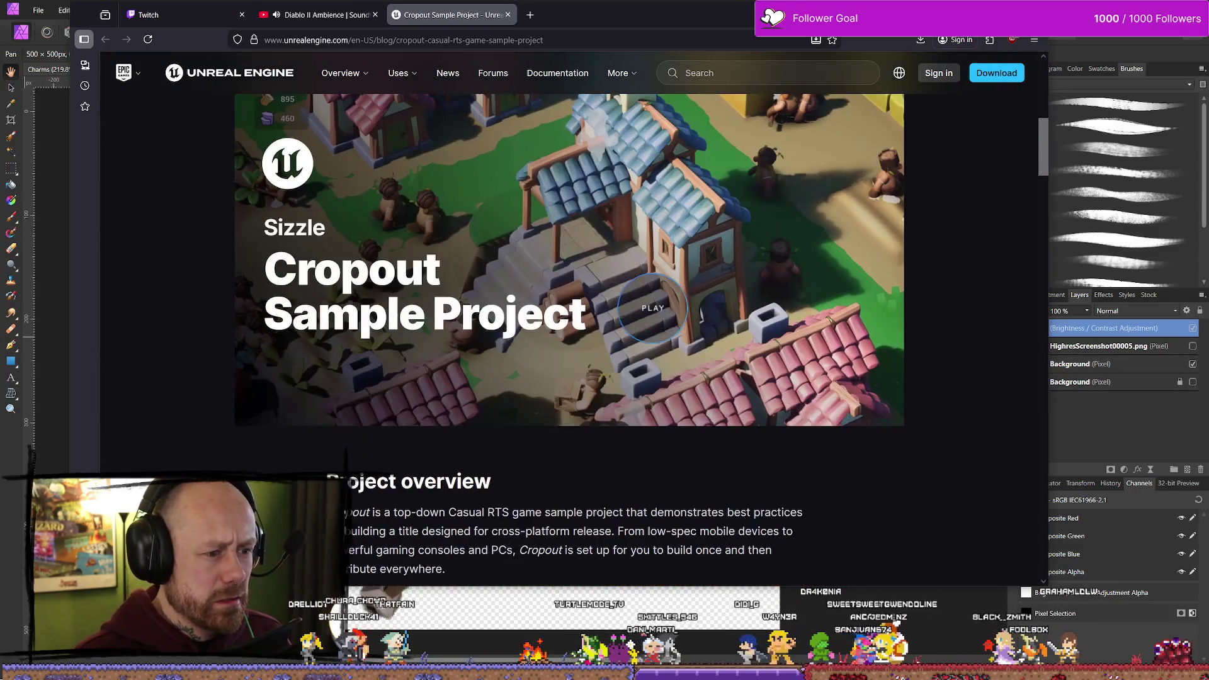
{"action": "left_click", "coordinate": [480, 284]}
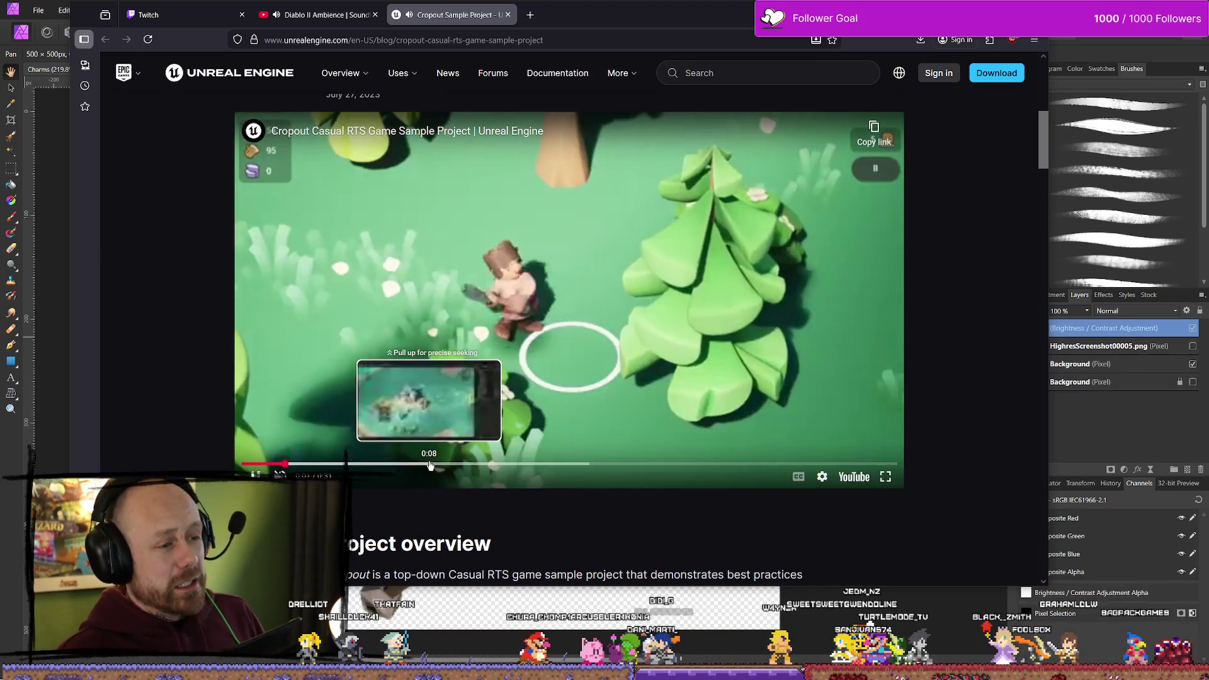
{"action": "left_click_drag", "start_coordinate": [436, 462], "coordinate": [649, 464]}
{"action": "left_click", "coordinate": [707, 463]}
{"action": "left_click", "coordinate": [636, 463]}
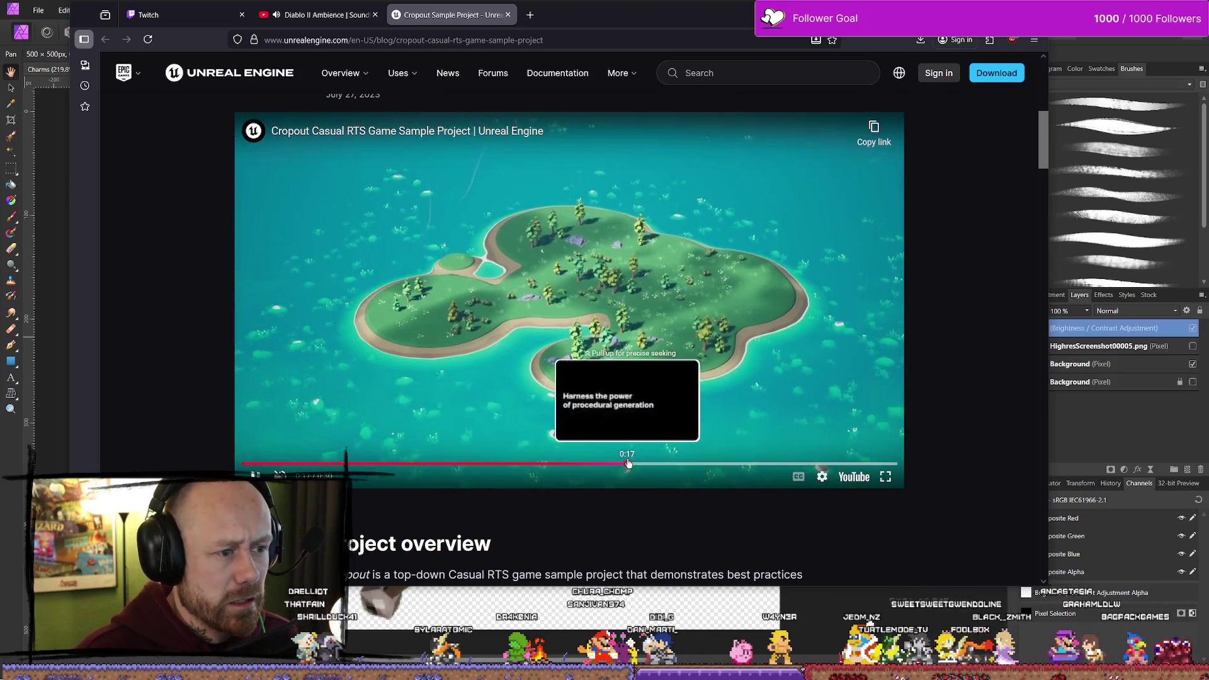
{"action": "left_click", "coordinate": [340, 324]}
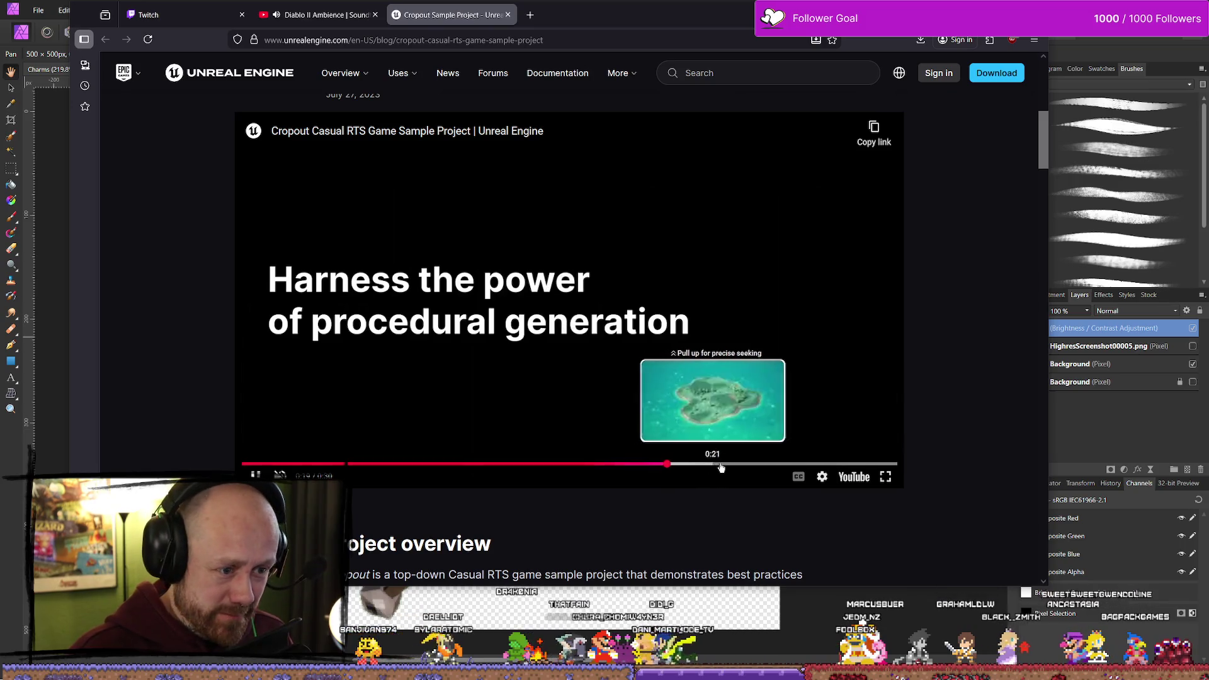
{"action": "left_click_drag", "start_coordinate": [711, 463], "coordinate": [850, 463]}
Scroll through the Cropout Sample Project page and back, then minimize Firefox
{"action": "scroll", "coordinate": [755, 340], "scroll_direction": "down", "scroll_amount": 12}
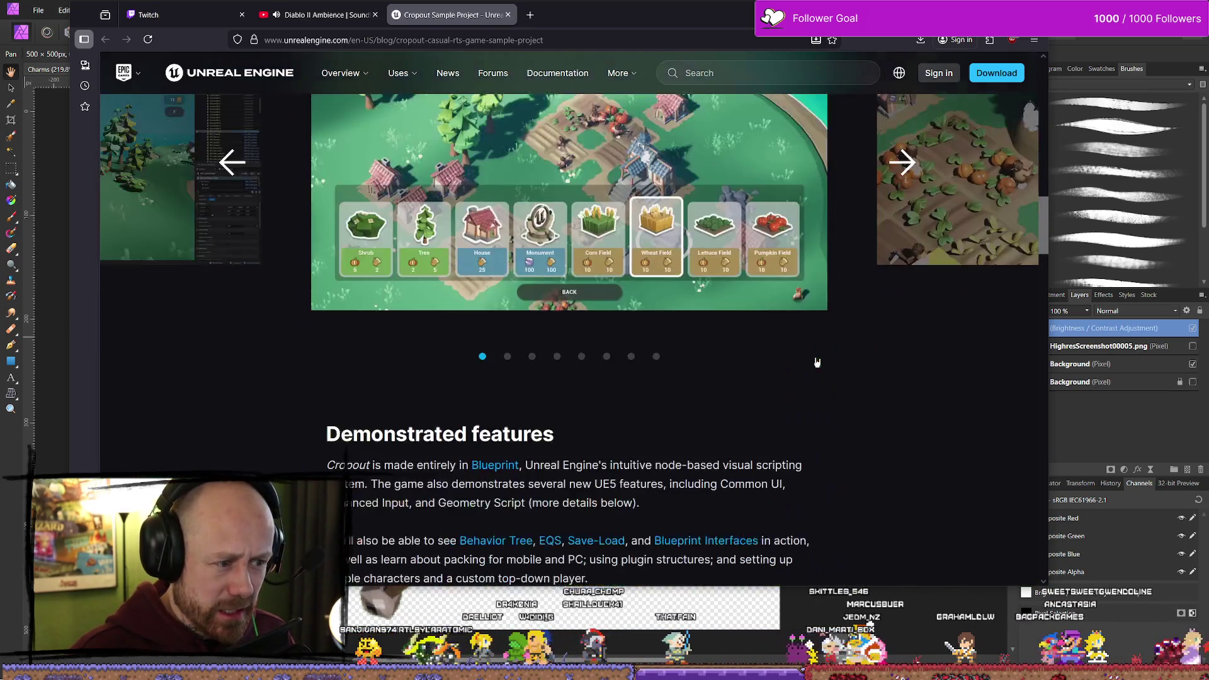
{"action": "scroll", "coordinate": [816, 374], "scroll_direction": "down", "scroll_amount": 3}
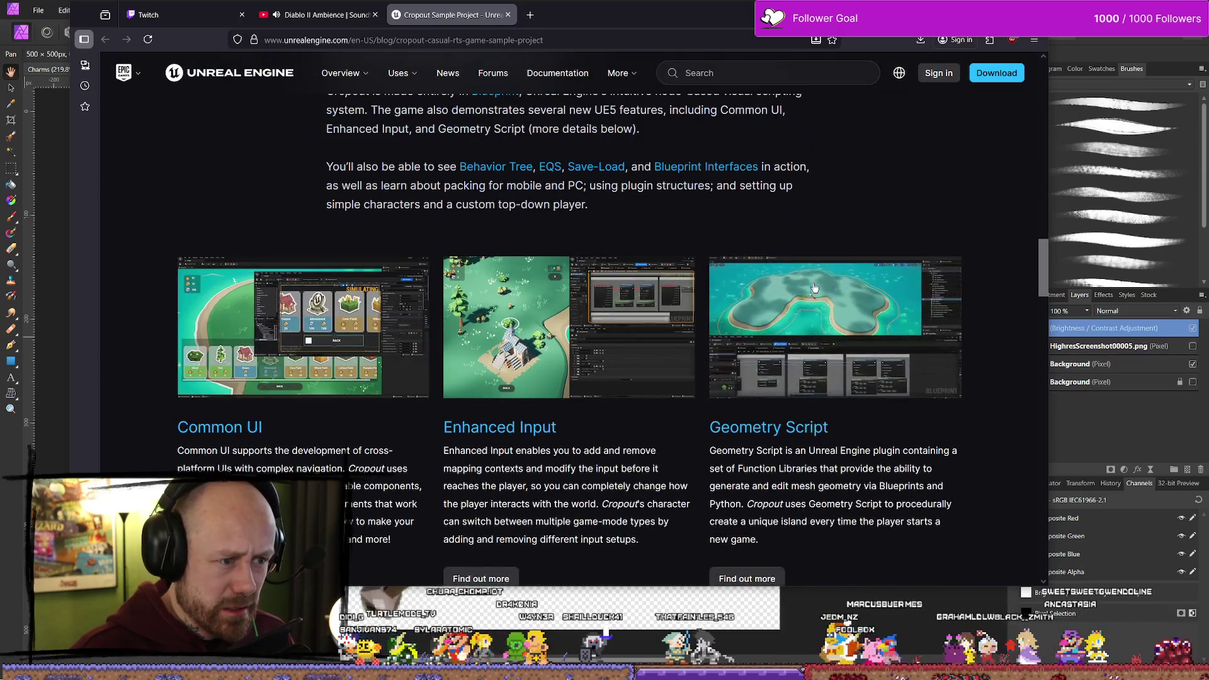
{"action": "scroll", "coordinate": [780, 304], "scroll_direction": "down", "scroll_amount": 6}
{"action": "scroll", "coordinate": [768, 304], "scroll_direction": "down", "scroll_amount": 6}
{"action": "scroll", "coordinate": [724, 309], "scroll_direction": "up", "scroll_amount": 4}
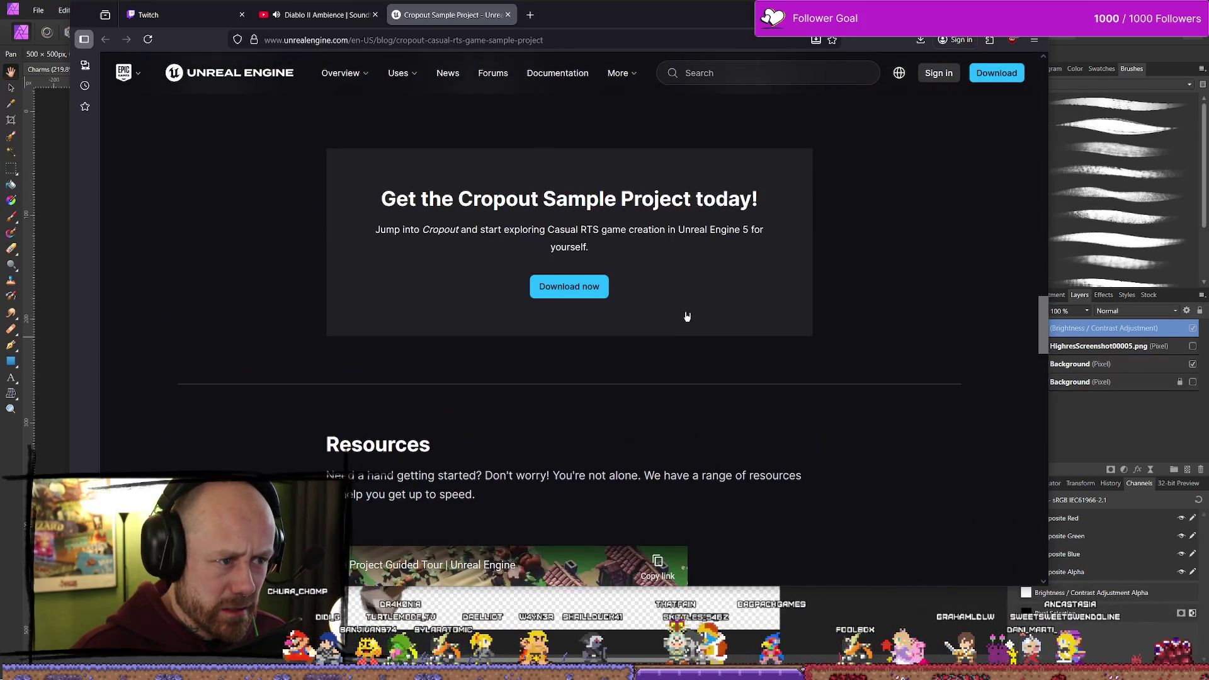
{"action": "scroll", "coordinate": [689, 306], "scroll_direction": "down", "scroll_amount": 15}
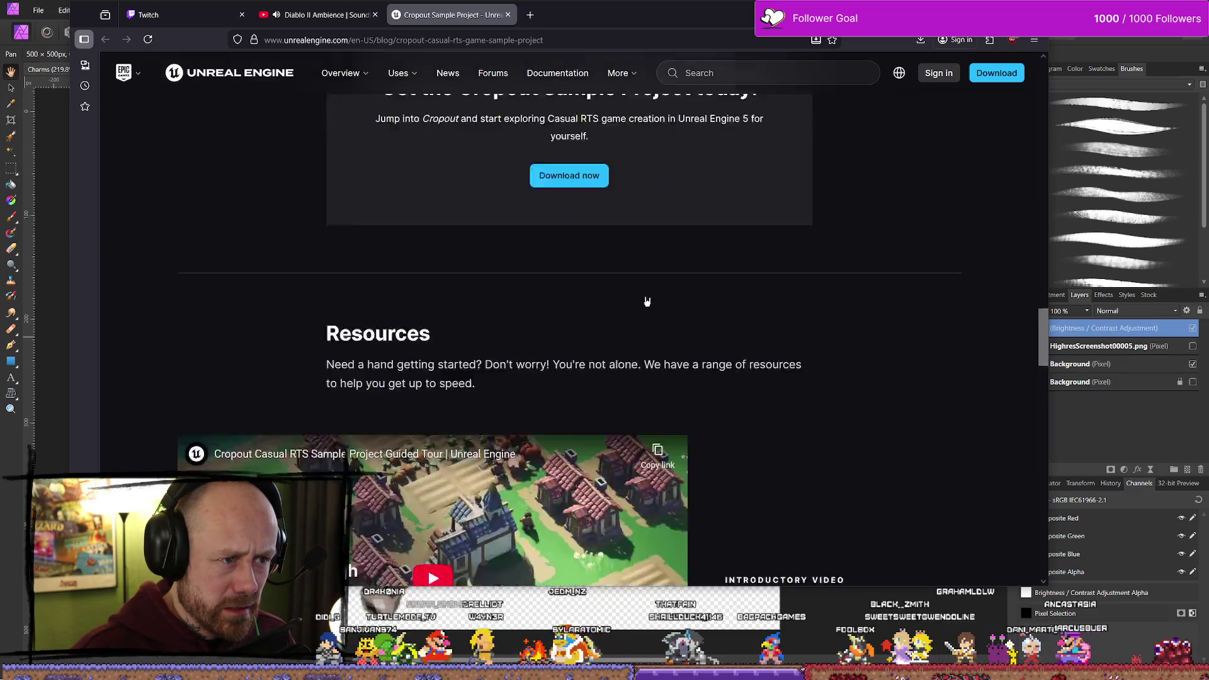
{"action": "scroll", "coordinate": [693, 295], "scroll_direction": "down", "scroll_amount": 2}
{"action": "scroll", "coordinate": [693, 290], "scroll_direction": "up", "scroll_amount": 8}
{"action": "scroll", "coordinate": [690, 293], "scroll_direction": "down", "scroll_amount": 8}
{"action": "scroll", "coordinate": [683, 295], "scroll_direction": "up", "scroll_amount": 8}
{"action": "scroll", "coordinate": [683, 295], "scroll_direction": "up", "scroll_amount": 20}
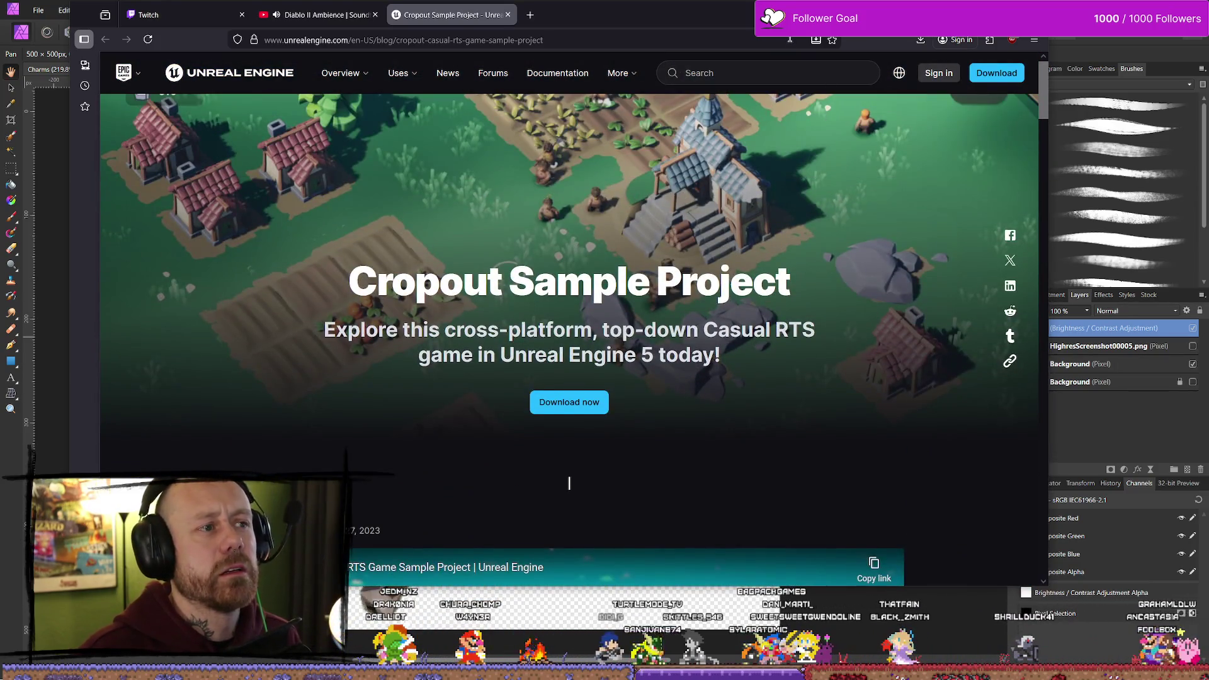
{"action": "key", "text": "super+Down"}
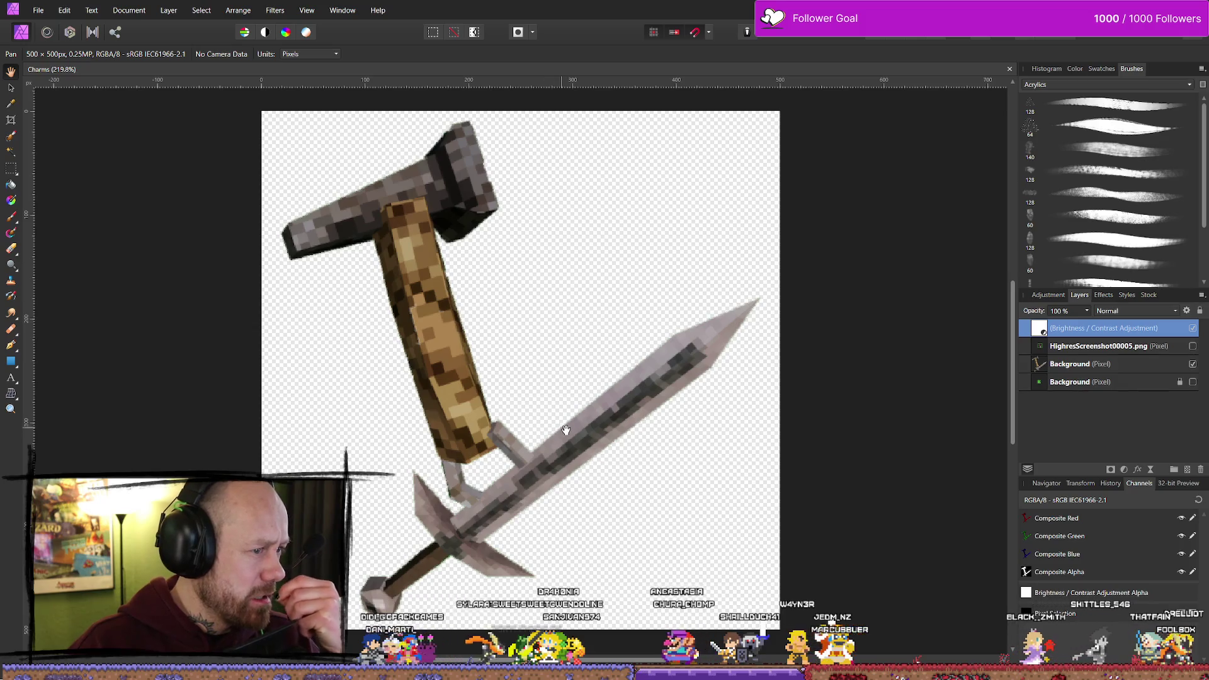
{"action": "scroll", "coordinate": [565, 411], "scroll_direction": "down", "scroll_amount": 2}
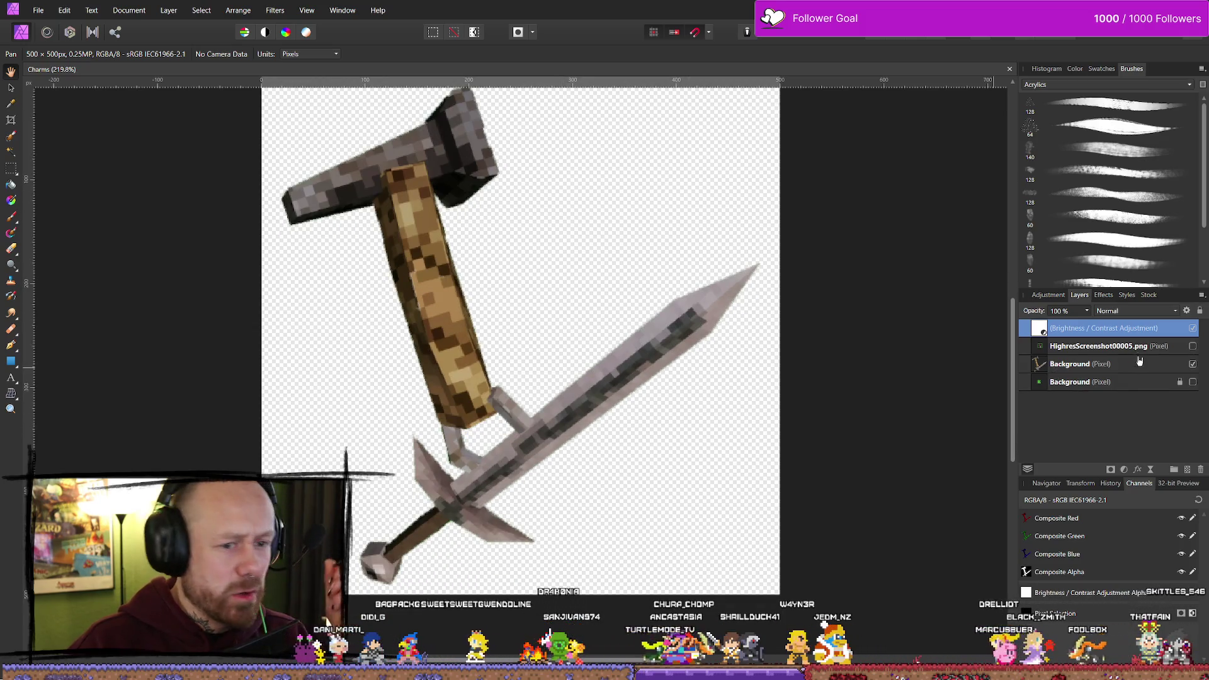
{"action": "scroll", "coordinate": [593, 313], "scroll_direction": "down", "scroll_amount": 2, "text": "ctrl"}
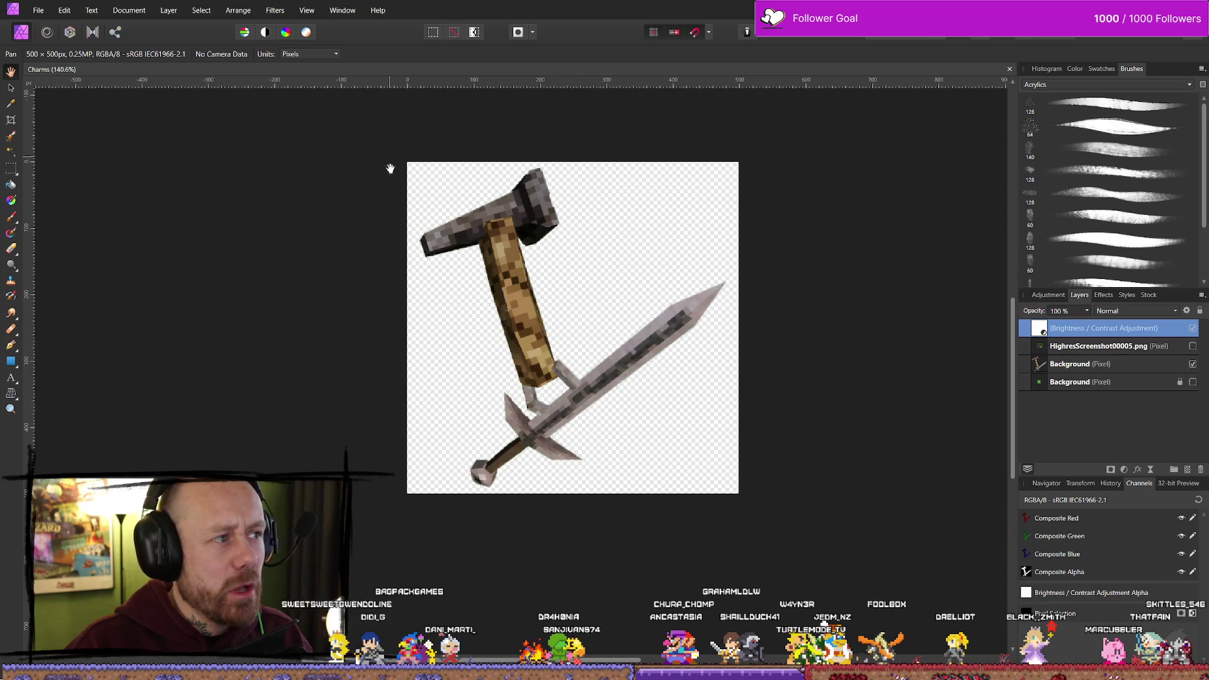
{"action": "key", "text": "alt+Tab"}
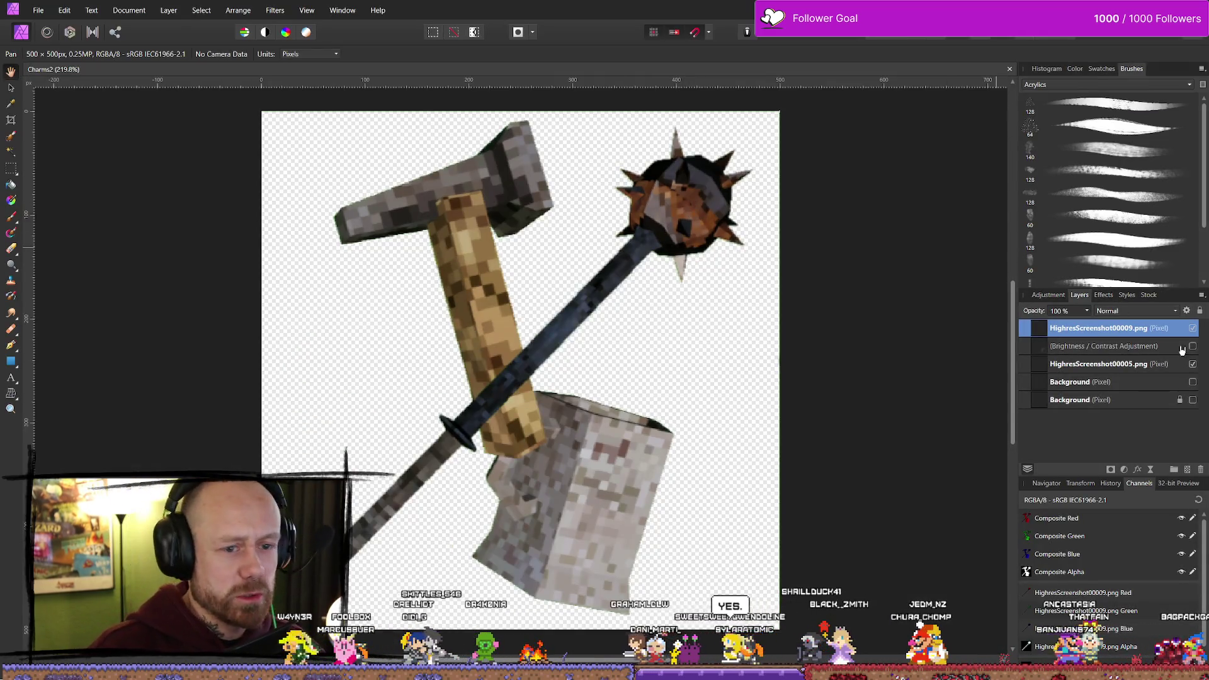
Hide the HighresScreenshot00005.png hammer-and-axe layer and switch to the Erase Brush
{"action": "left_click", "coordinate": [1192, 363]}
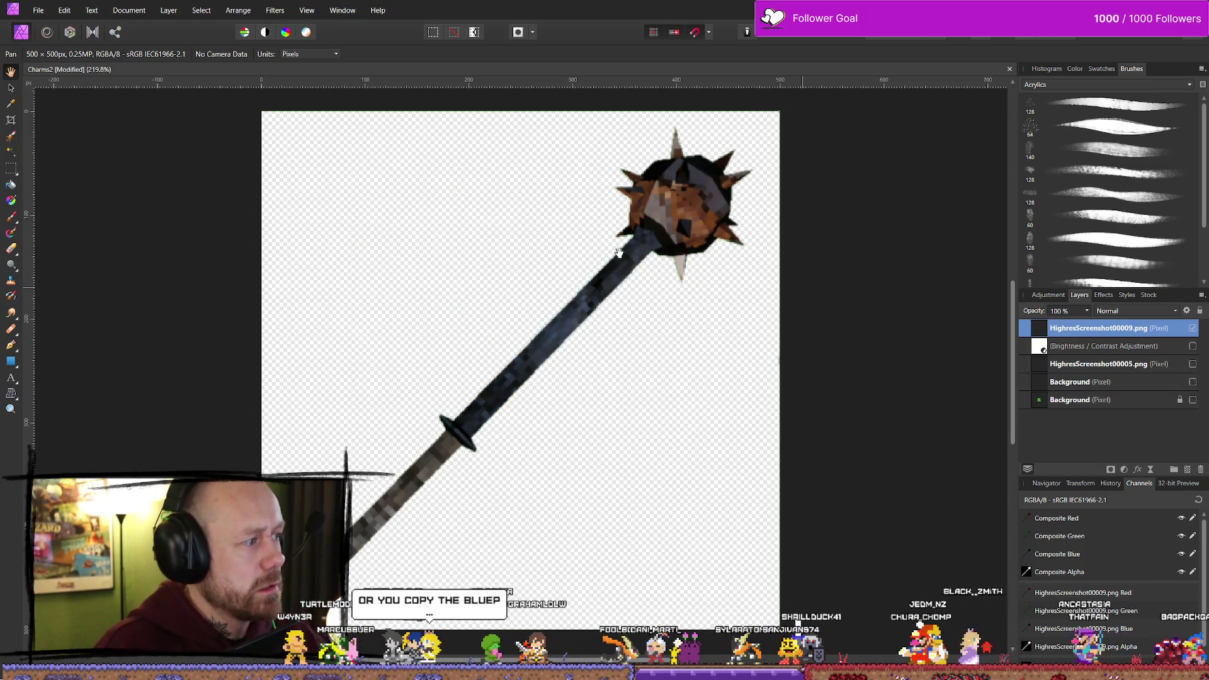
{"action": "key", "text": "e"}
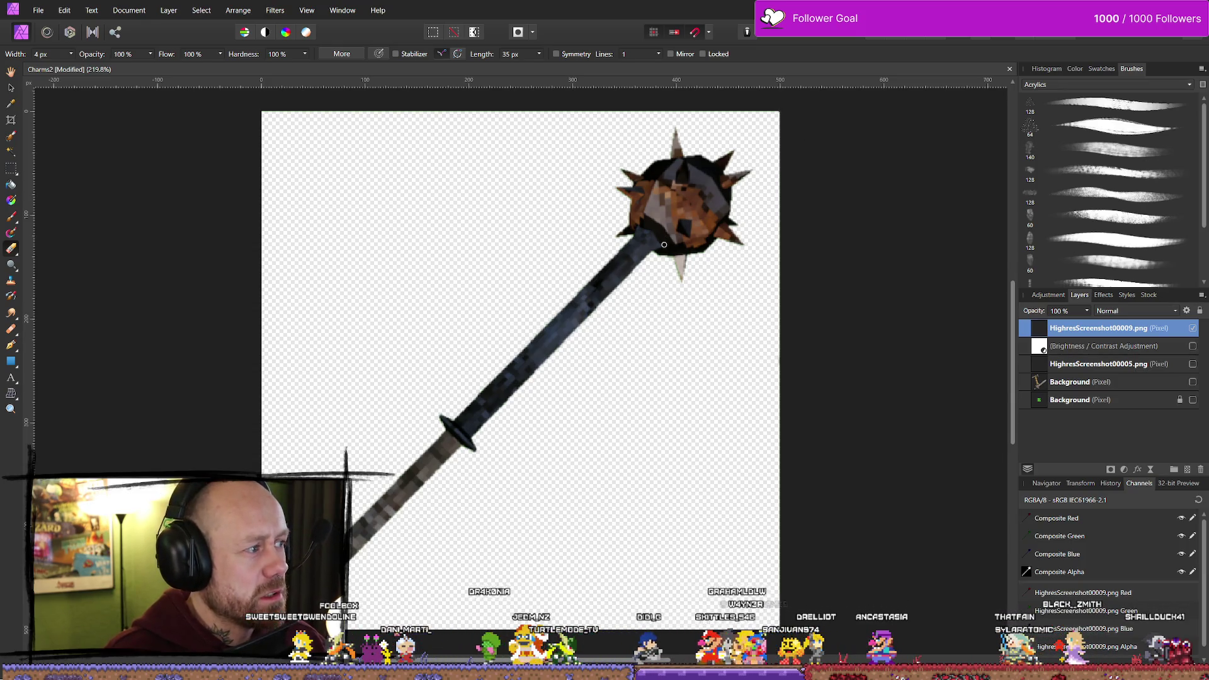
Draw and clear a rectangular marquee selection, then return to the Erase Brush
{"action": "key", "text": "m"}
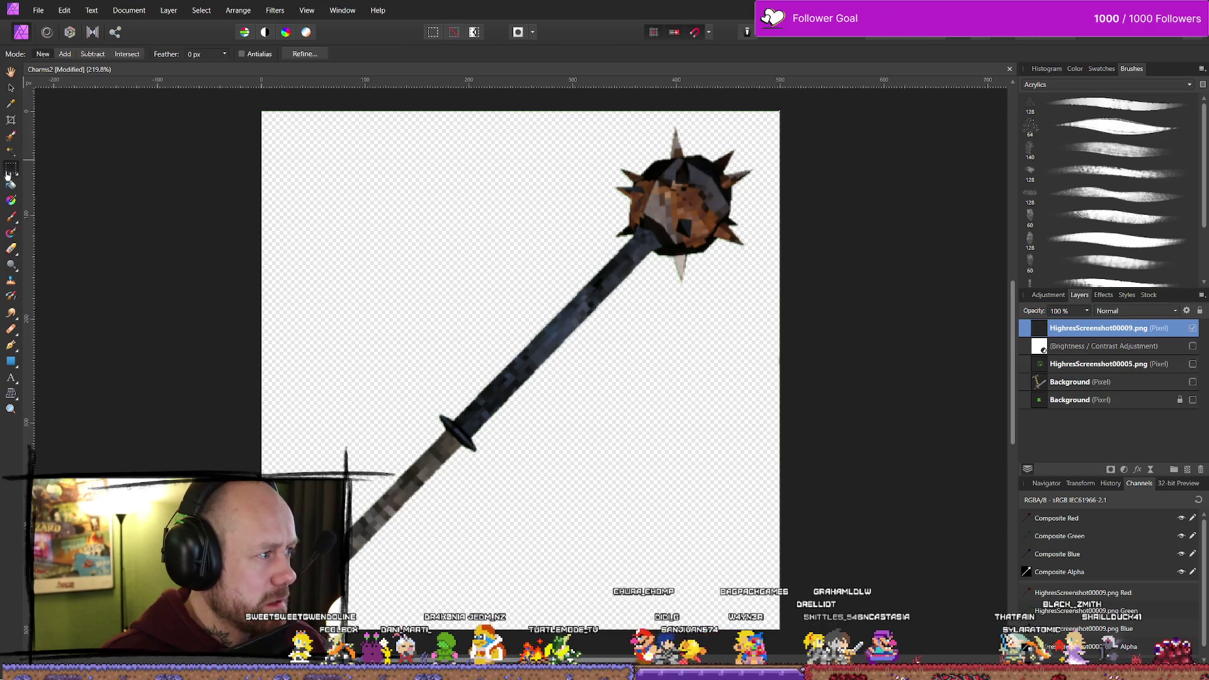
{"action": "left_click_drag", "start_coordinate": [333, 232], "coordinate": [498, 311]}
{"action": "left_click", "coordinate": [439, 199]}
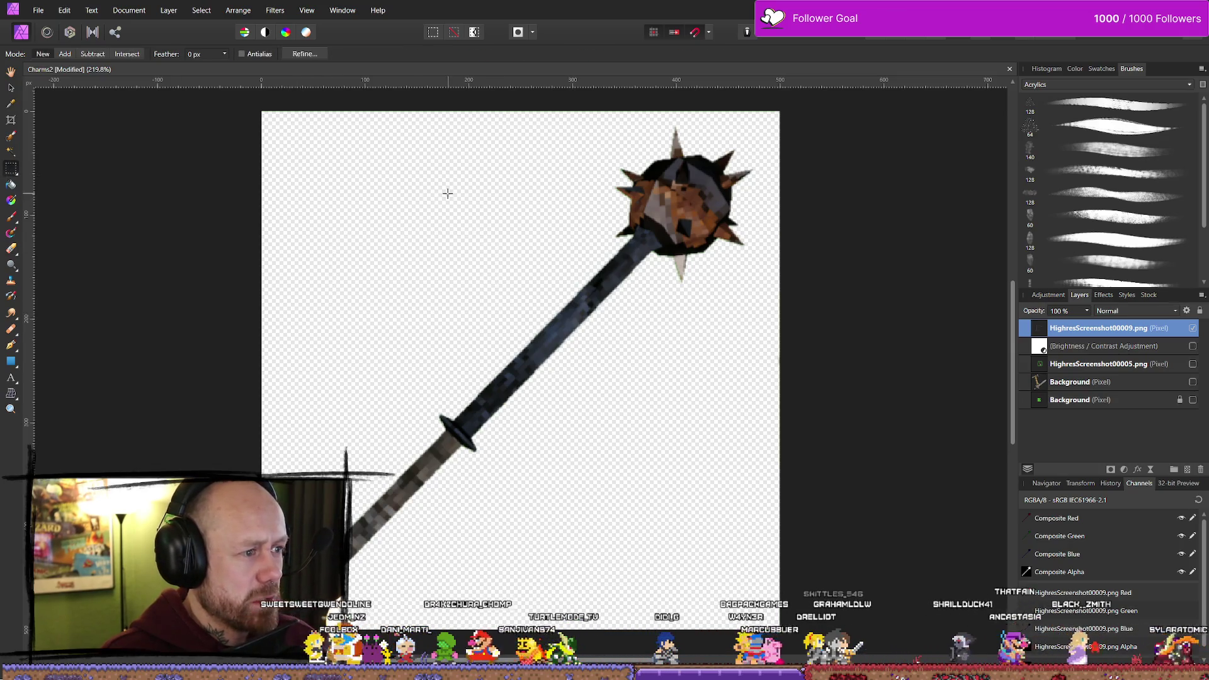
{"action": "left_click", "coordinate": [11, 250]}
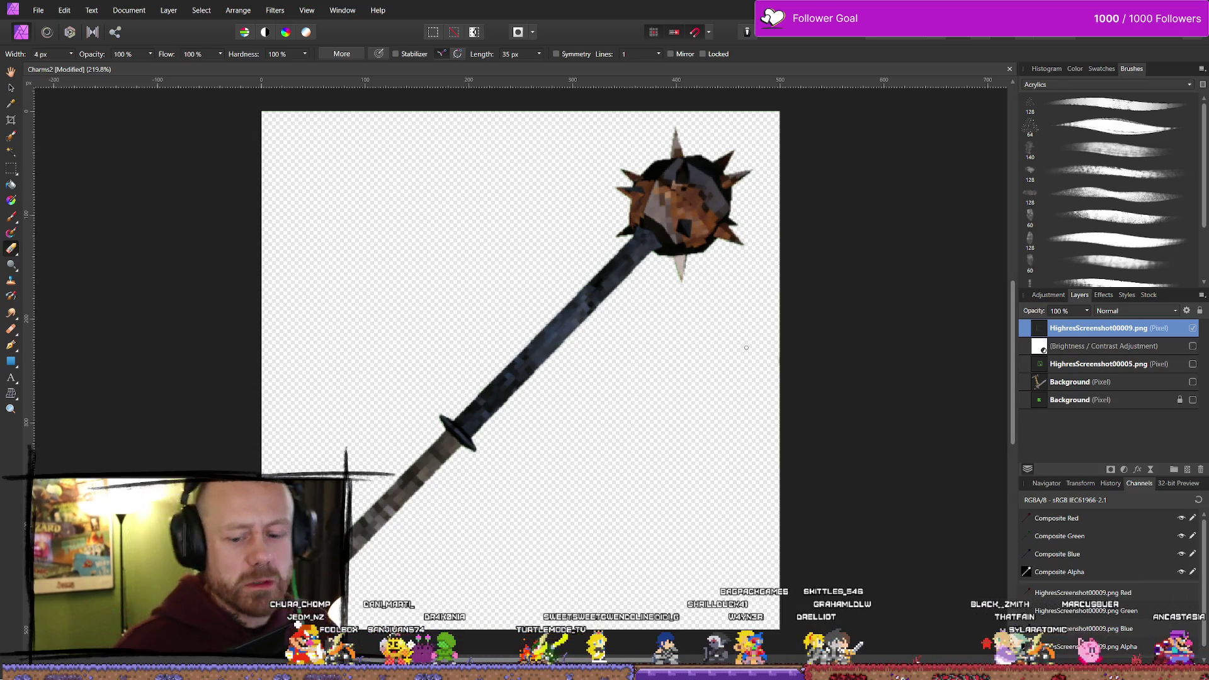
Zoom in and erase the green fringe along the lower spike's left edge and tip
{"action": "scroll", "coordinate": [693, 296], "scroll_direction": "up", "scroll_amount": 6}
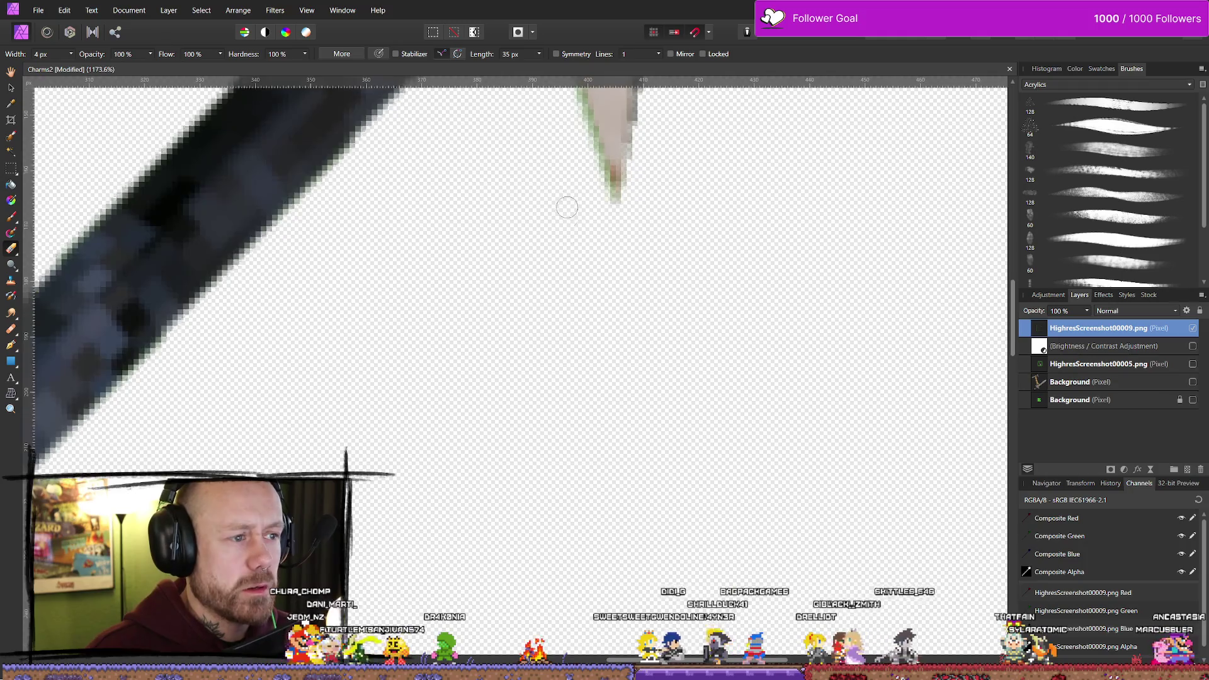
{"action": "scroll", "coordinate": [567, 201], "scroll_direction": "up", "scroll_amount": 3}
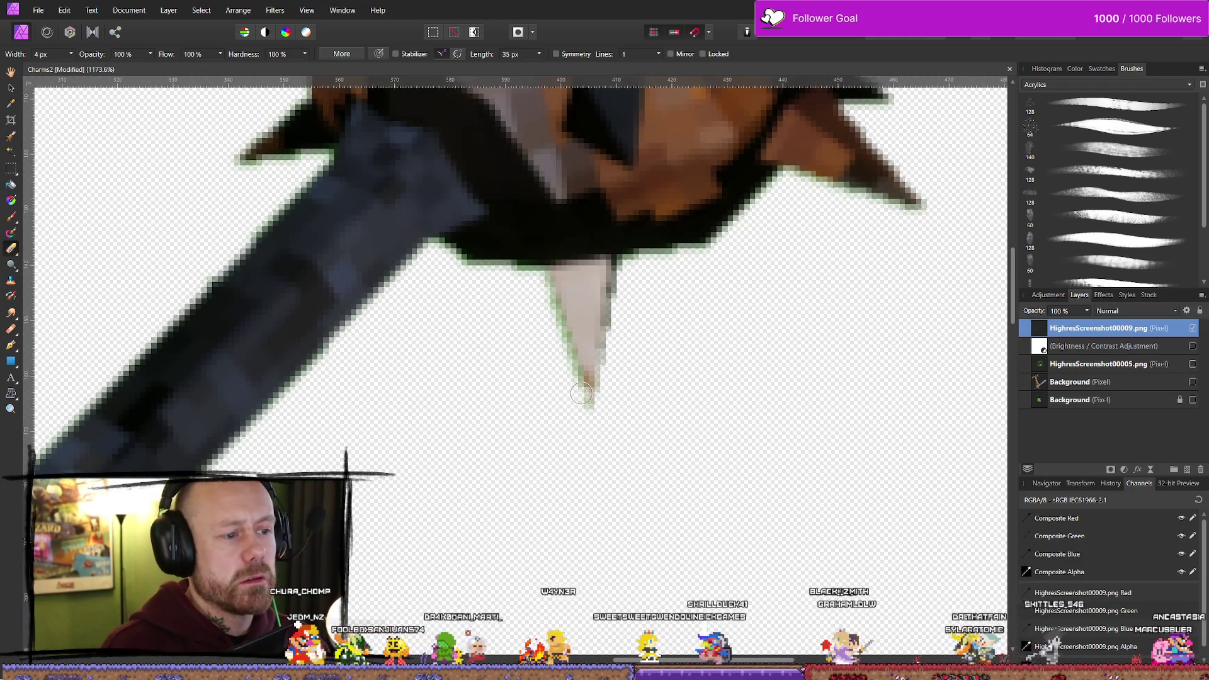
{"action": "left_click_drag", "start_coordinate": [539, 287], "coordinate": [589, 403]}
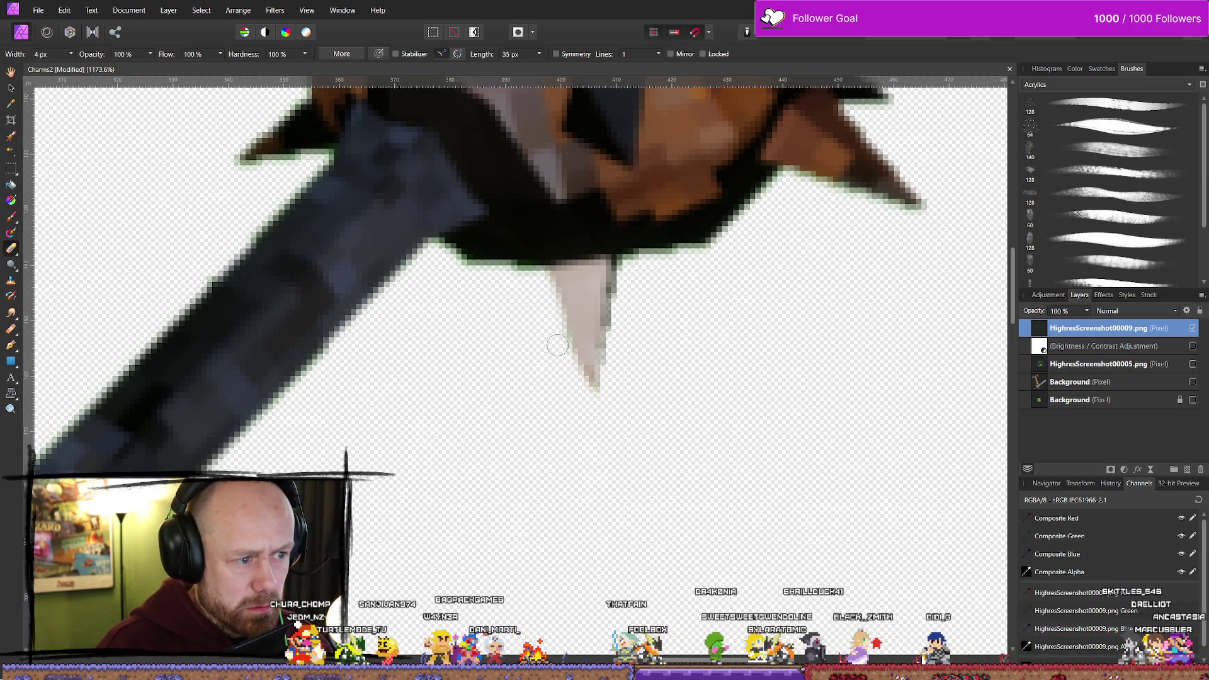
{"action": "left_click_drag", "start_coordinate": [617, 357], "coordinate": [599, 394]}
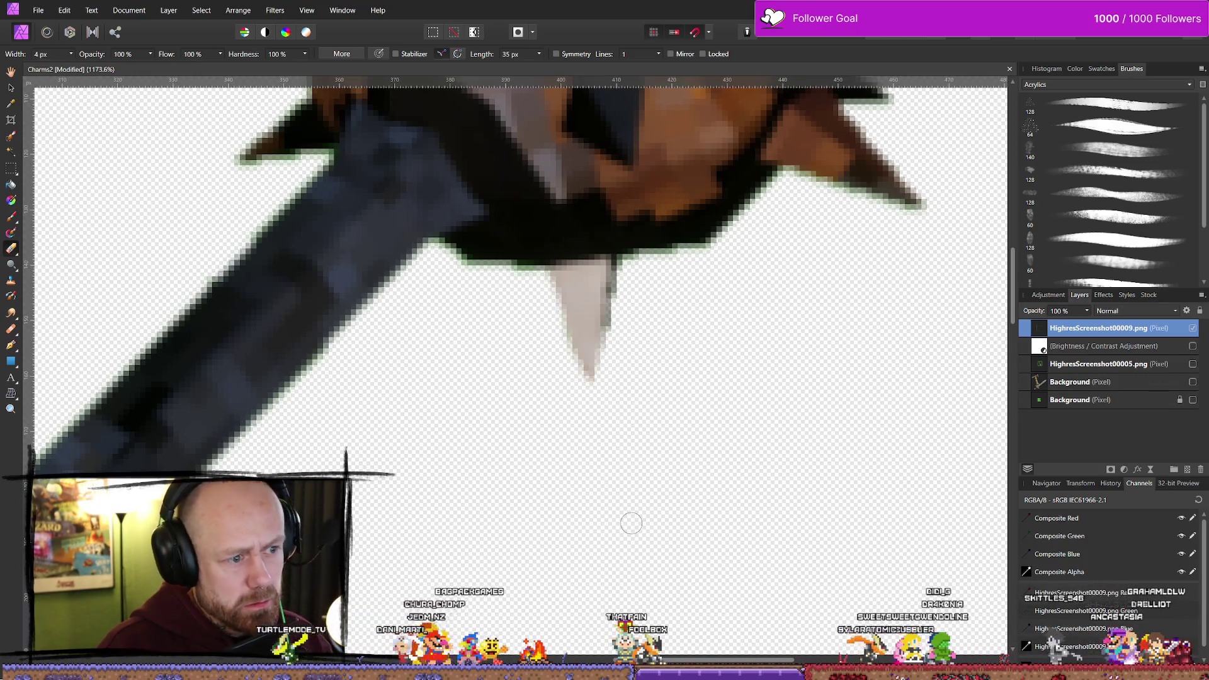
{"action": "scroll", "coordinate": [630, 518], "scroll_direction": "down", "scroll_amount": 10}
{"action": "scroll", "coordinate": [413, 249], "scroll_direction": "up", "scroll_amount": 4}
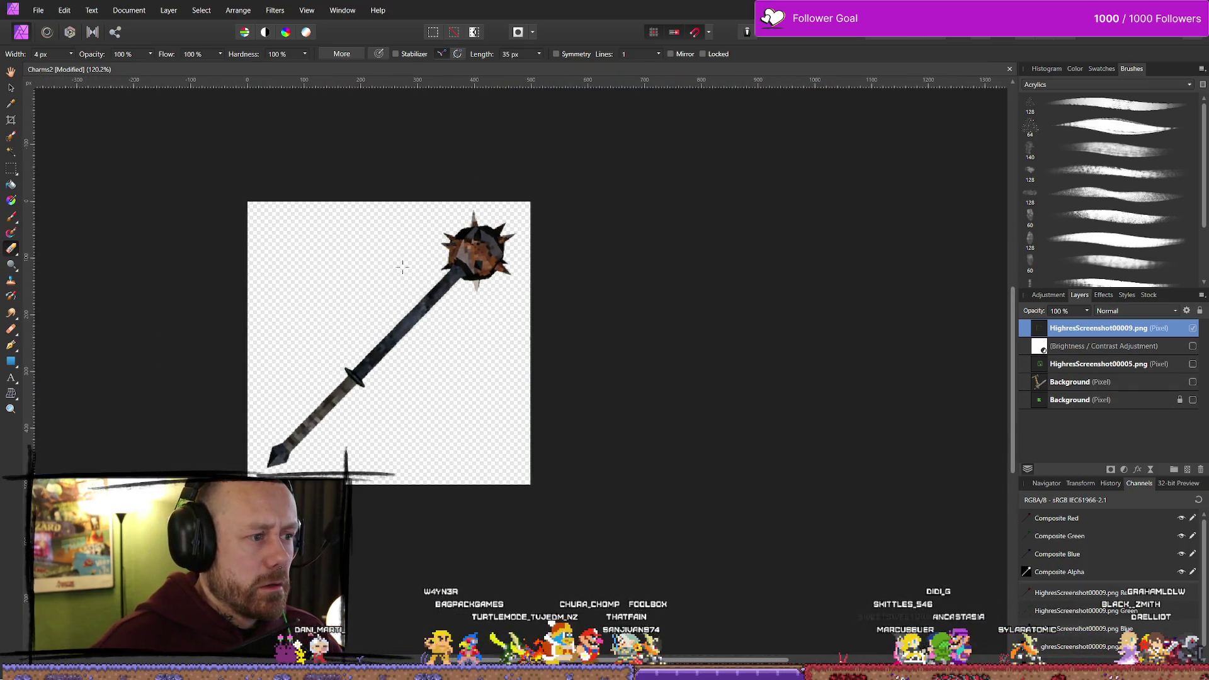
Export the Charms2 morningstar as a 500 × 500 px PNG, bringing up the Save As dialog
{"action": "scroll", "coordinate": [671, 328], "scroll_direction": "down", "scroll_amount": 5}
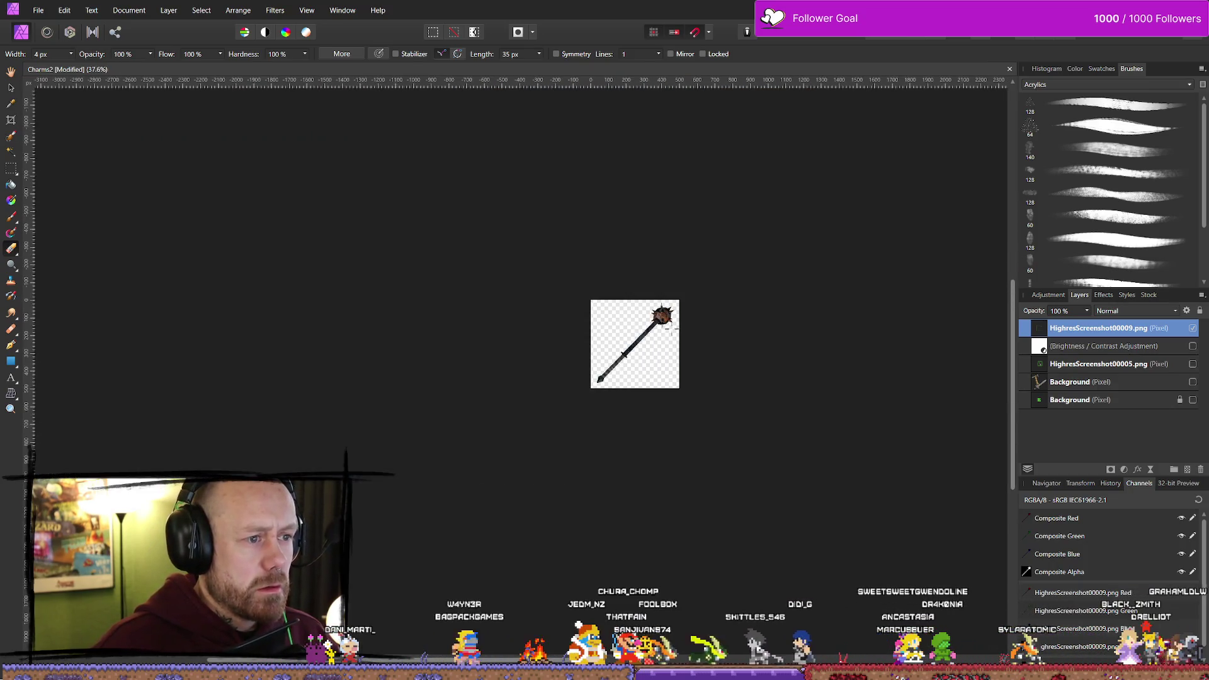
{"action": "scroll", "coordinate": [624, 334], "scroll_direction": "up", "scroll_amount": 2}
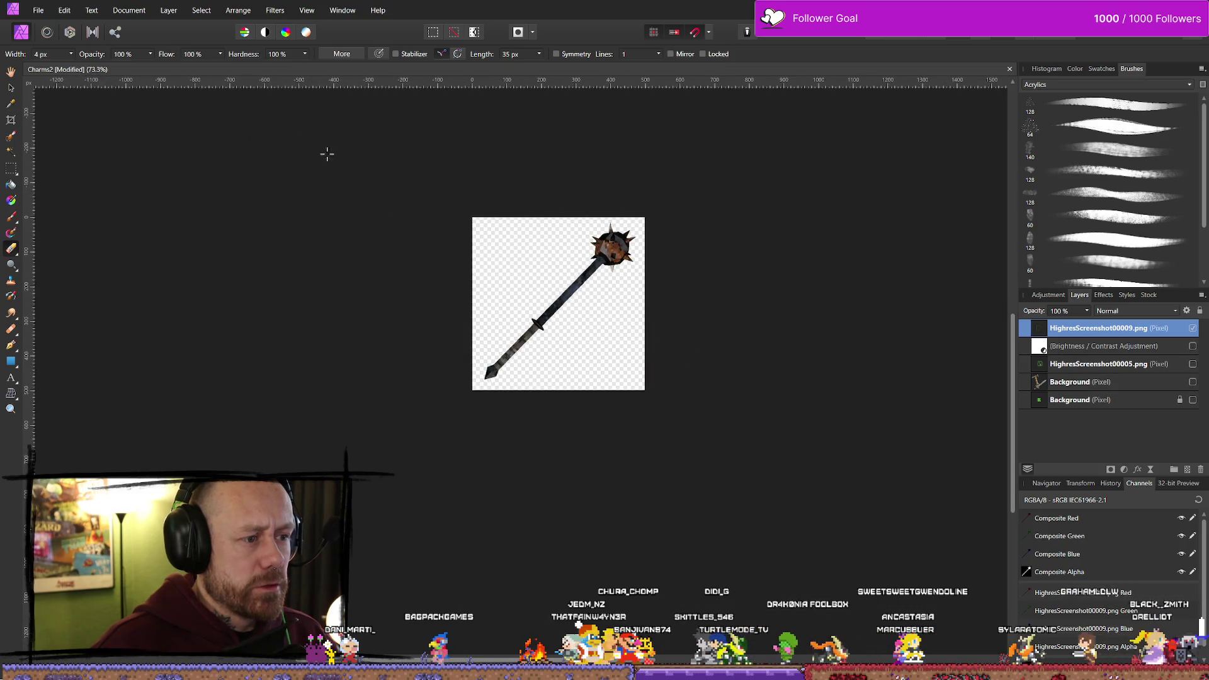
{"action": "left_click", "coordinate": [38, 10]}
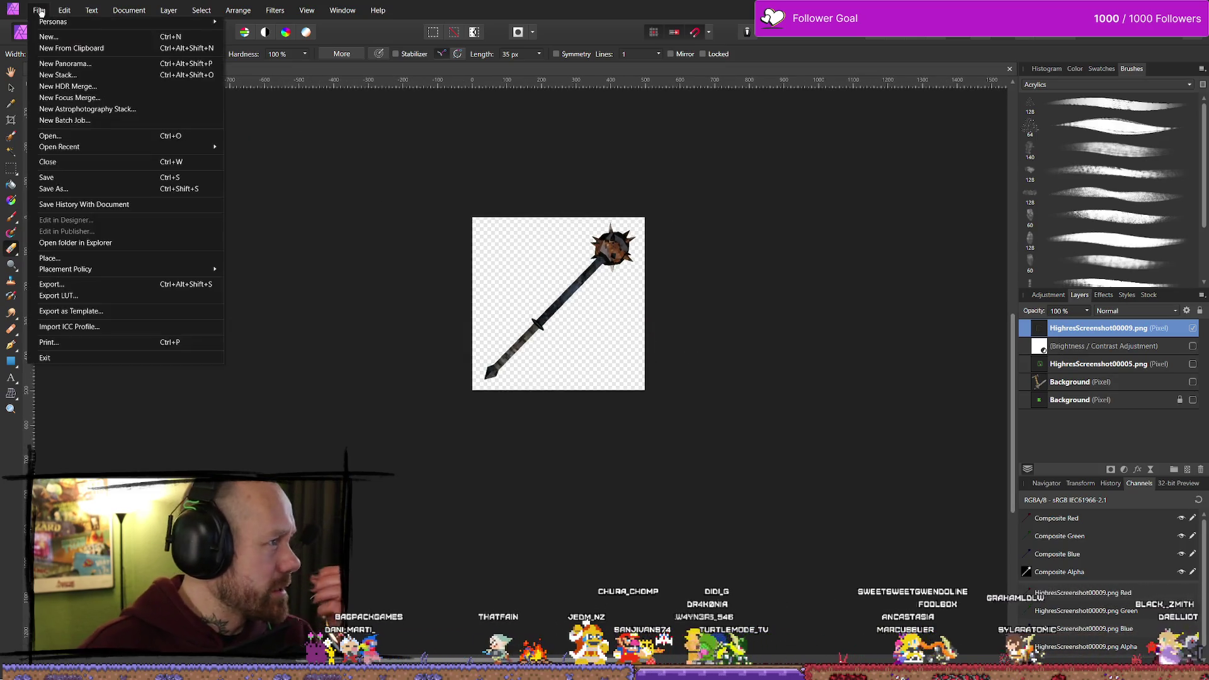
{"action": "left_click", "coordinate": [75, 284]}
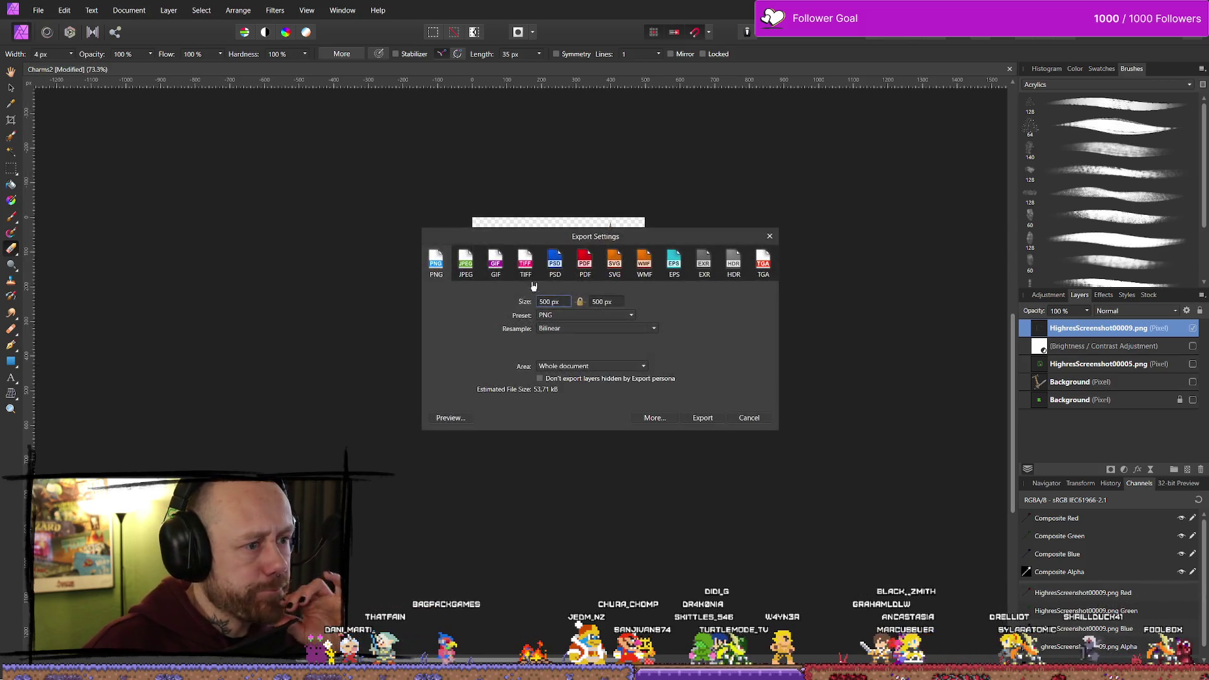
{"action": "left_click", "coordinate": [714, 420]}
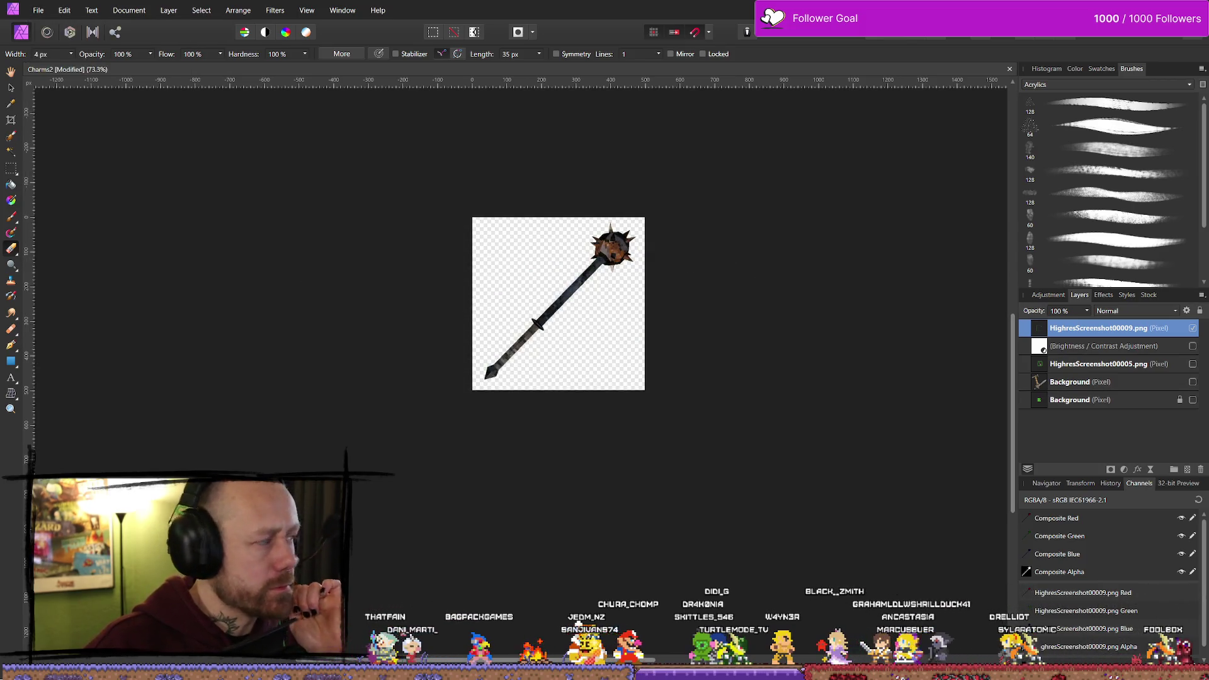
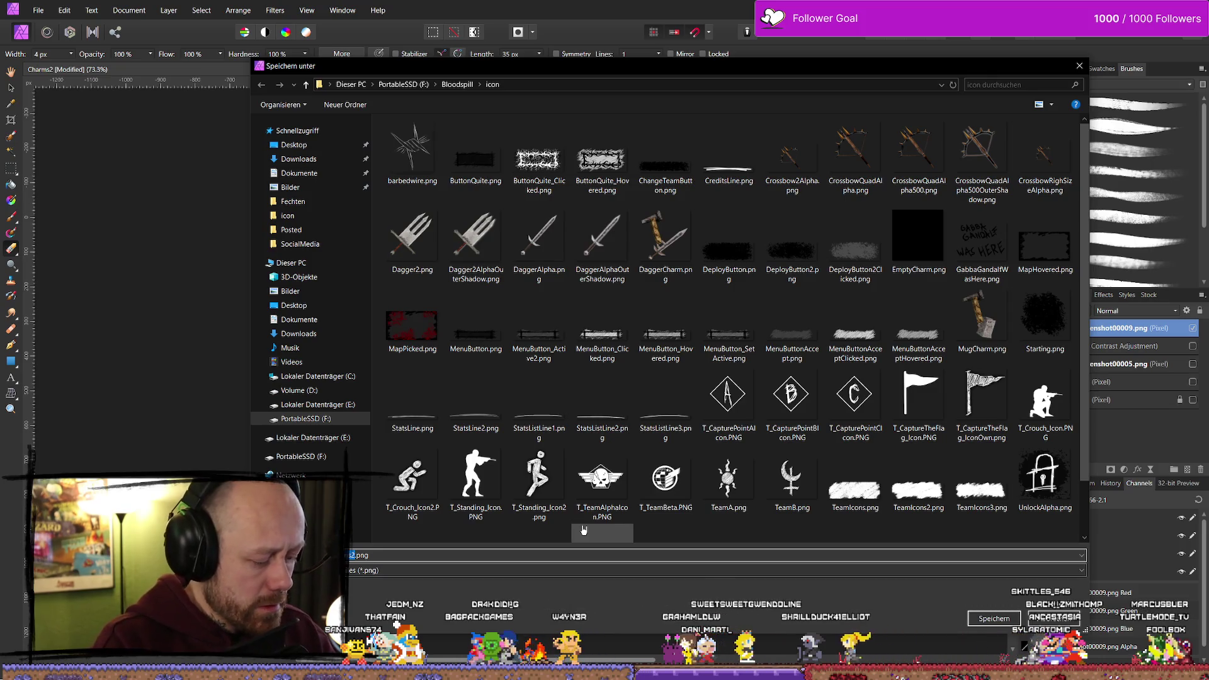
Save the mace image as a PNG named 'gstar', then save the Affinity Photo document
{"action": "type", "text": "gstar"}
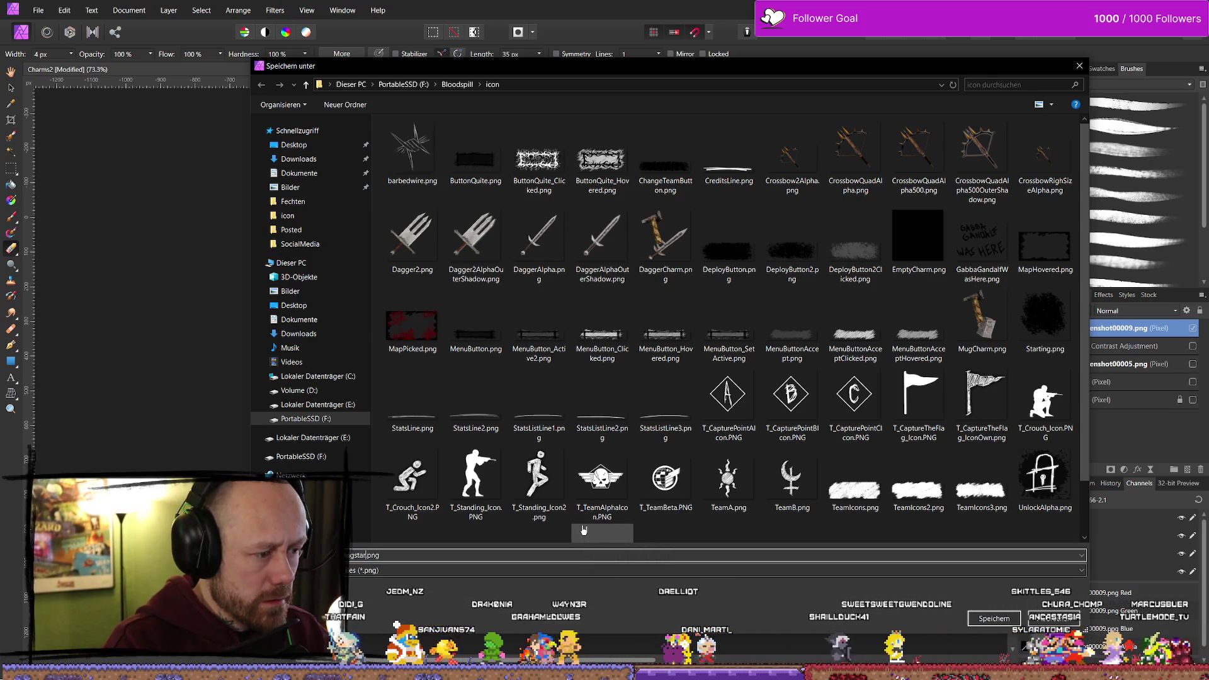
{"action": "key", "text": "Return"}
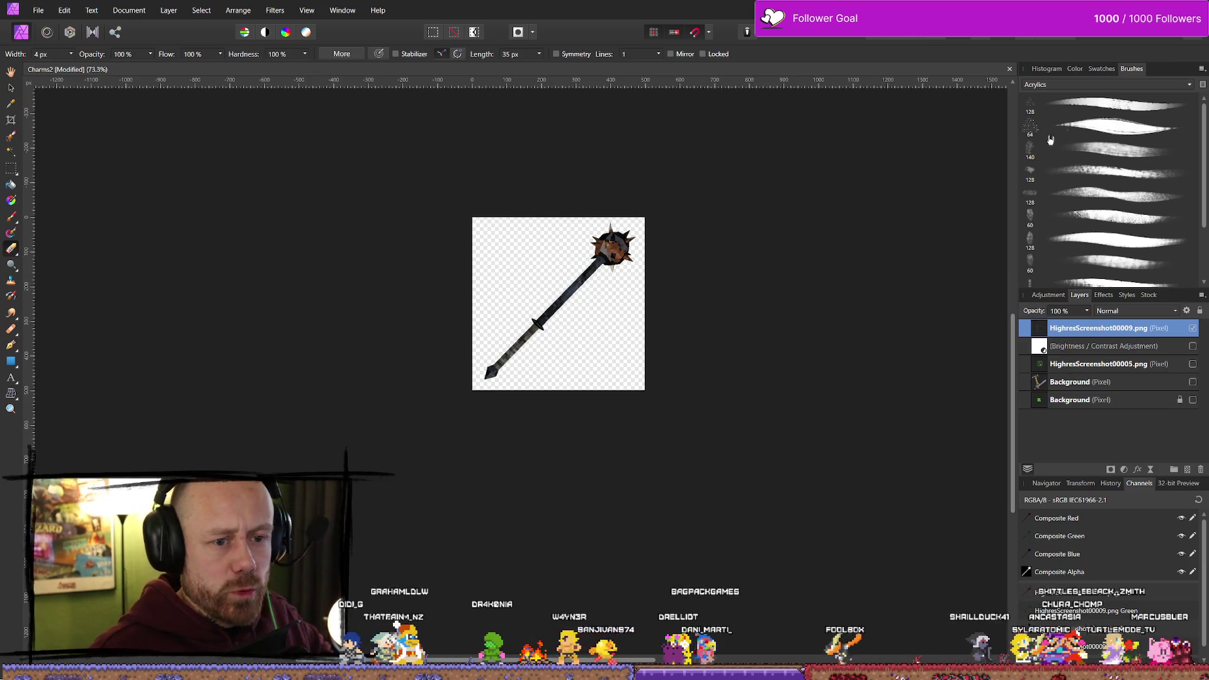
{"action": "left_click", "coordinate": [30, 10]}
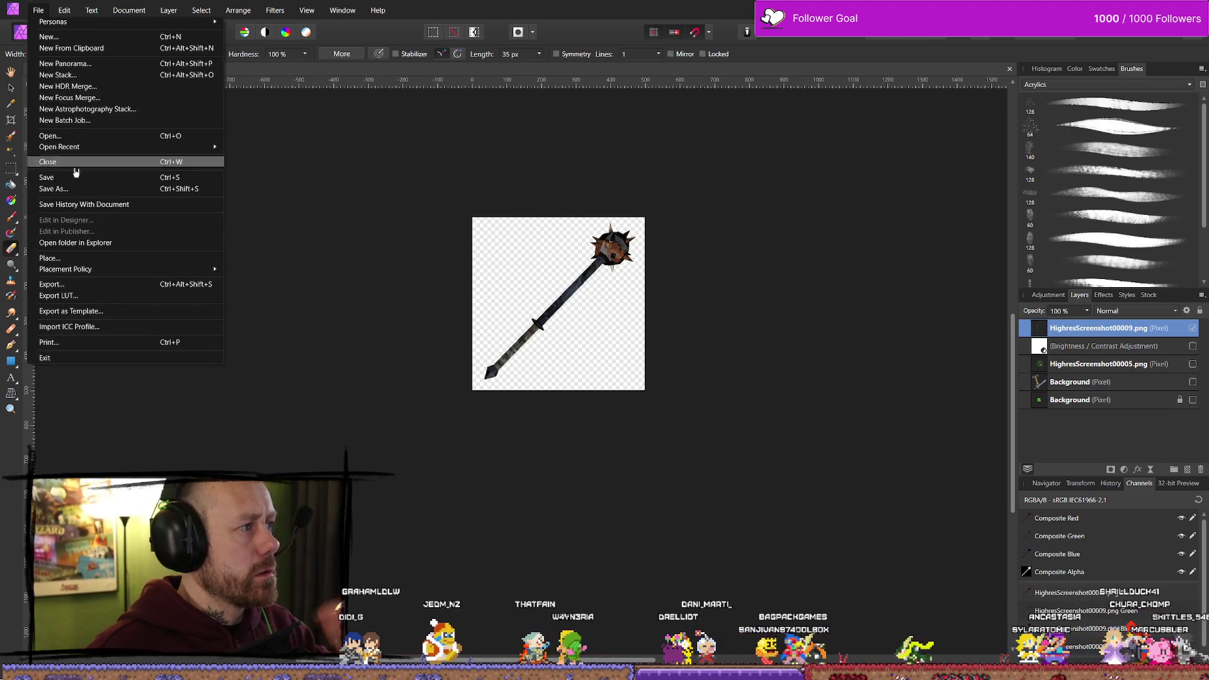
{"action": "left_click", "coordinate": [82, 165]}
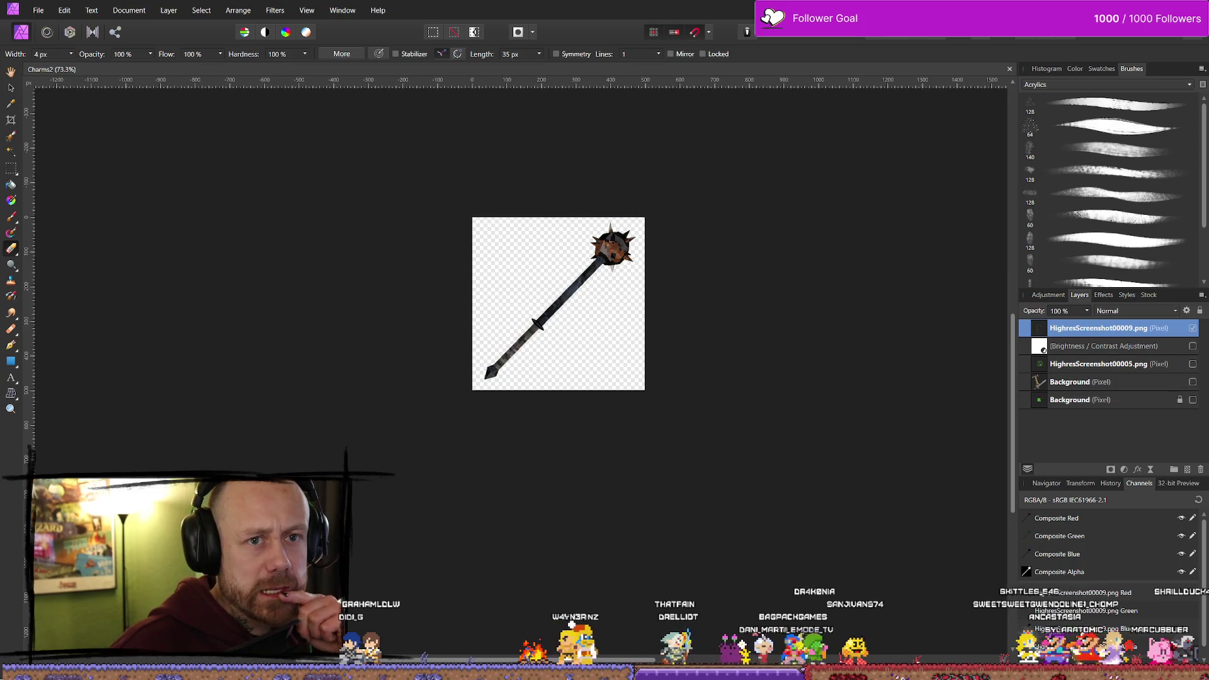
{"action": "key", "text": "alt+Tab"}
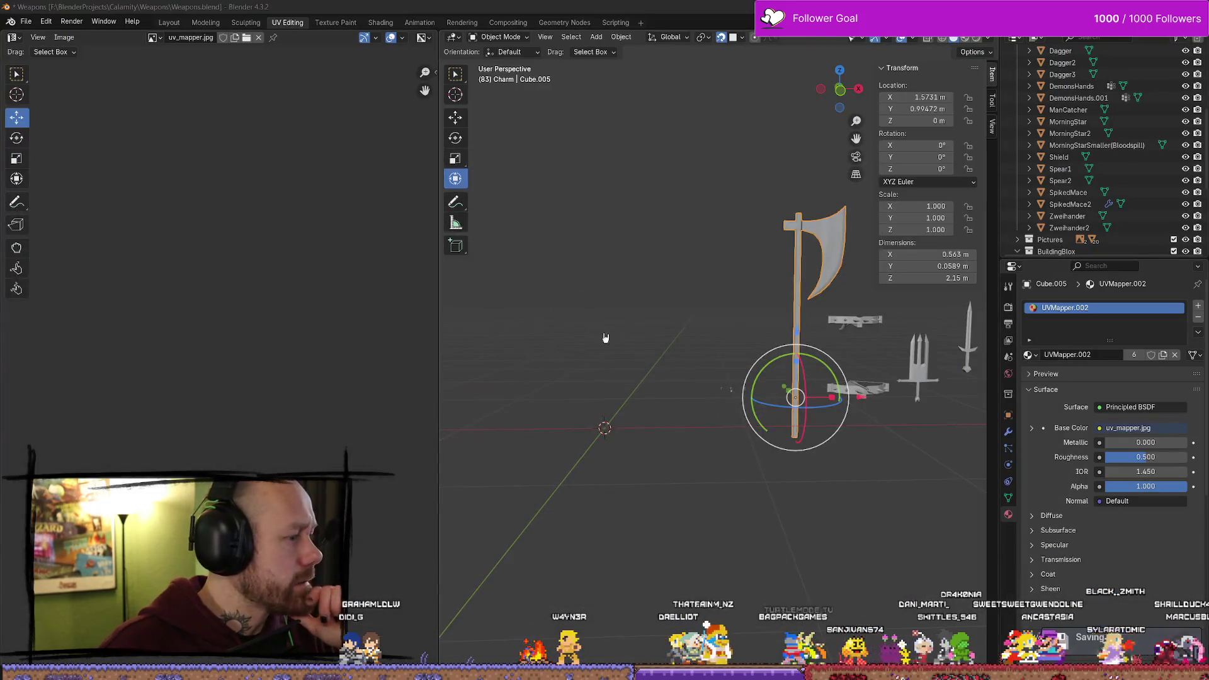
Save the Weapons.blend file and hide Blender so the desktop shows
{"action": "left_click", "coordinate": [26, 11]}
{"action": "left_click", "coordinate": [44, 105]}
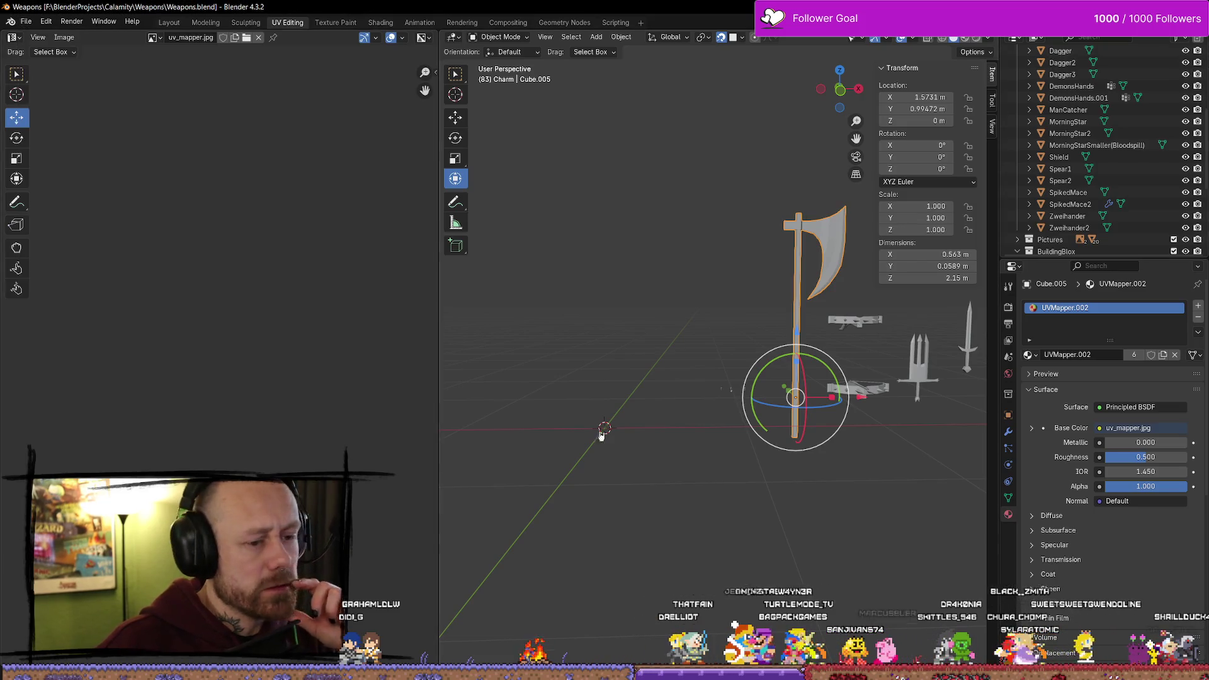
{"action": "right_click", "coordinate": [660, 283]}
{"action": "mouse_move", "coordinate": [699, 202]}
{"action": "left_mouse_down"}
{"action": "mouse_move", "coordinate": [729, 260]}
{"action": "mouse_move", "coordinate": [696, 244]}
{"action": "left_mouse_up"}
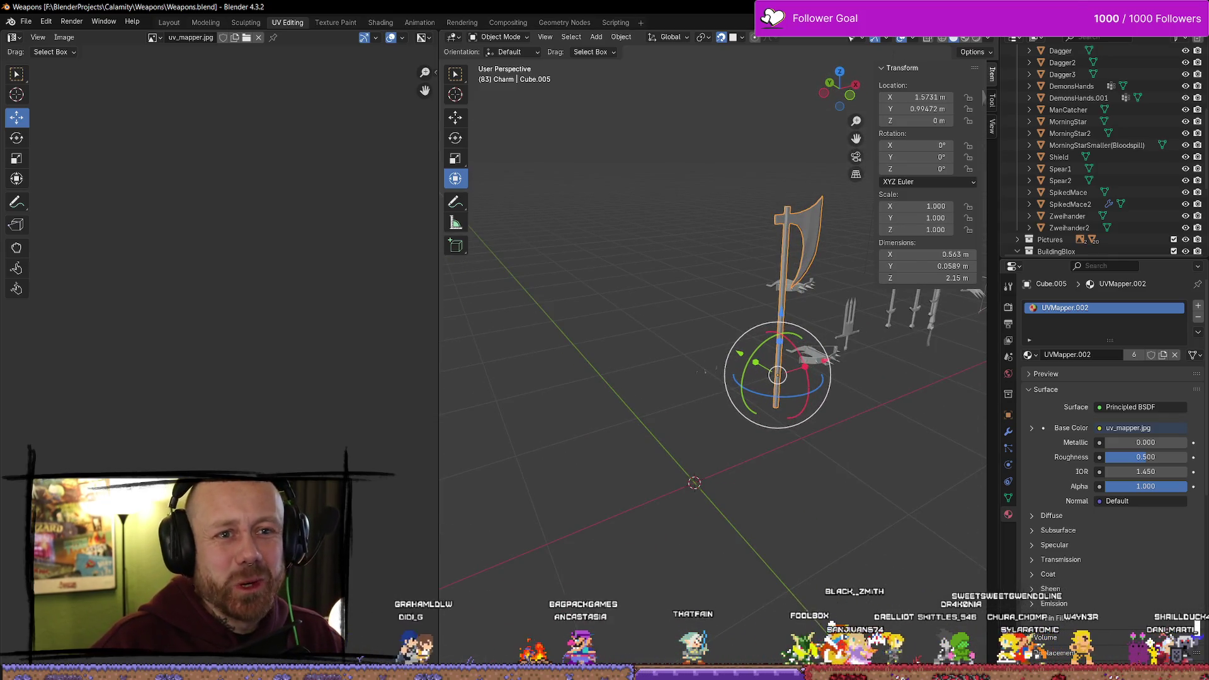
{"action": "key", "text": "ctrl+q"}
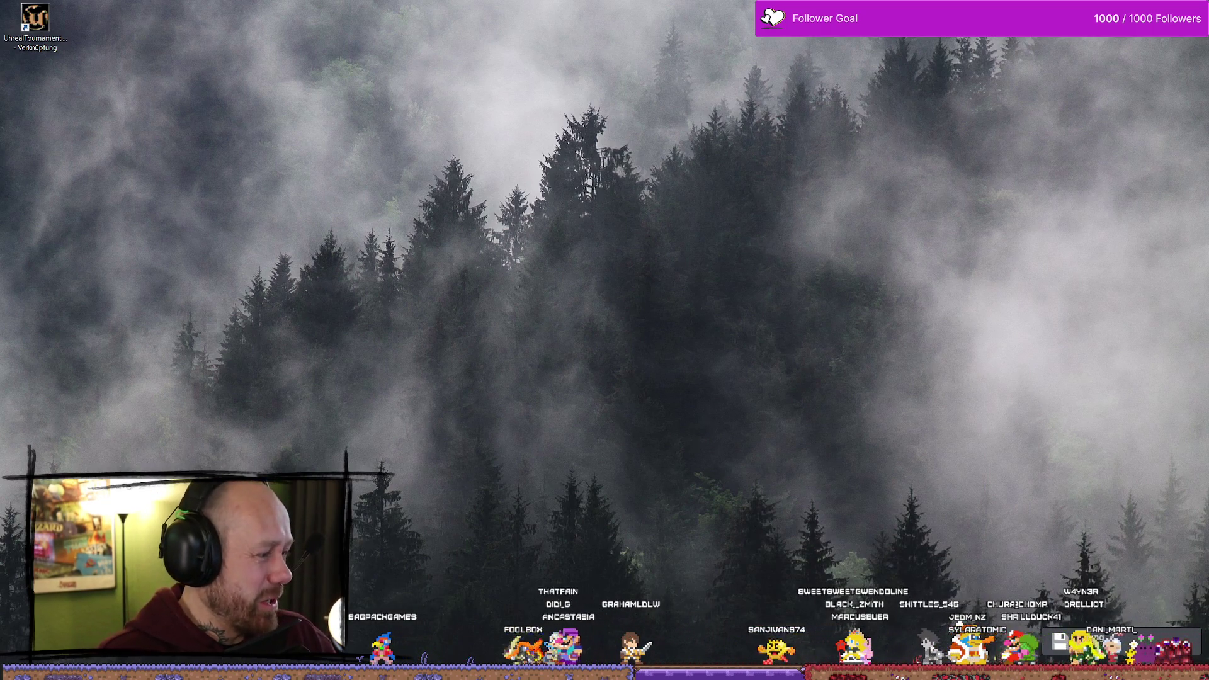
In Unreal, browse the Content Drawer to FPS > UI > CharacterSelection and open WB_CharacterSelection
{"action": "key", "text": "alt+Tab"}
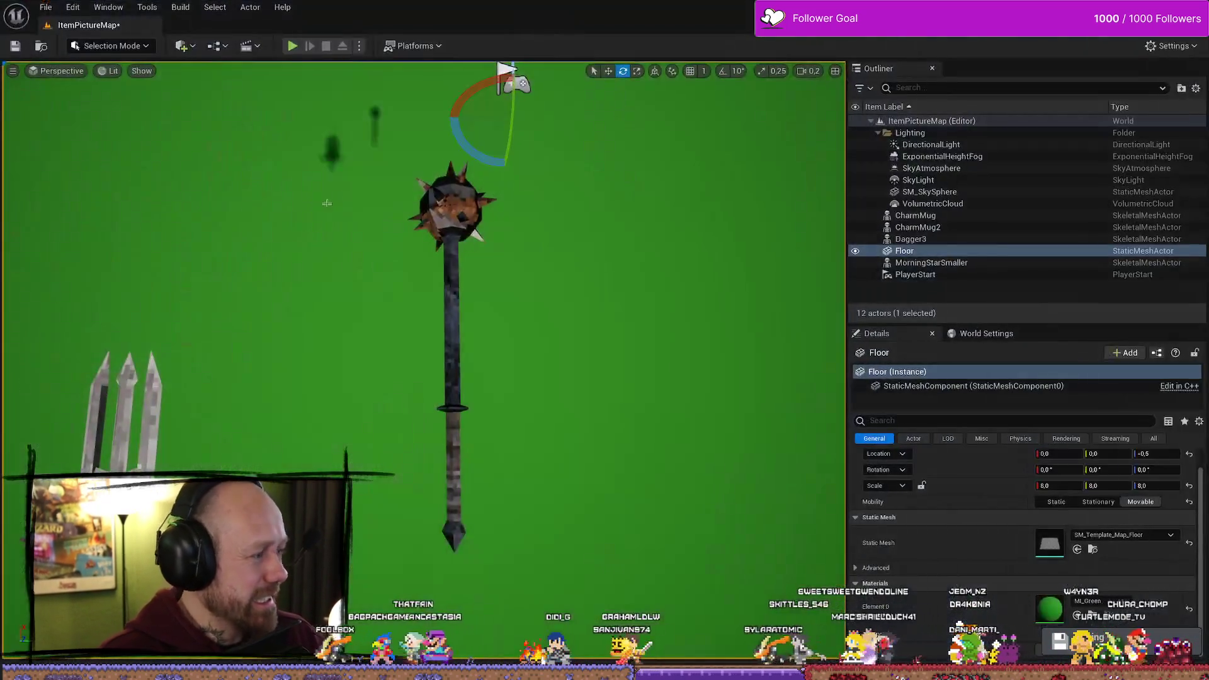
{"action": "key", "text": "ctrl+space"}
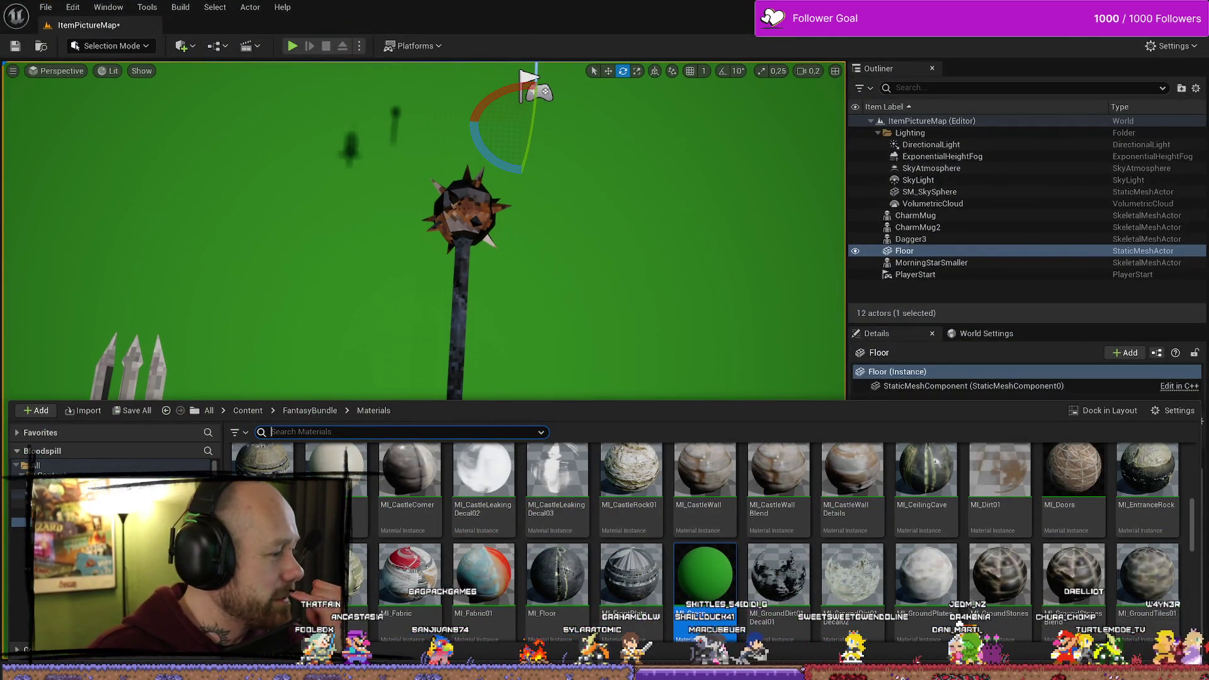
{"action": "key", "text": "alt+Left"}
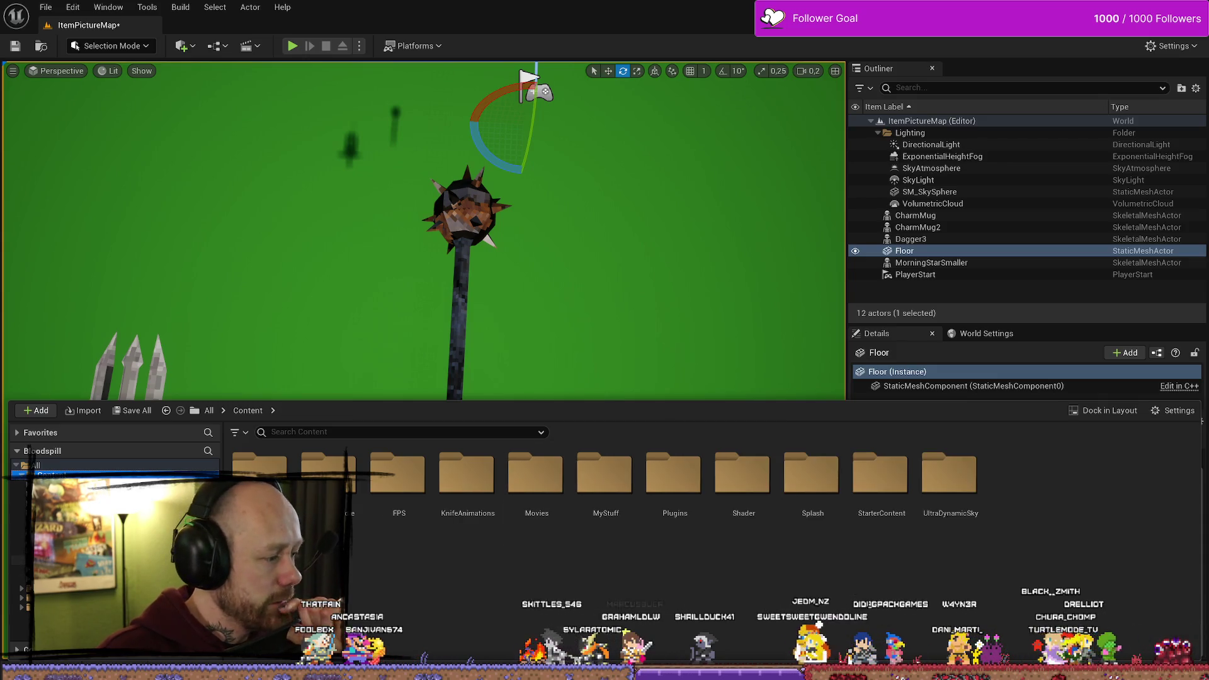
{"action": "left_click", "coordinate": [18, 559]}
{"action": "left_click", "coordinate": [19, 485]}
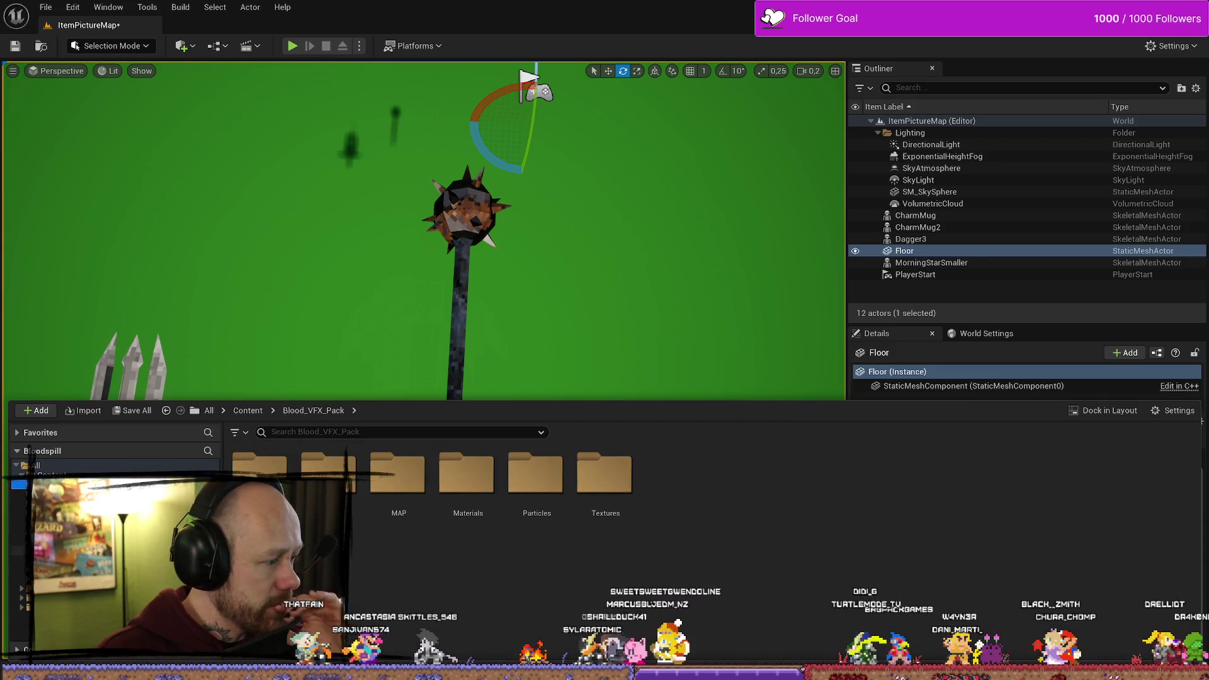
{"action": "left_click", "coordinate": [19, 503]}
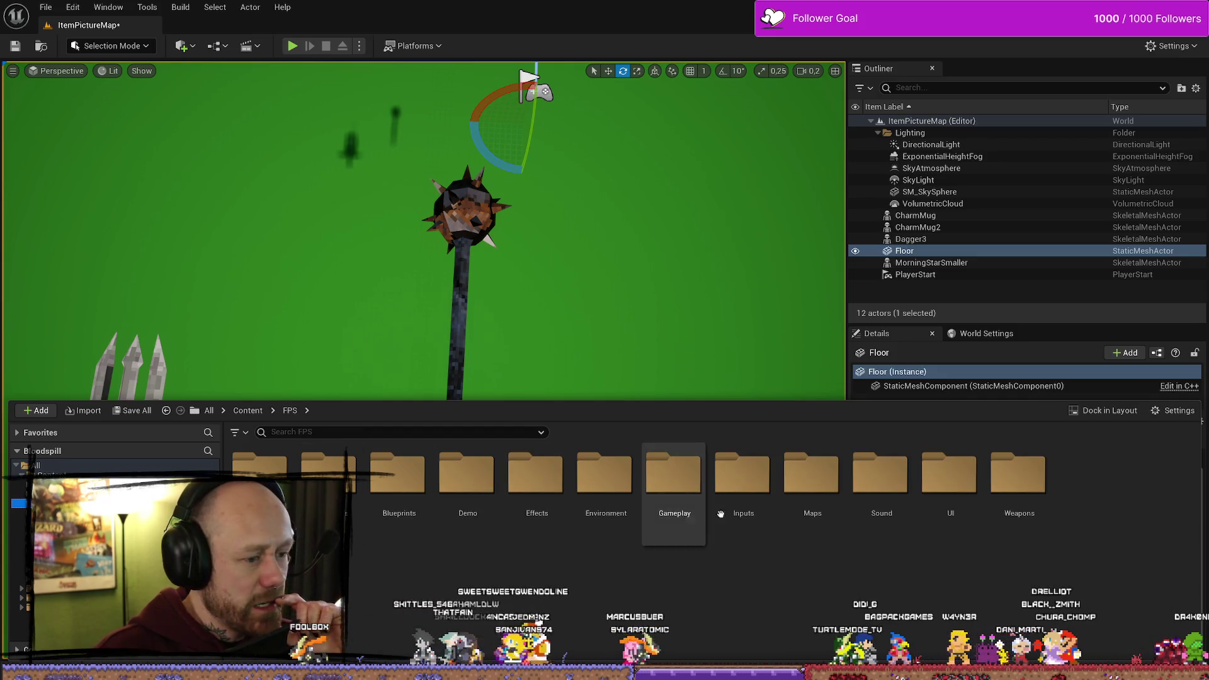
{"action": "double_click", "coordinate": [1018, 475]}
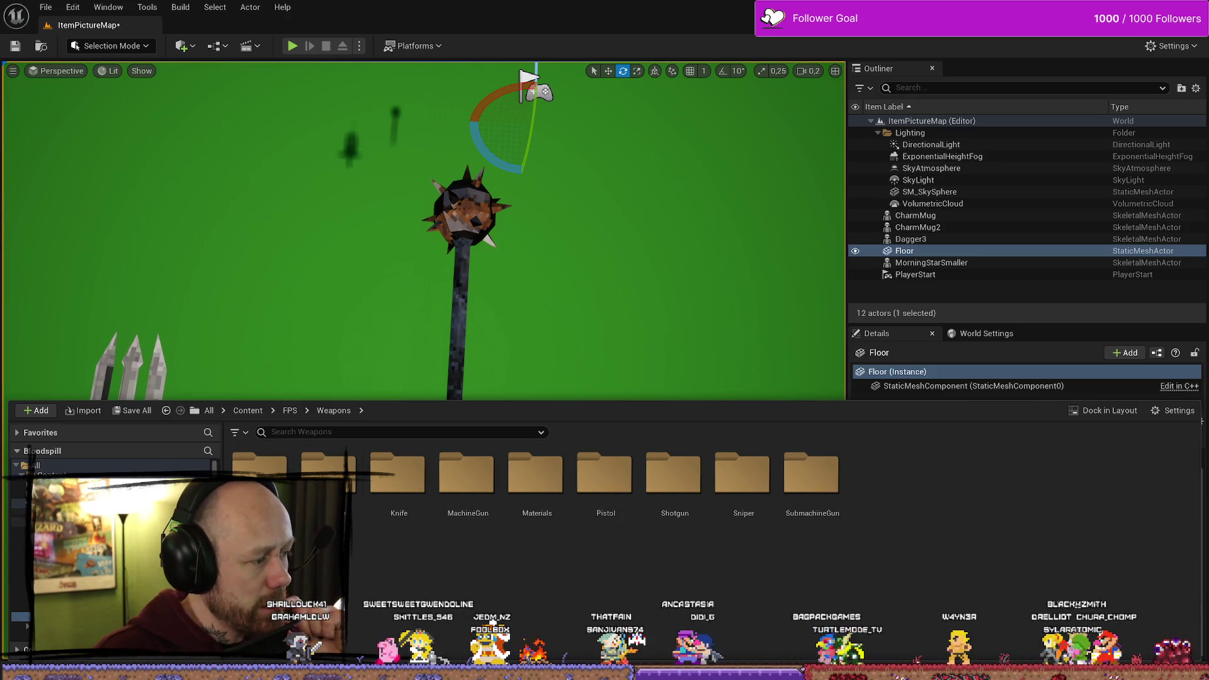
{"action": "left_click", "coordinate": [21, 606]}
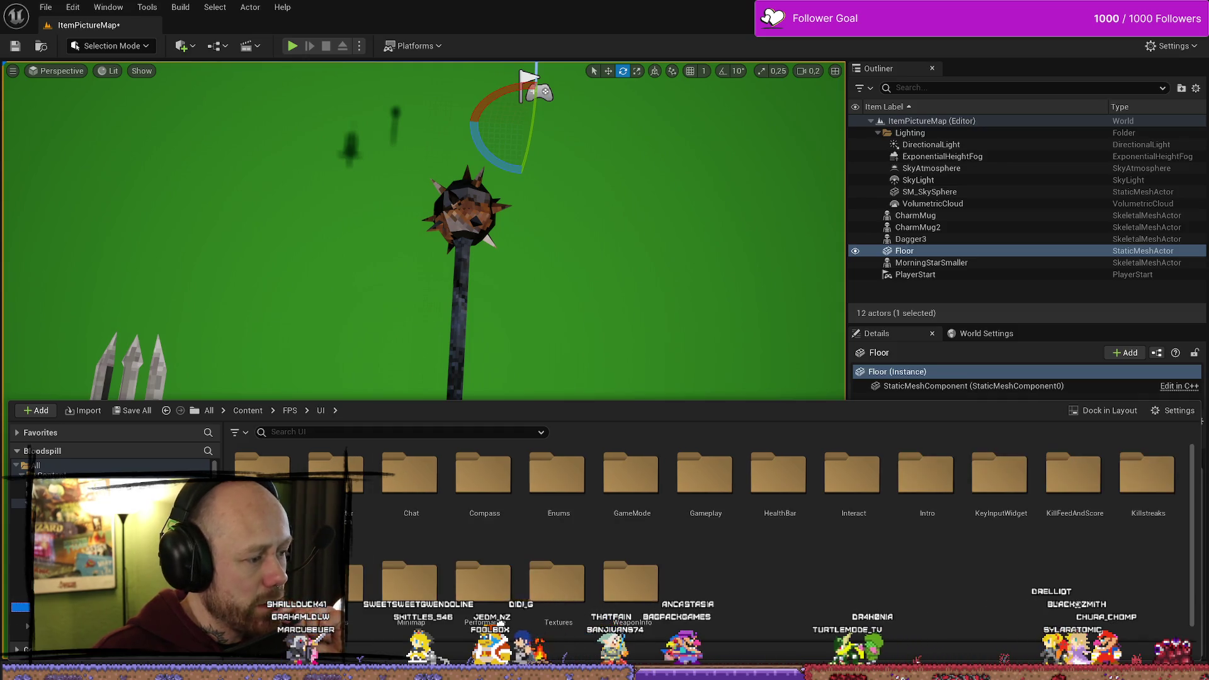
{"action": "scroll", "coordinate": [500, 623], "scroll_direction": "down", "scroll_amount": 1}
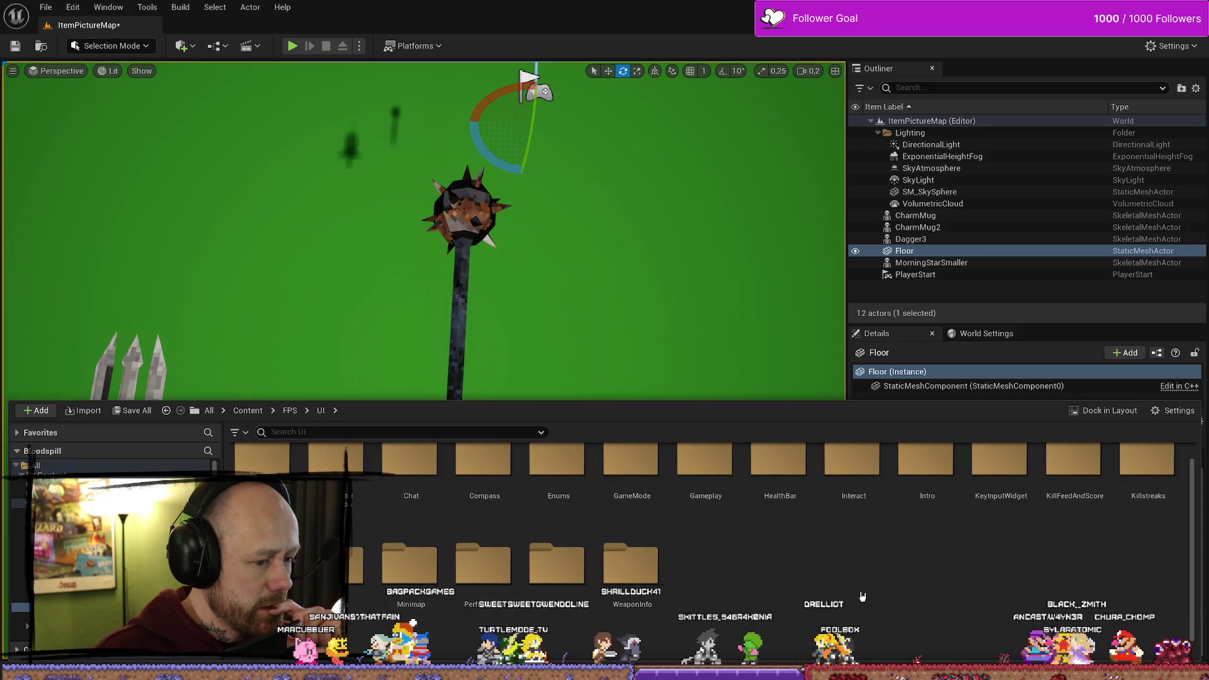
{"action": "scroll", "coordinate": [860, 593], "scroll_direction": "up", "scroll_amount": 1}
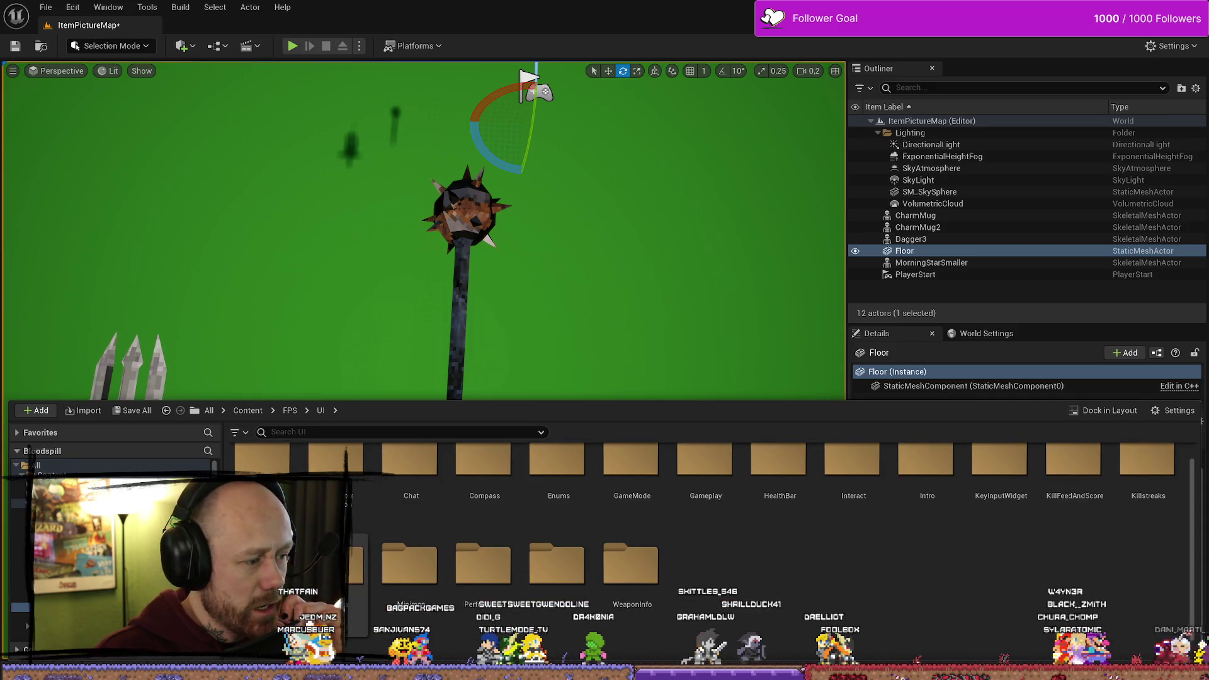
{"action": "double_click", "coordinate": [268, 471]}
{"action": "double_click", "coordinate": [267, 471]}
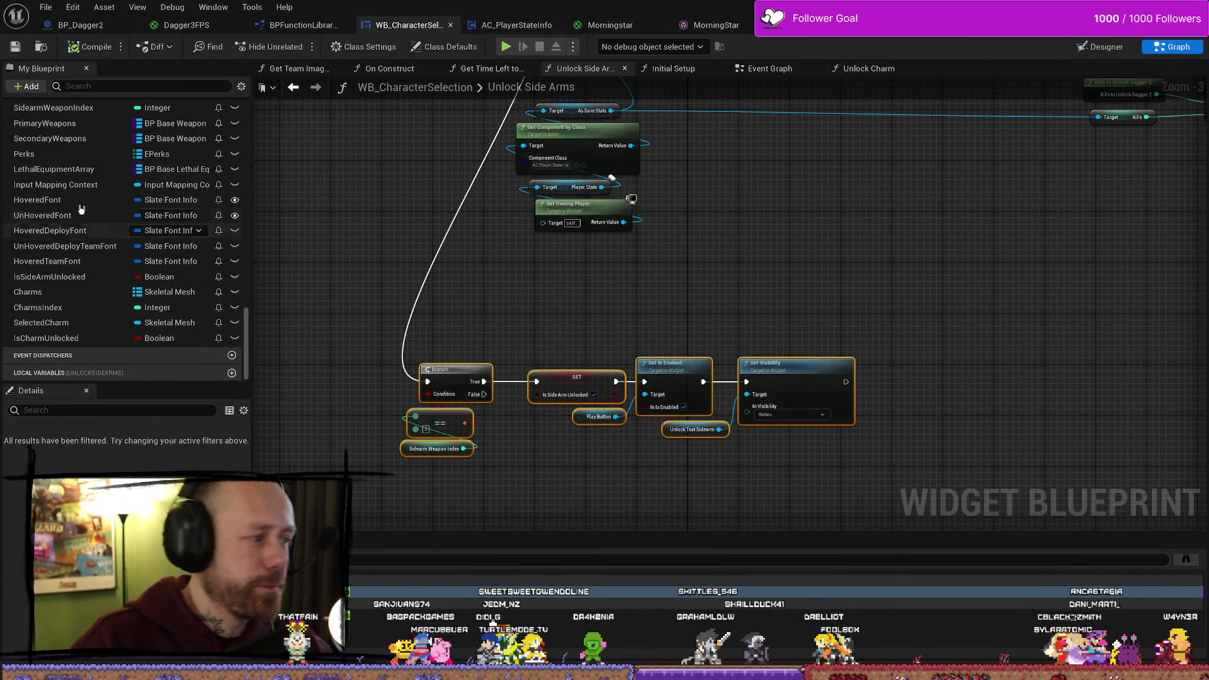
Check the SecondaryWeapons variable's asset choices without changing anything
{"action": "left_click", "coordinate": [50, 138]}
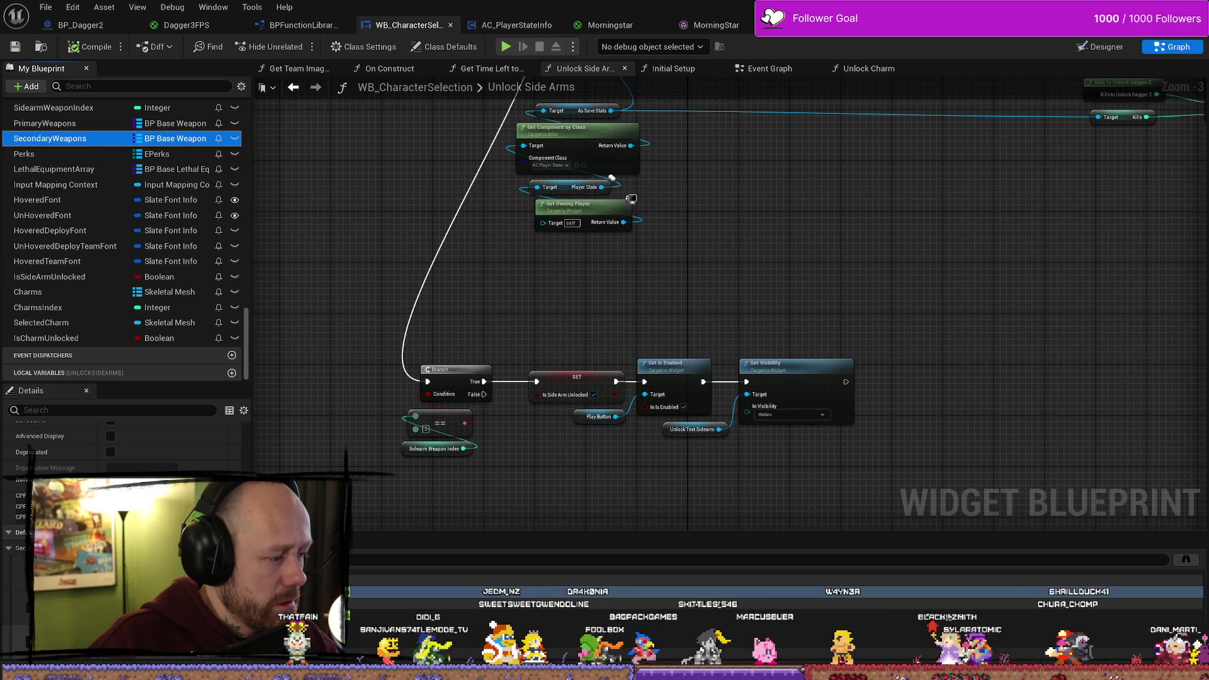
{"action": "left_click", "coordinate": [177, 560]}
{"action": "key", "text": "Escape"}
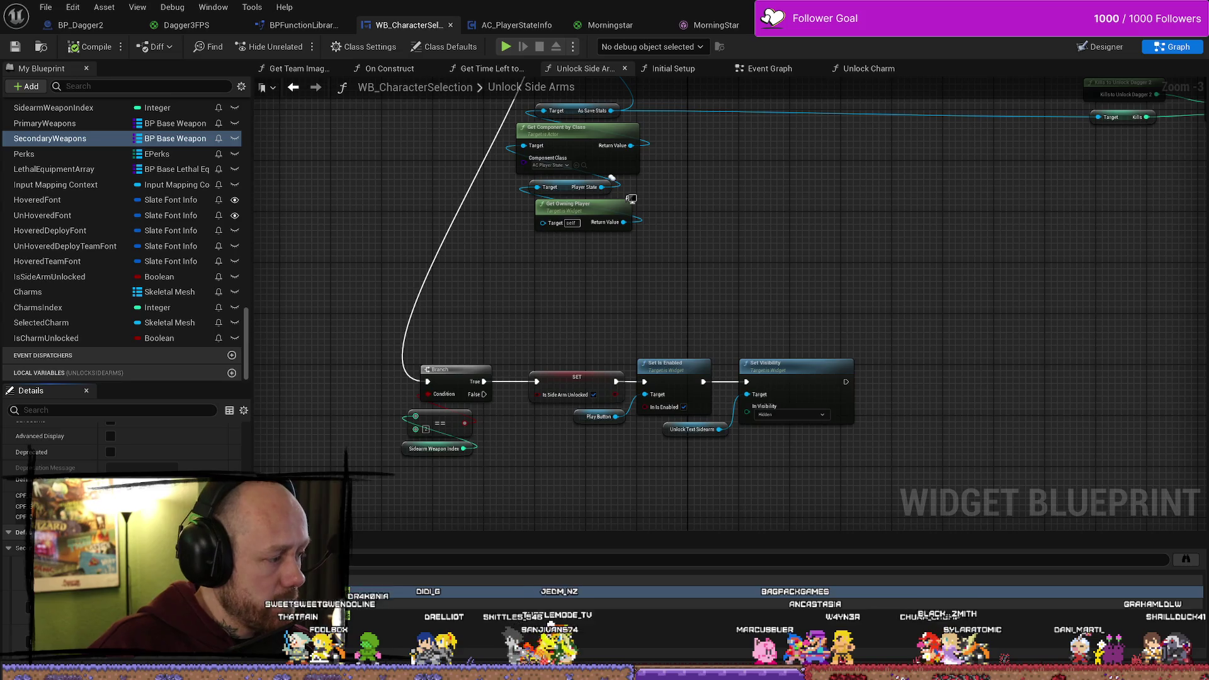
{"action": "key", "text": "alt+Tab"}
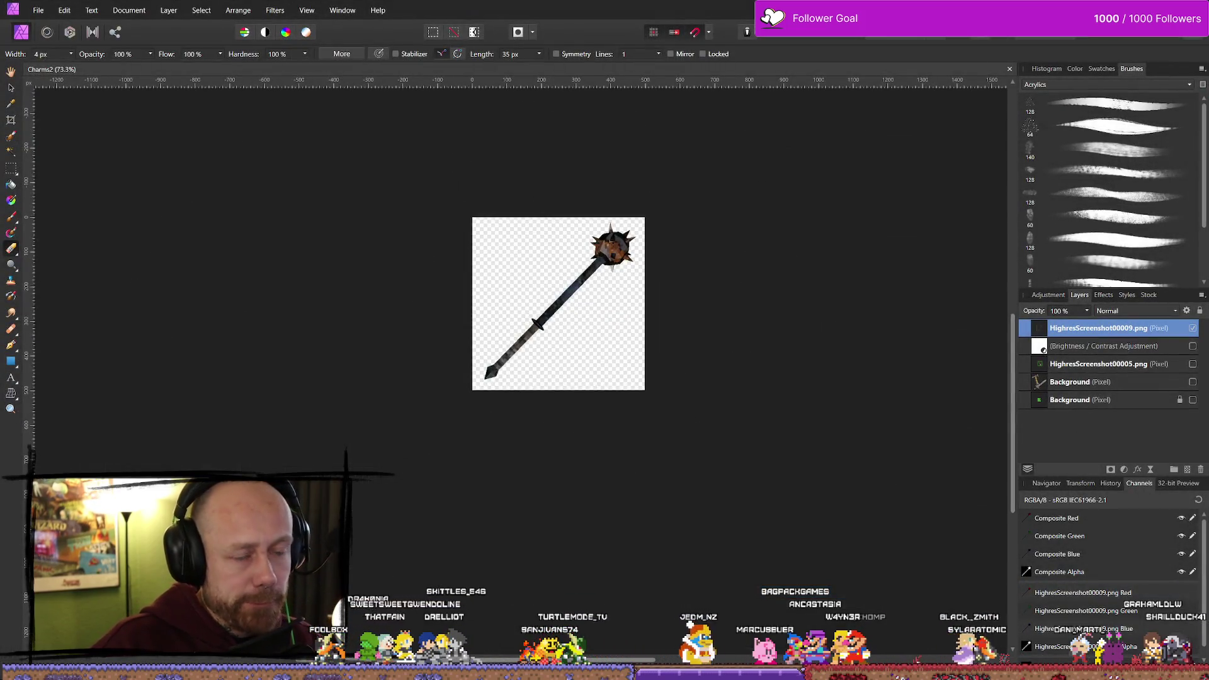
{"action": "key", "text": "alt+Tab"}
Look through the WeaponIcons folder in the Content Drawer and save all modified assets
{"action": "key", "text": "ctrl+space"}
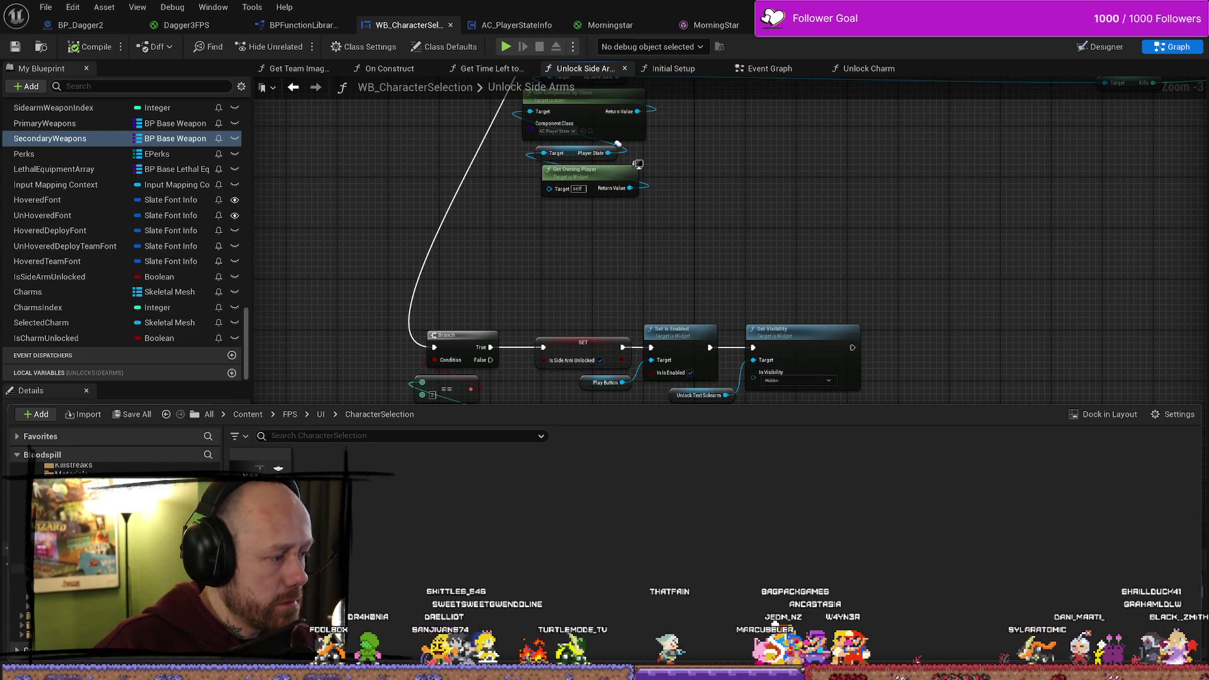
{"action": "left_click", "coordinate": [370, 337]}
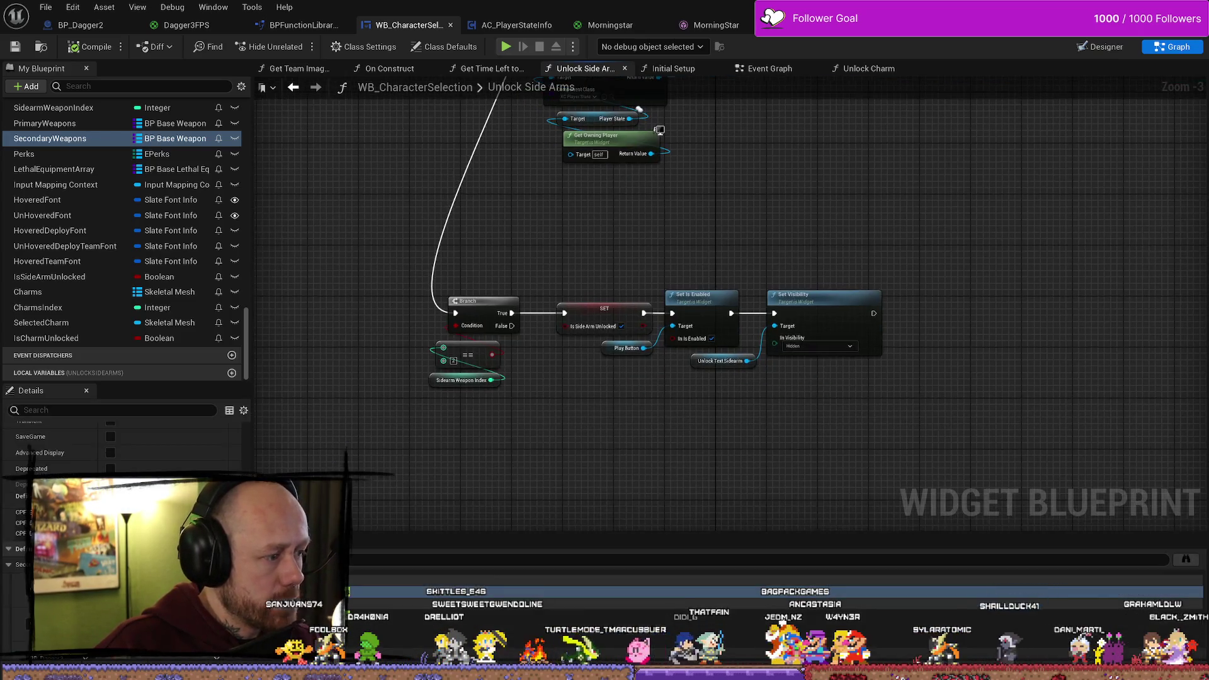
{"action": "key", "text": "ctrl+space"}
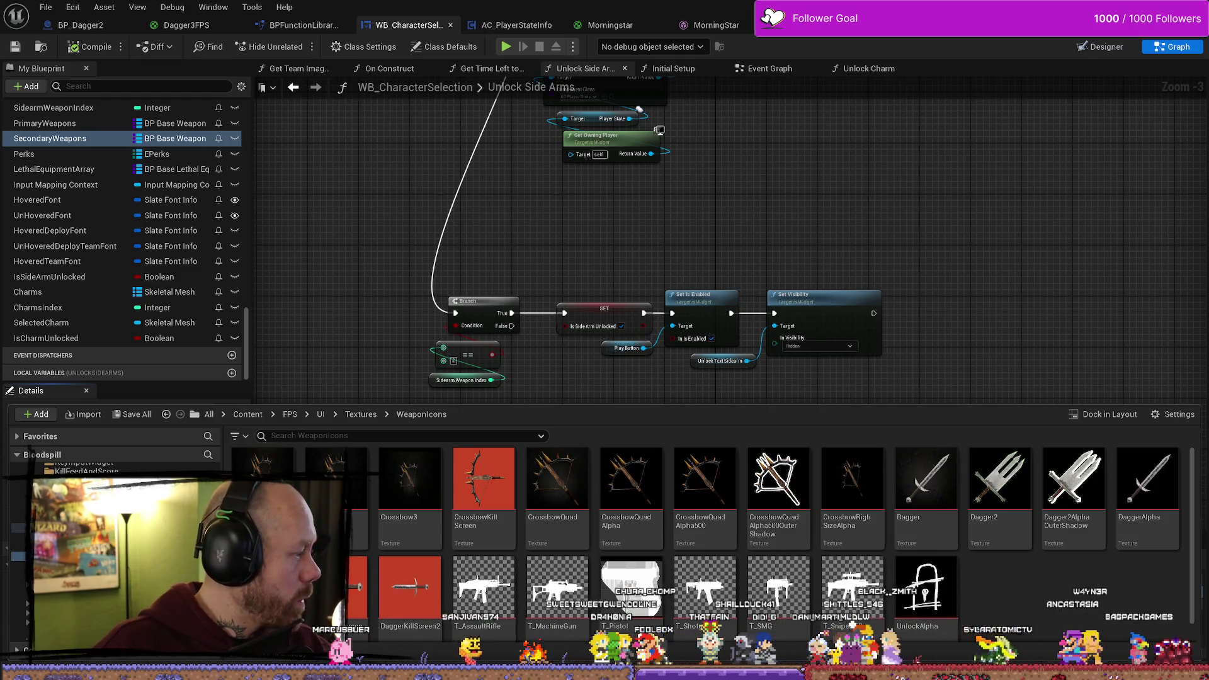
{"action": "key", "text": "ctrl+space"}
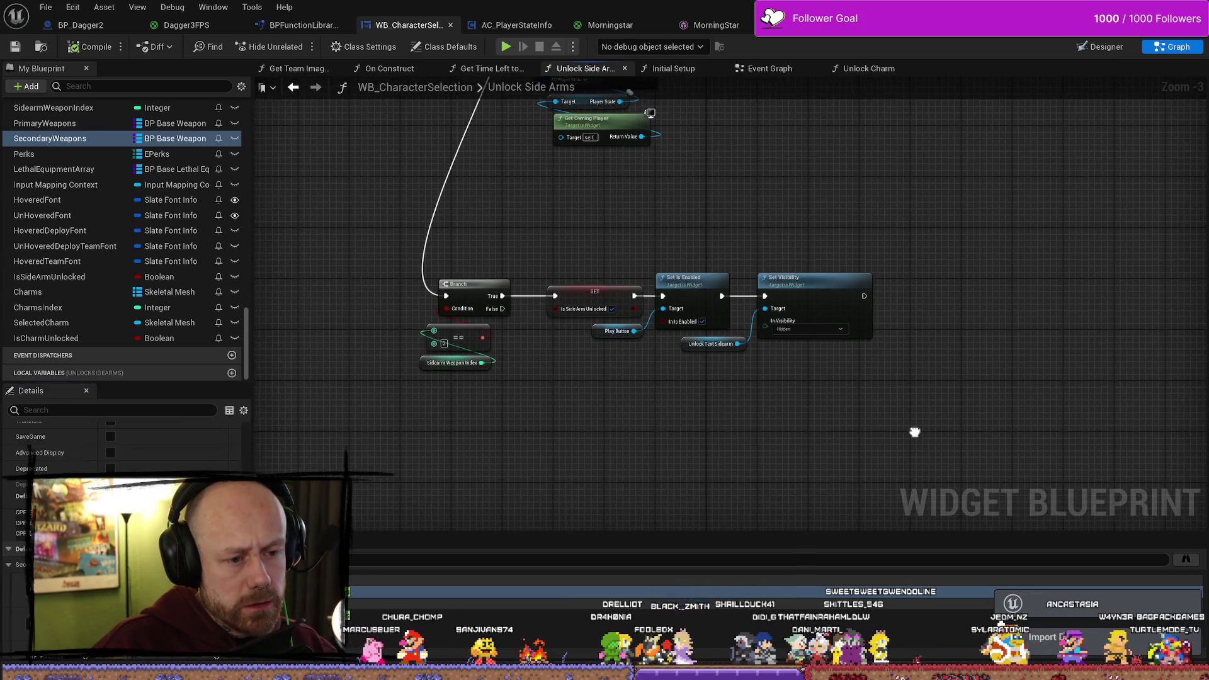
{"action": "key", "text": "ctrl+space"}
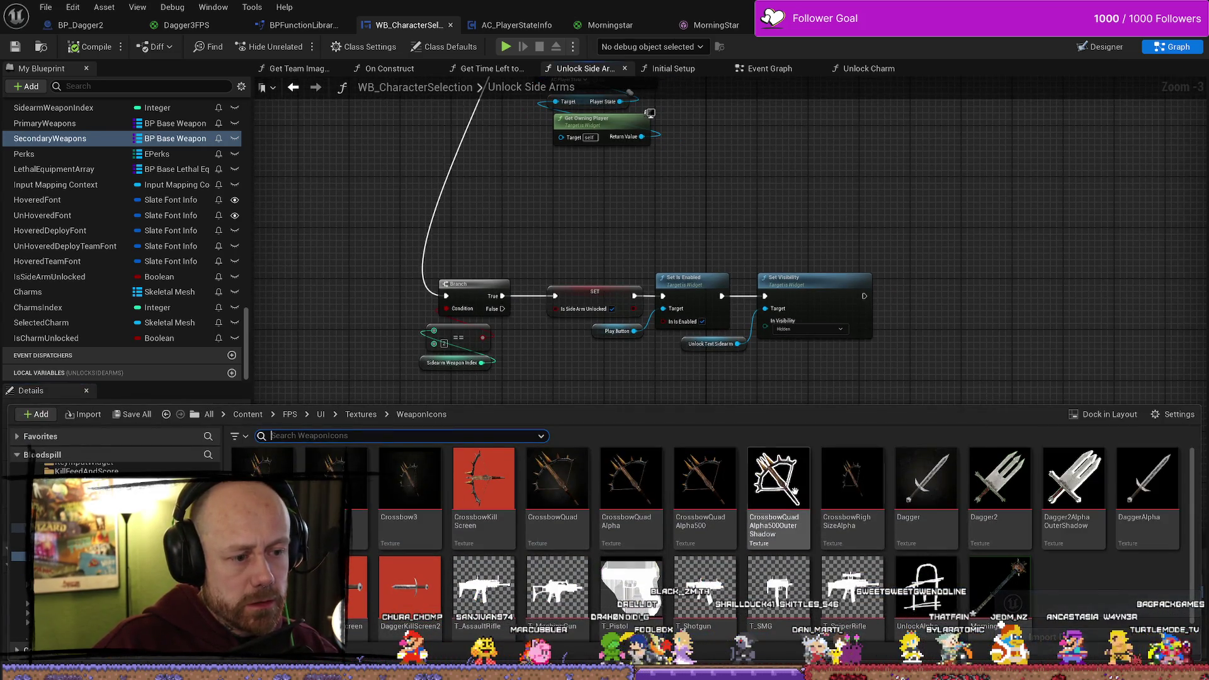
{"action": "left_click", "coordinate": [10, 44]}
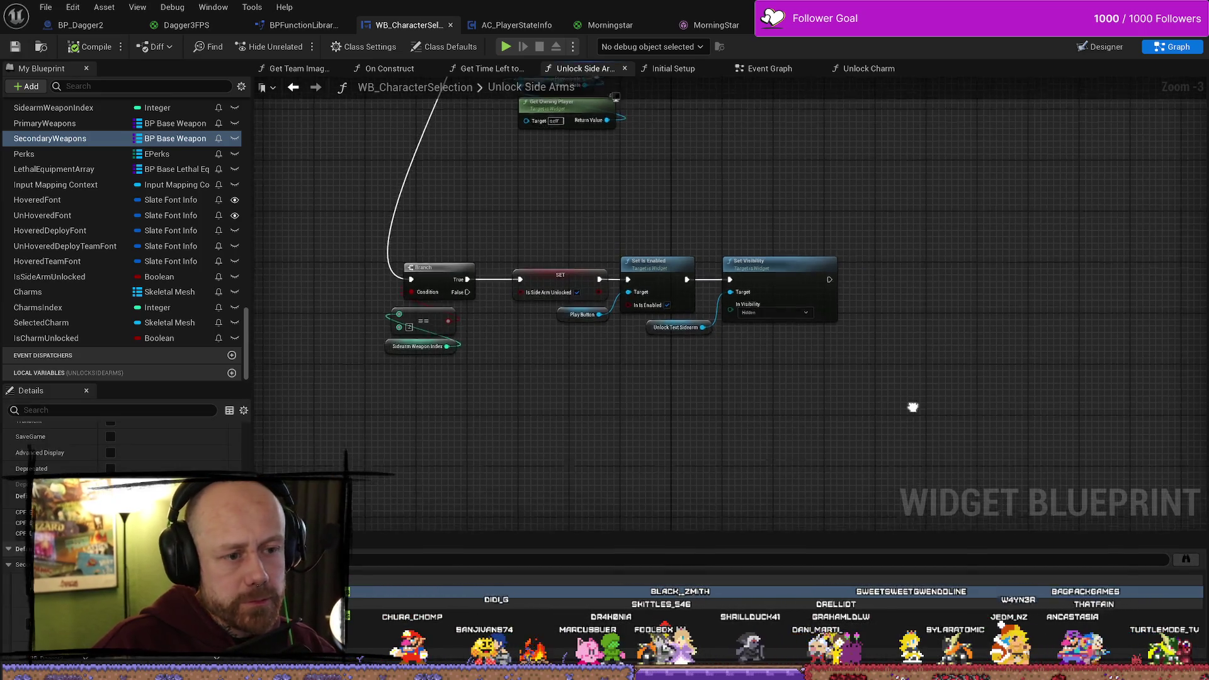
{"action": "key", "text": "ctrl+space"}
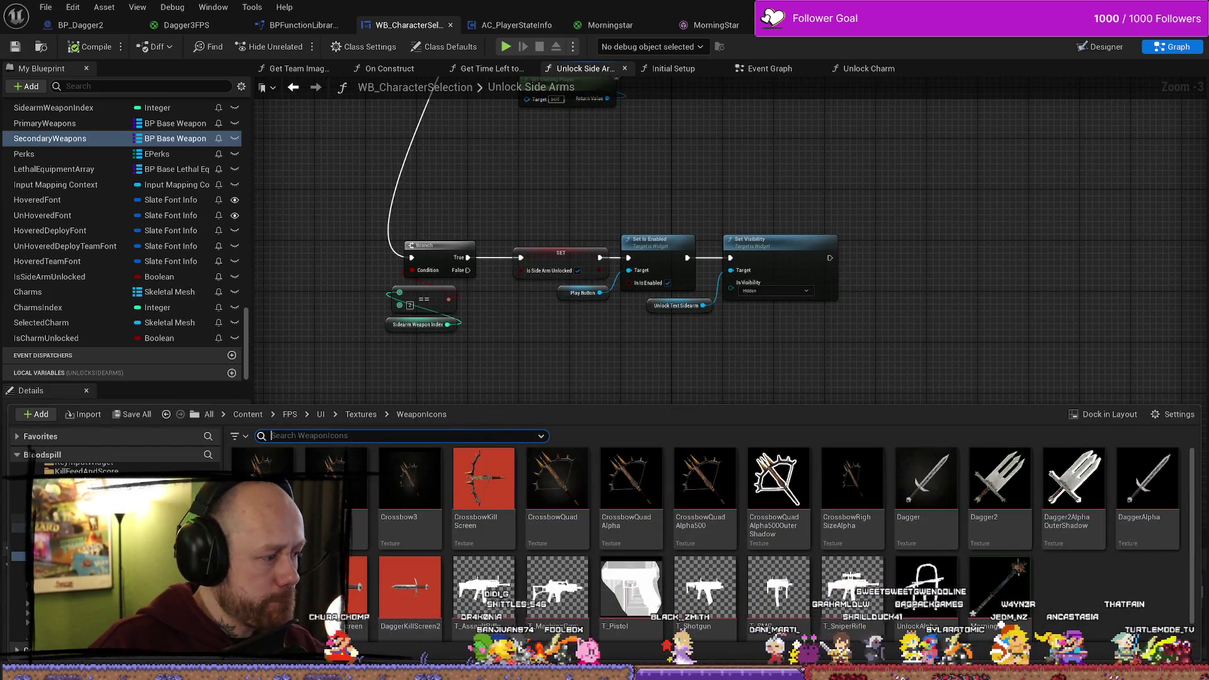
Leave SecondaryWeapons unchanged and switch to the morningstar weapon blueprint, BP_Dagger3
{"action": "left_click", "coordinate": [69, 139]}
{"action": "left_click", "coordinate": [69, 139]}
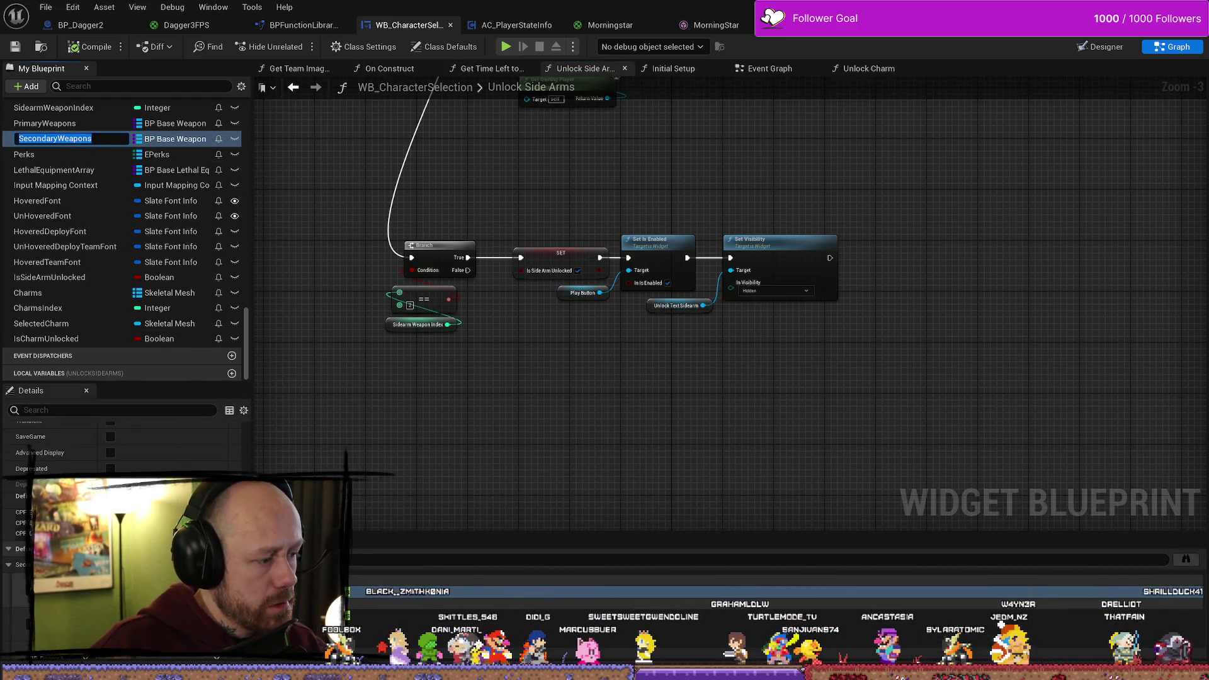
{"action": "key", "text": "Return"}
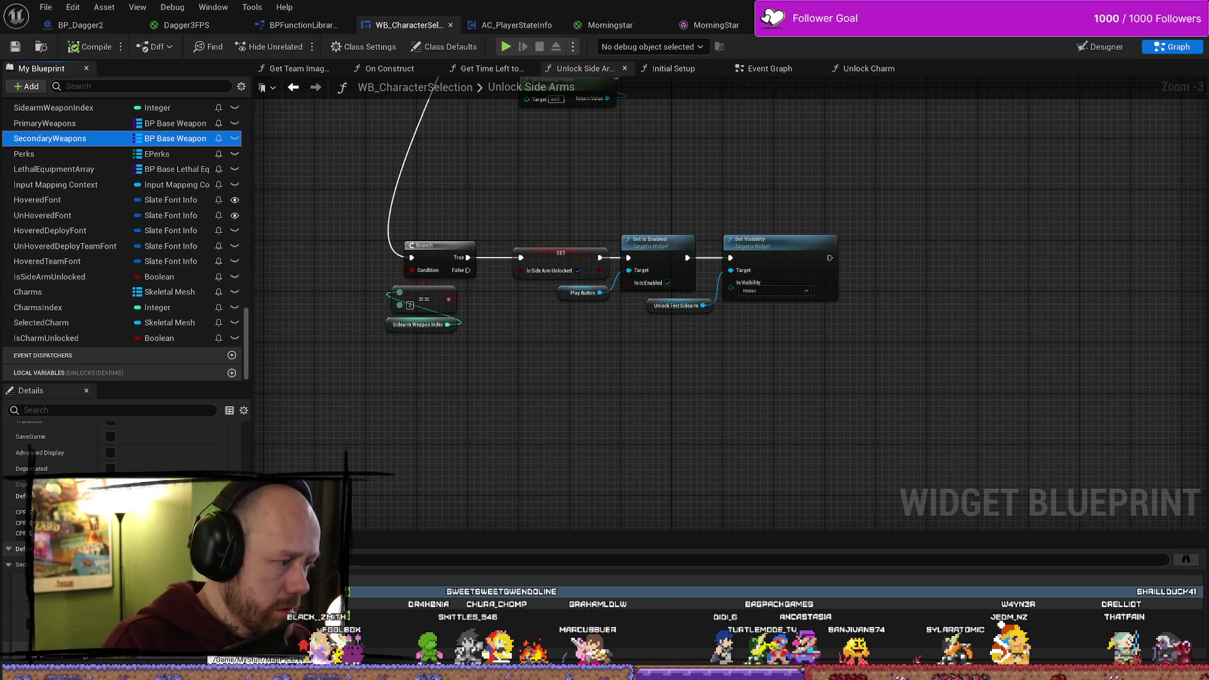
{"action": "left_click", "coordinate": [163, 488]}
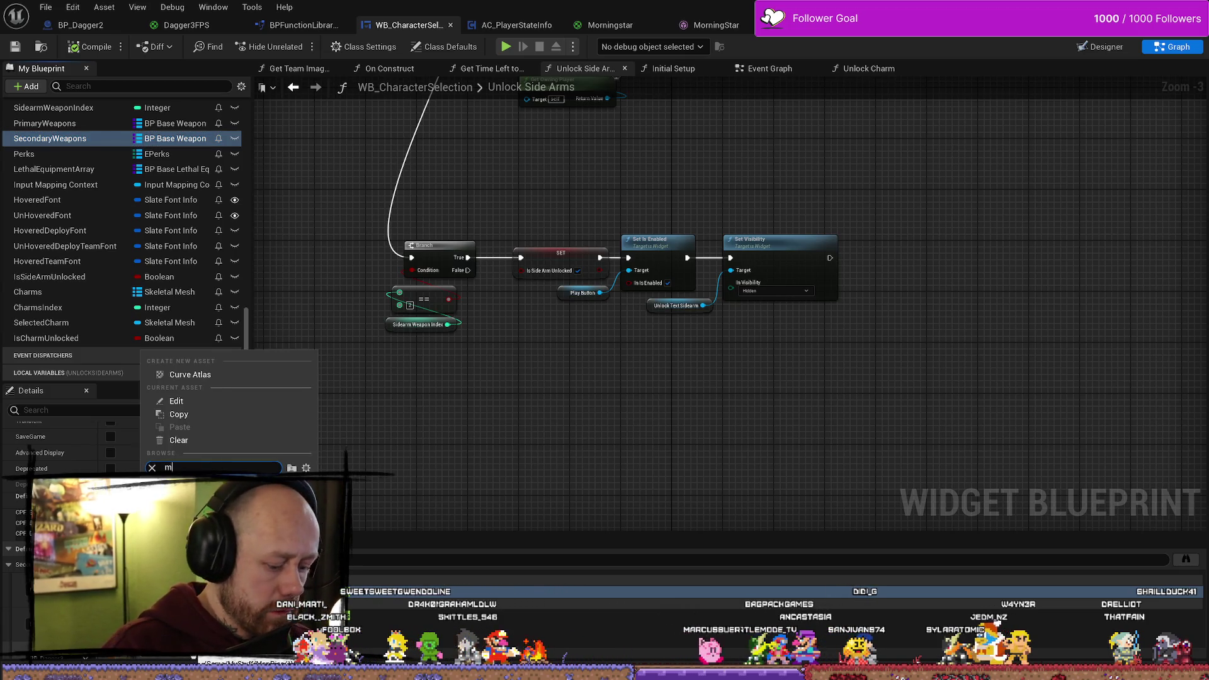
{"action": "key", "text": "Escape"}
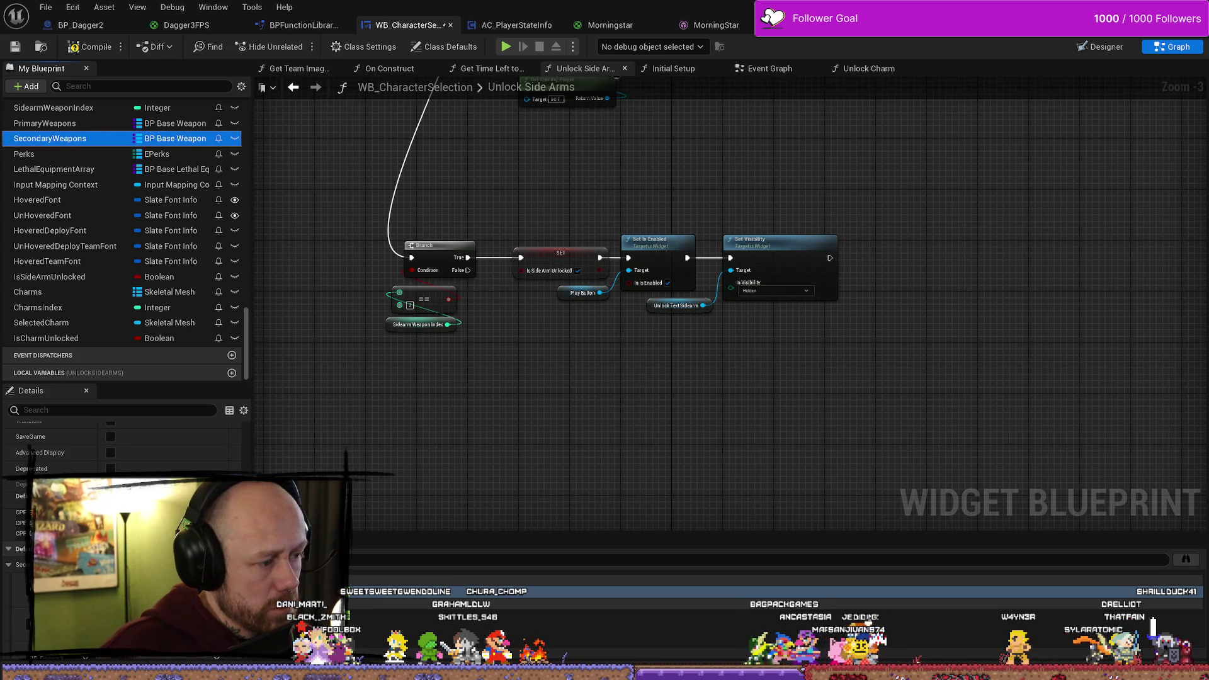
{"action": "scroll", "coordinate": [119, 454], "scroll_direction": "down", "scroll_amount": 1}
{"action": "scroll", "coordinate": [119, 450], "scroll_direction": "up", "scroll_amount": 1}
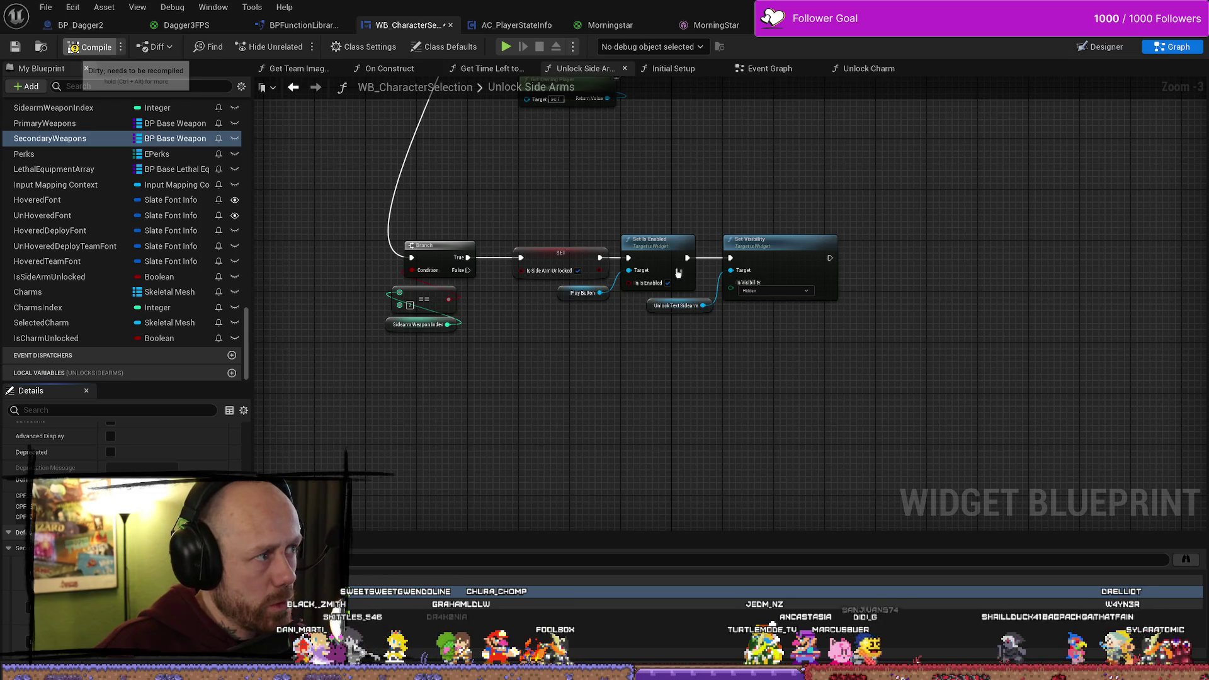
{"action": "left_click", "coordinate": [610, 25]}
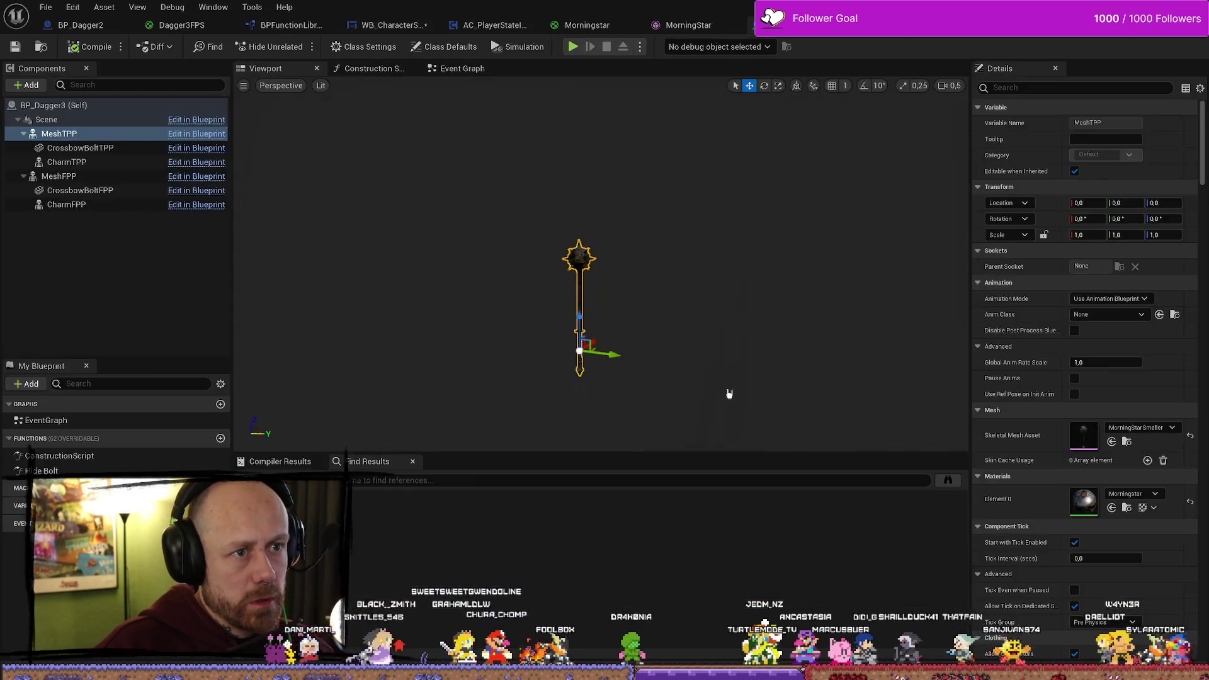
Search the root Content folder for 'dagger3' and bring up the BP_Dagger3 asset's actions
{"action": "key", "text": "ctrl+space"}
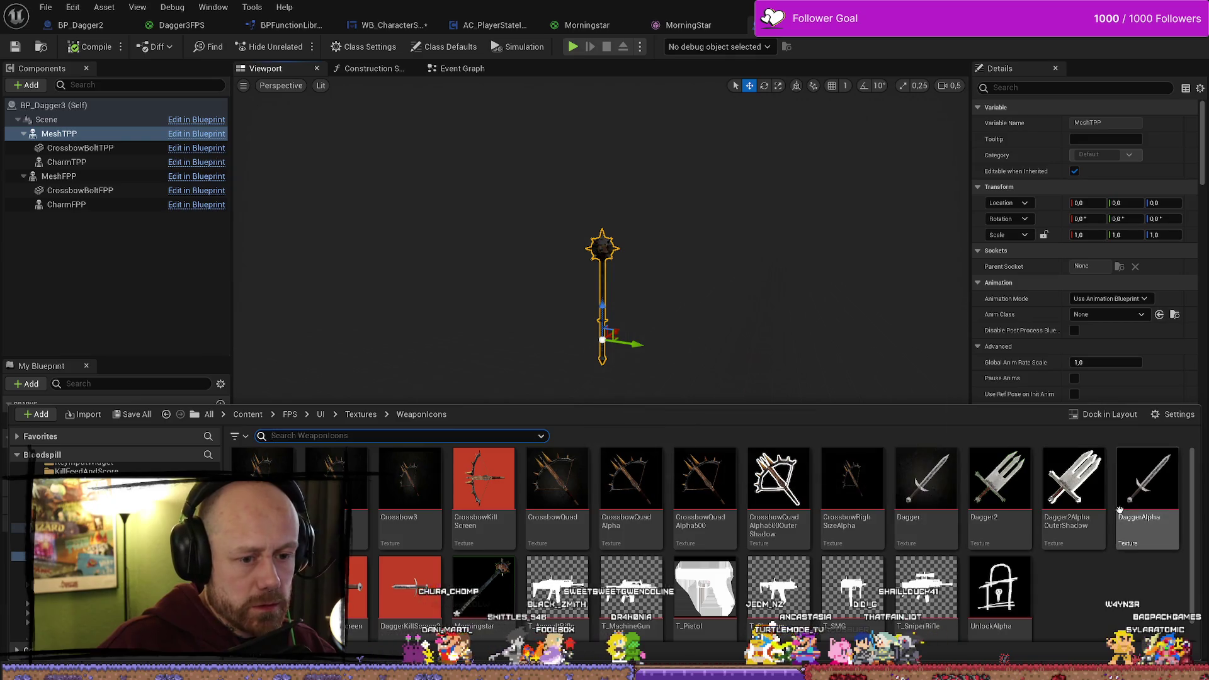
{"action": "scroll", "coordinate": [1142, 308], "scroll_direction": "down", "scroll_amount": 5}
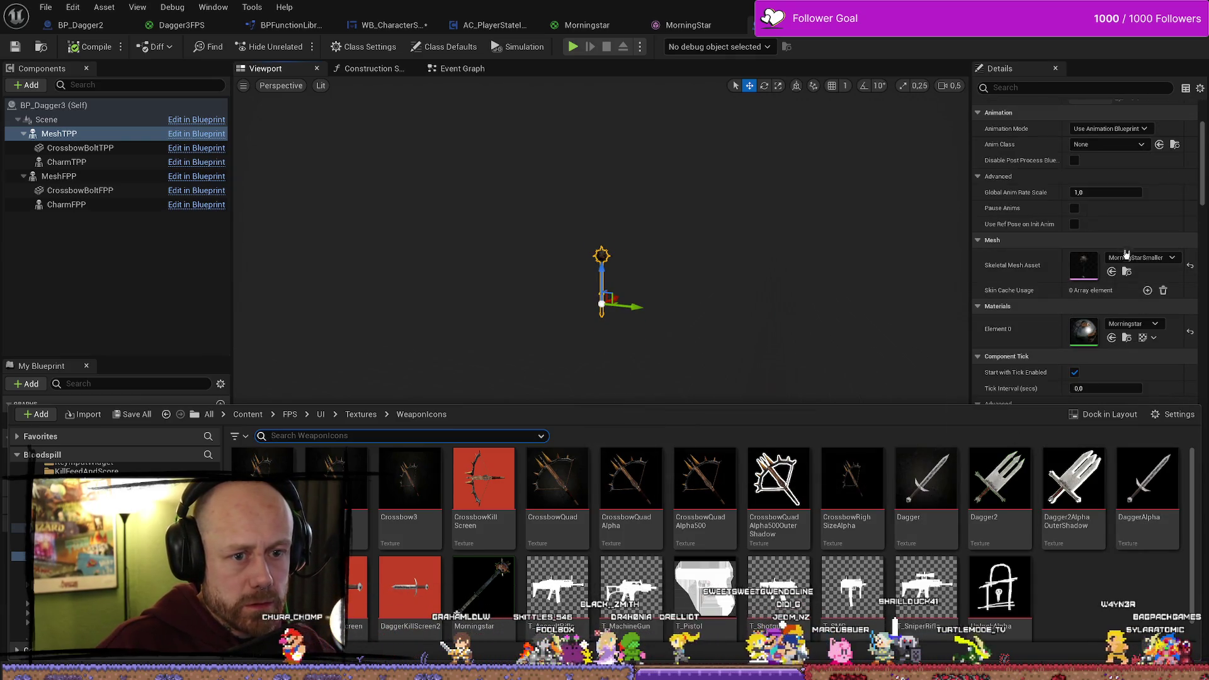
{"action": "scroll", "coordinate": [1140, 303], "scroll_direction": "down", "scroll_amount": 3}
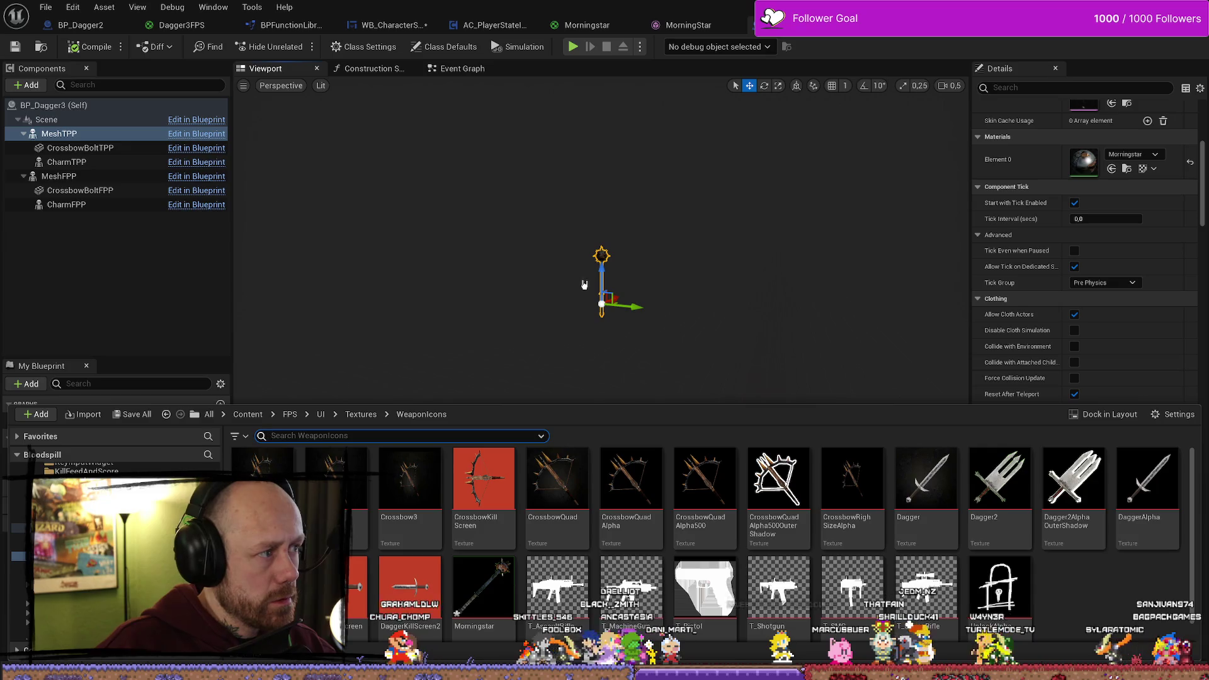
{"action": "left_click", "coordinate": [588, 260]}
{"action": "key", "text": "ctrl+space"}
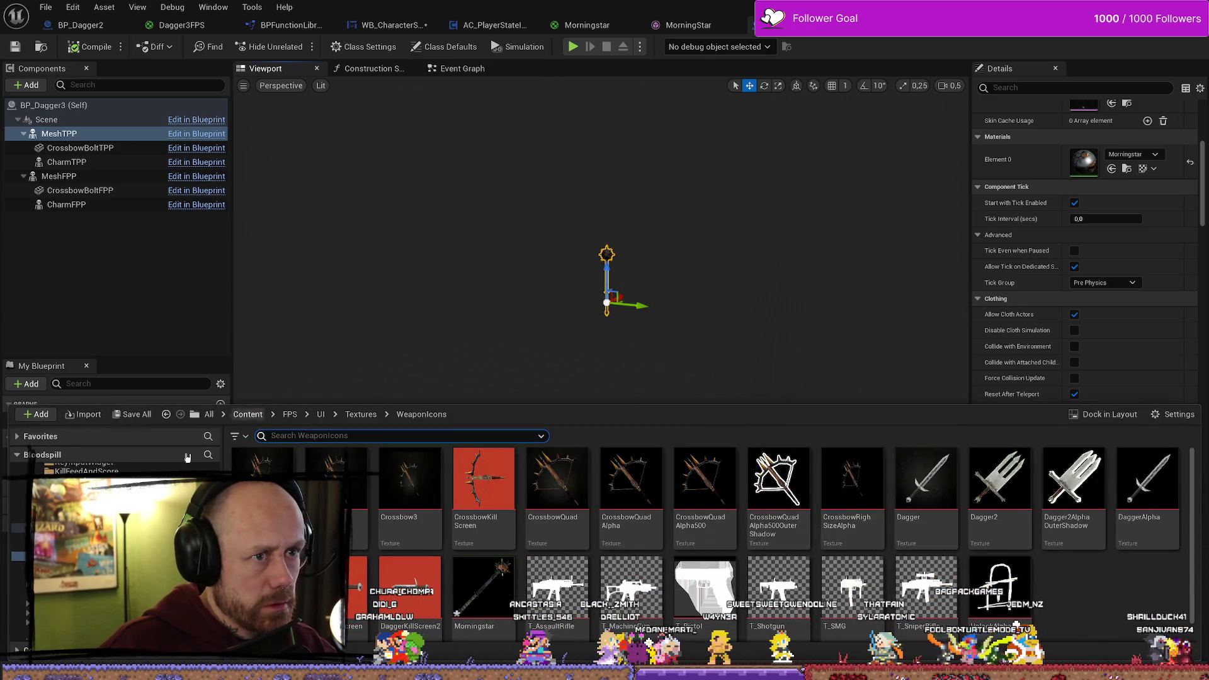
{"action": "scroll", "coordinate": [132, 469], "scroll_direction": "up", "scroll_amount": 2}
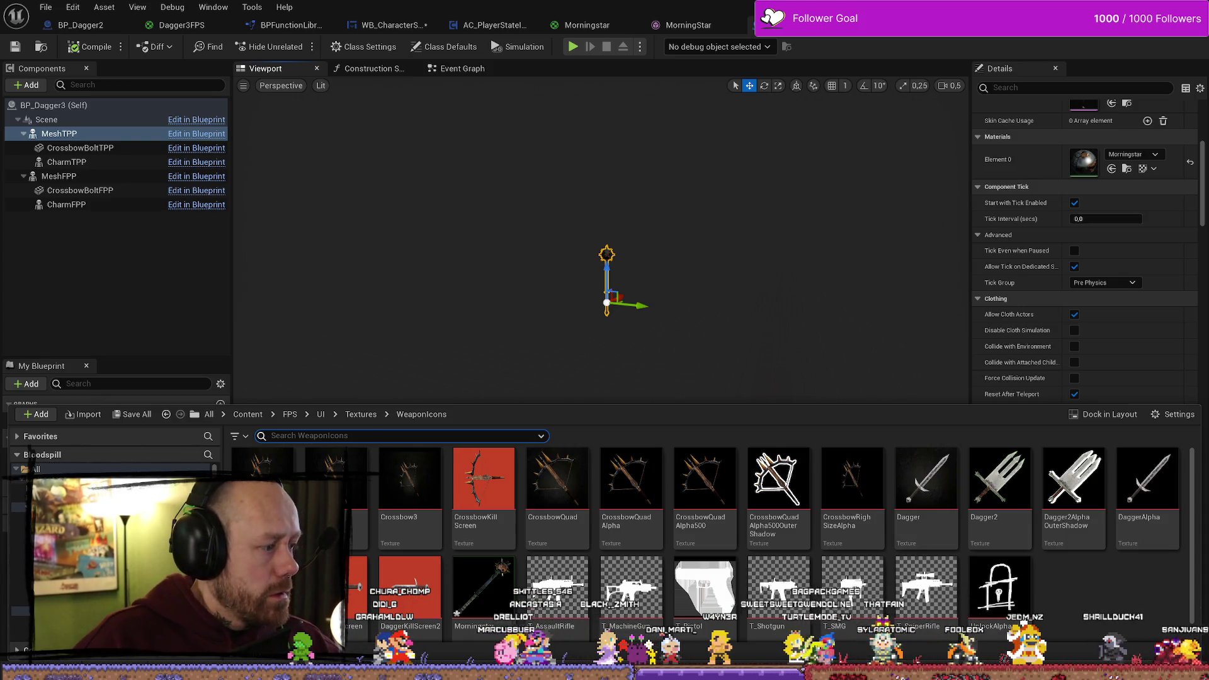
{"action": "left_click", "coordinate": [248, 413]}
{"action": "left_click", "coordinate": [376, 435]}
{"action": "type", "text": "dagger3"}
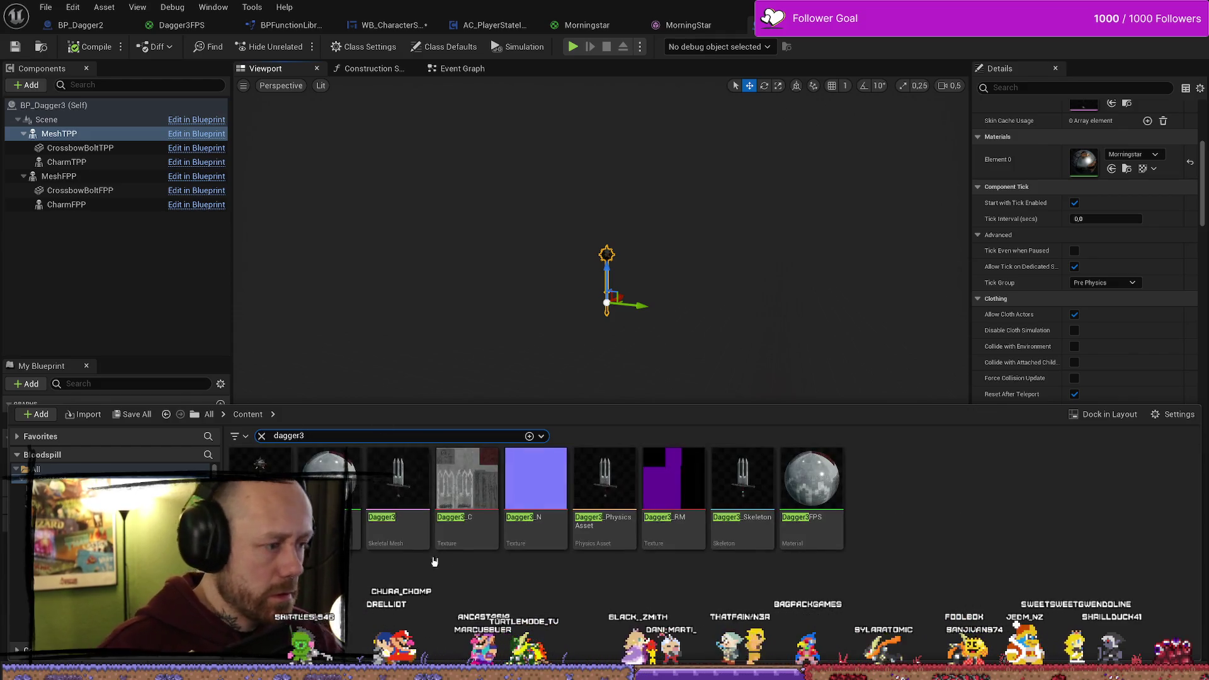
{"action": "right_click", "coordinate": [267, 494]}
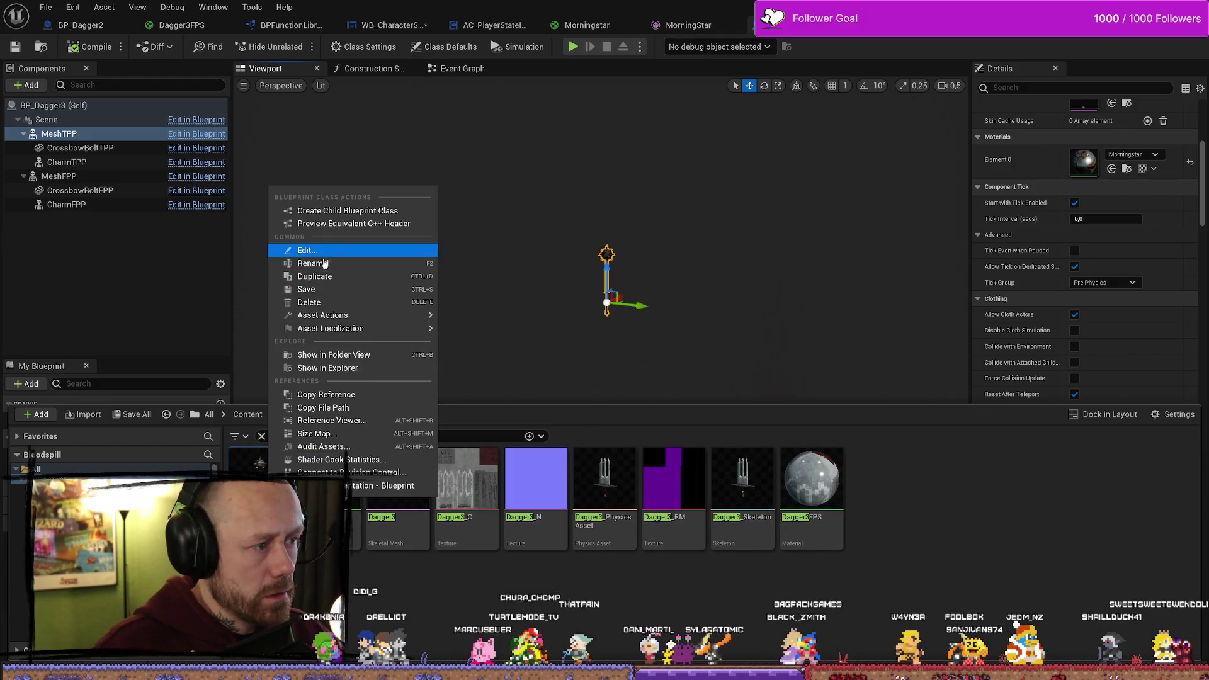
Rename the Dagger3 blueprint asset to BP_Morningstar and close the Content Drawer
{"action": "right_click", "coordinate": [265, 491]}
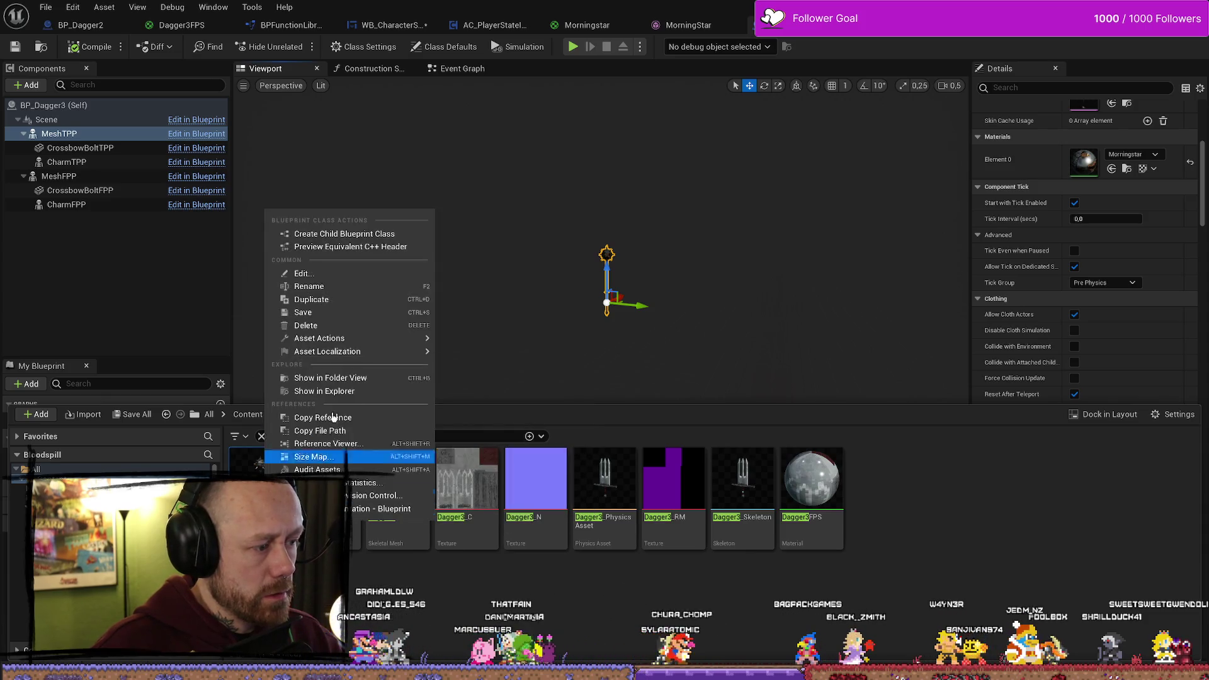
{"action": "left_click", "coordinate": [388, 287]}
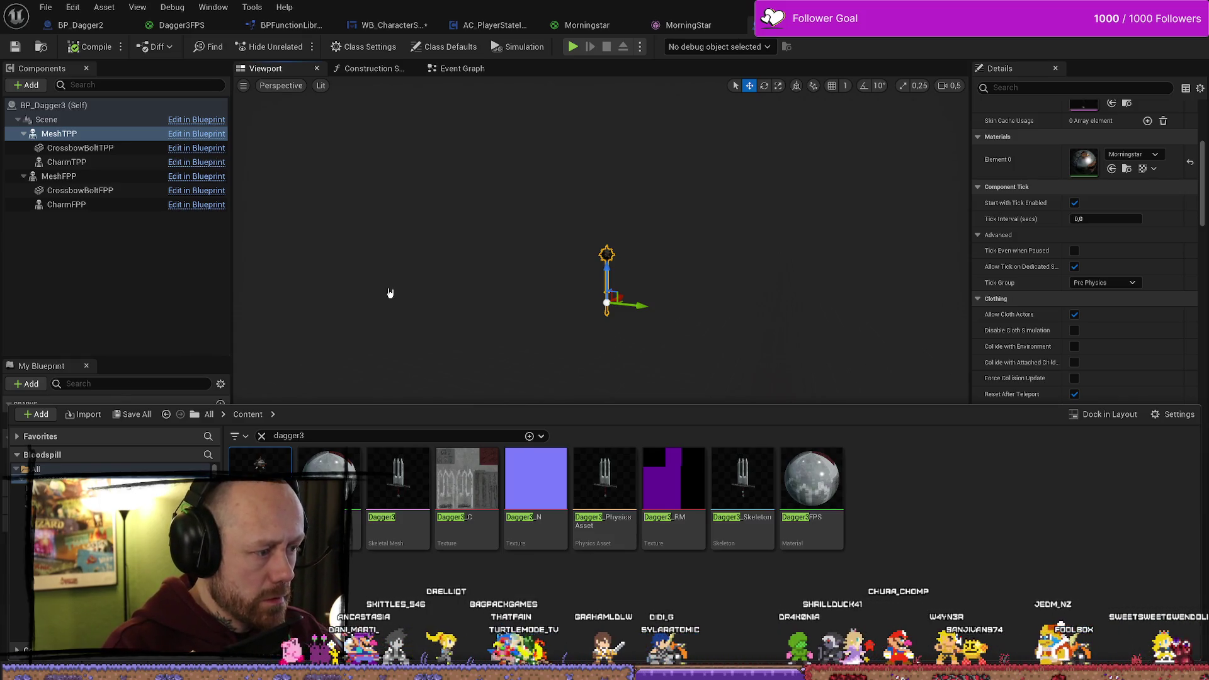
{"action": "left_click", "coordinate": [391, 291]}
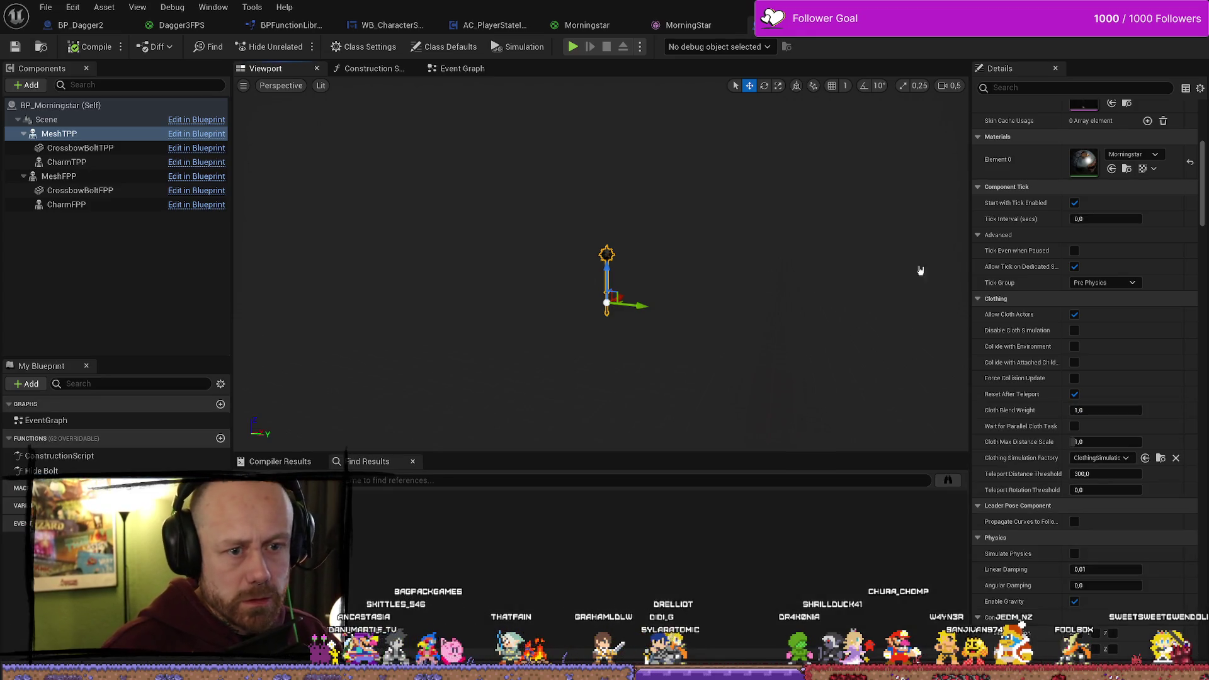
{"action": "mouse_move", "coordinate": [1203, 216]}
{"action": "left_mouse_down"}
{"action": "mouse_move", "coordinate": [1206, 175]}
{"action": "mouse_move", "coordinate": [1207, 630]}
{"action": "left_mouse_up"}
Open the Deathmatch_RuinedVillage level, saving ItemPictureMap and the Morningstar icon texture first
{"action": "key", "text": "alt+Tab"}
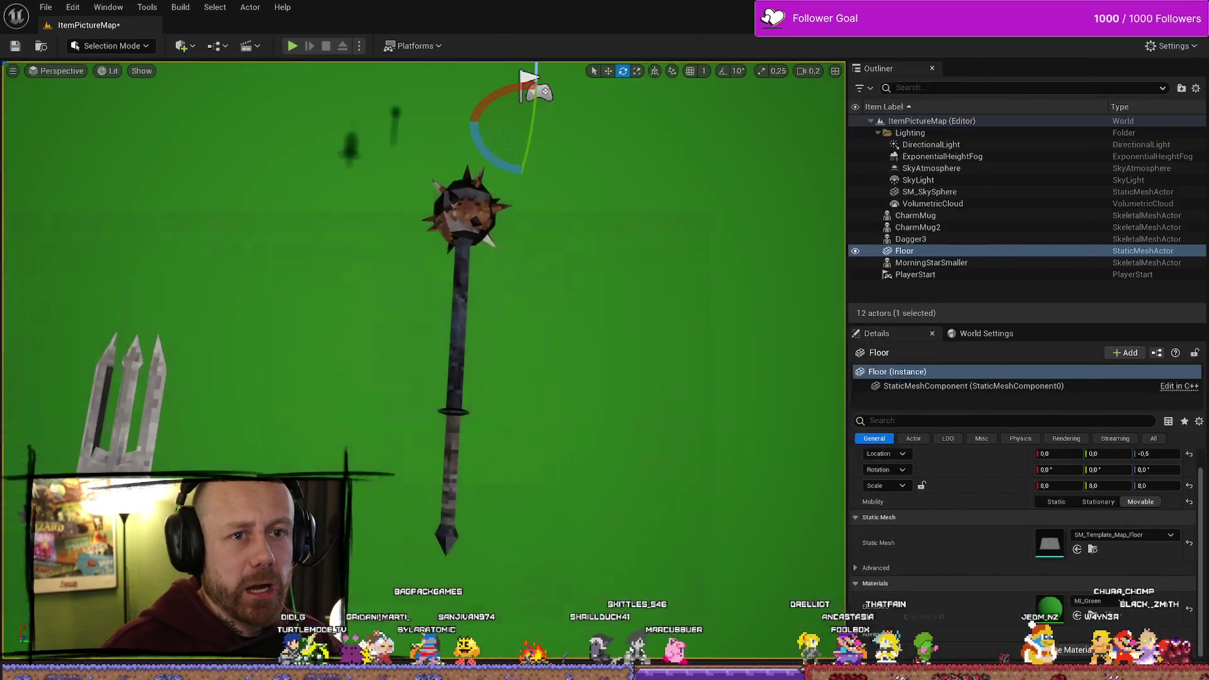
{"action": "key", "text": "ctrl+space"}
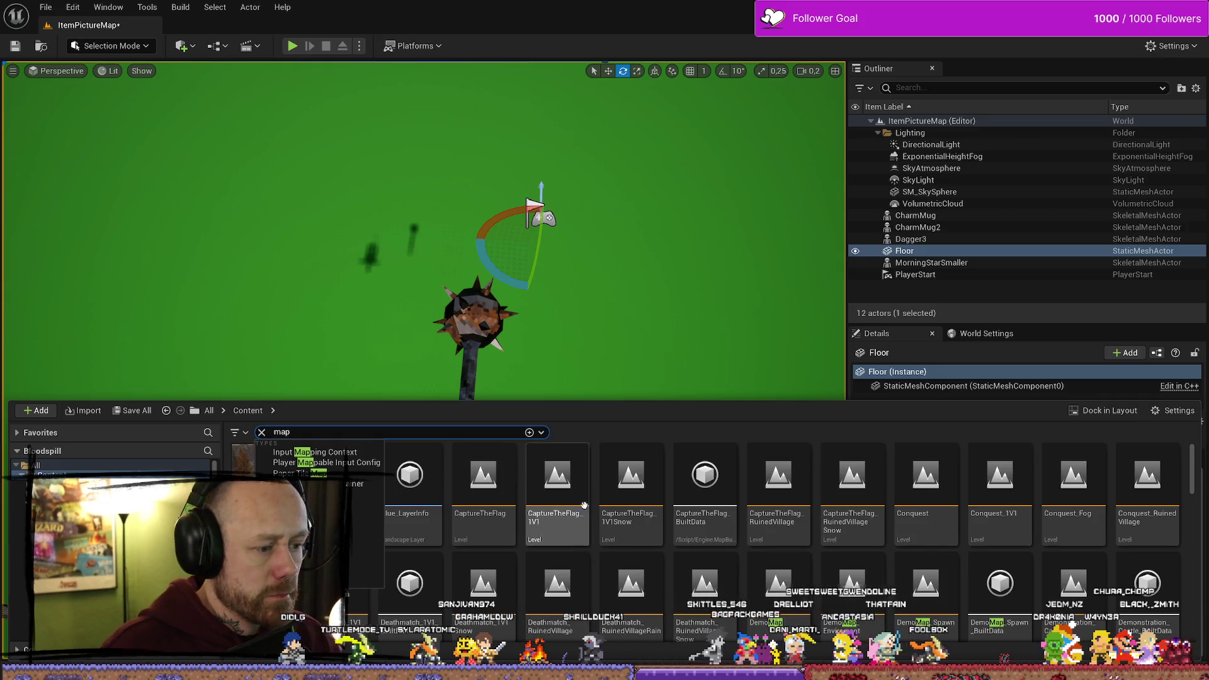
{"action": "left_click", "coordinate": [629, 485]}
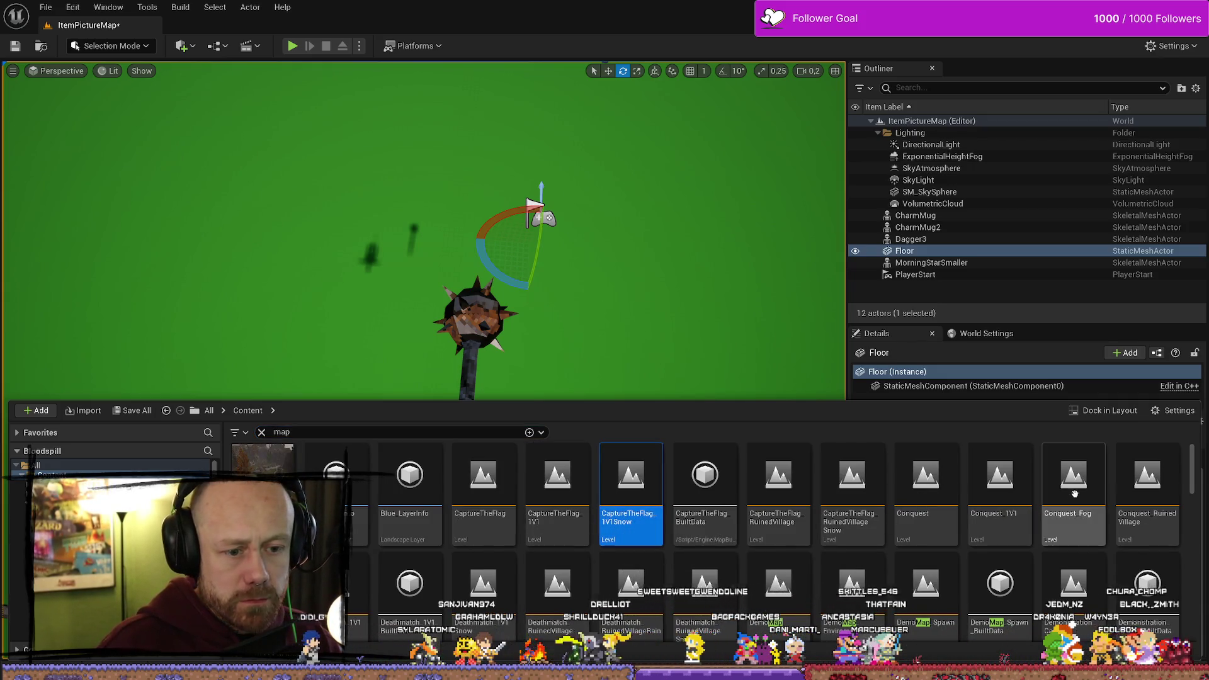
{"action": "scroll", "coordinate": [546, 514], "scroll_direction": "down", "scroll_amount": 1}
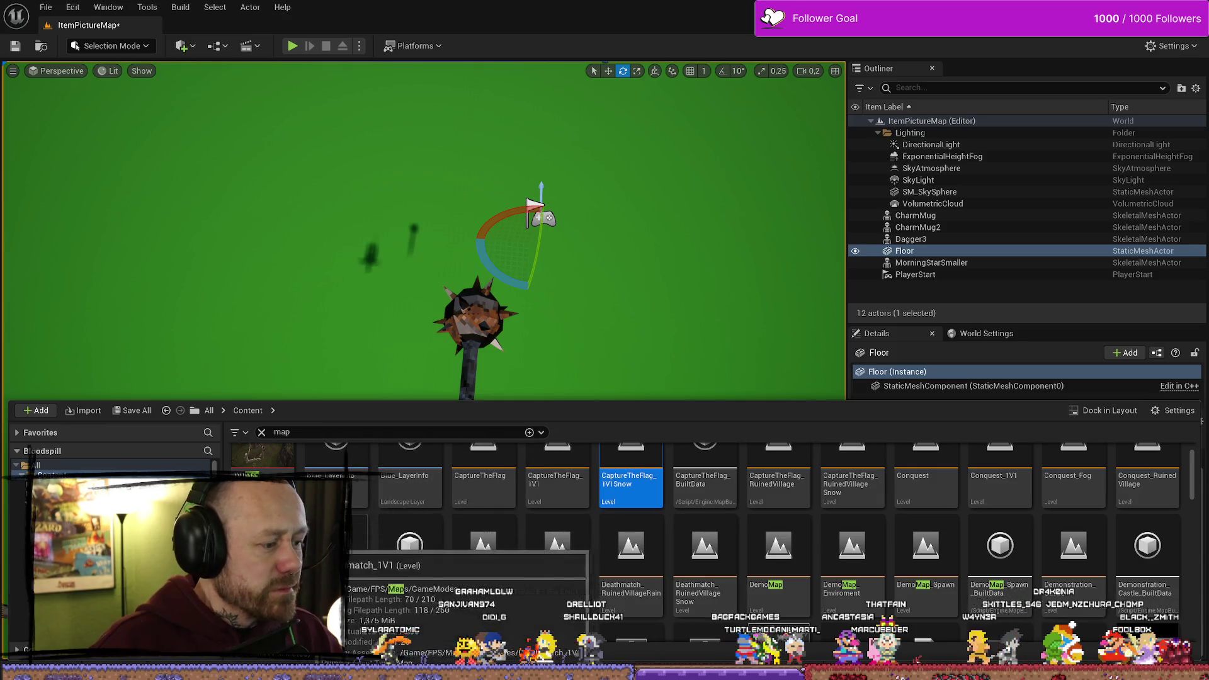
{"action": "scroll", "coordinate": [1006, 527], "scroll_direction": "up", "scroll_amount": 1}
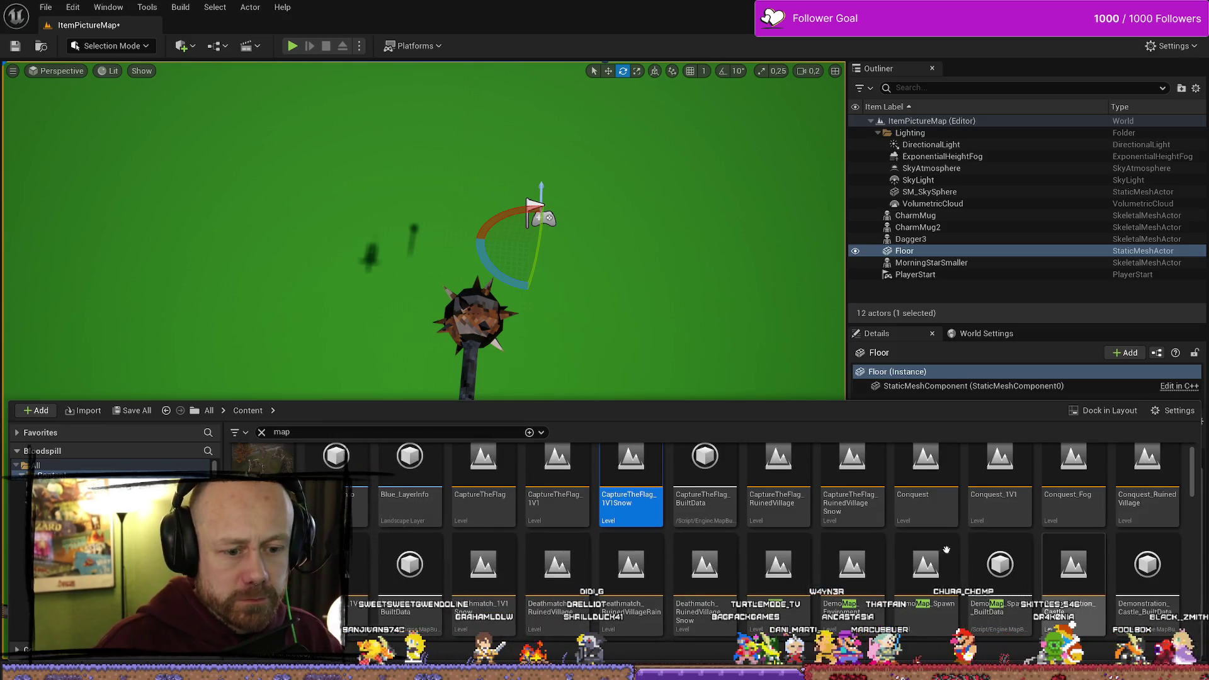
{"action": "double_click", "coordinate": [536, 576]}
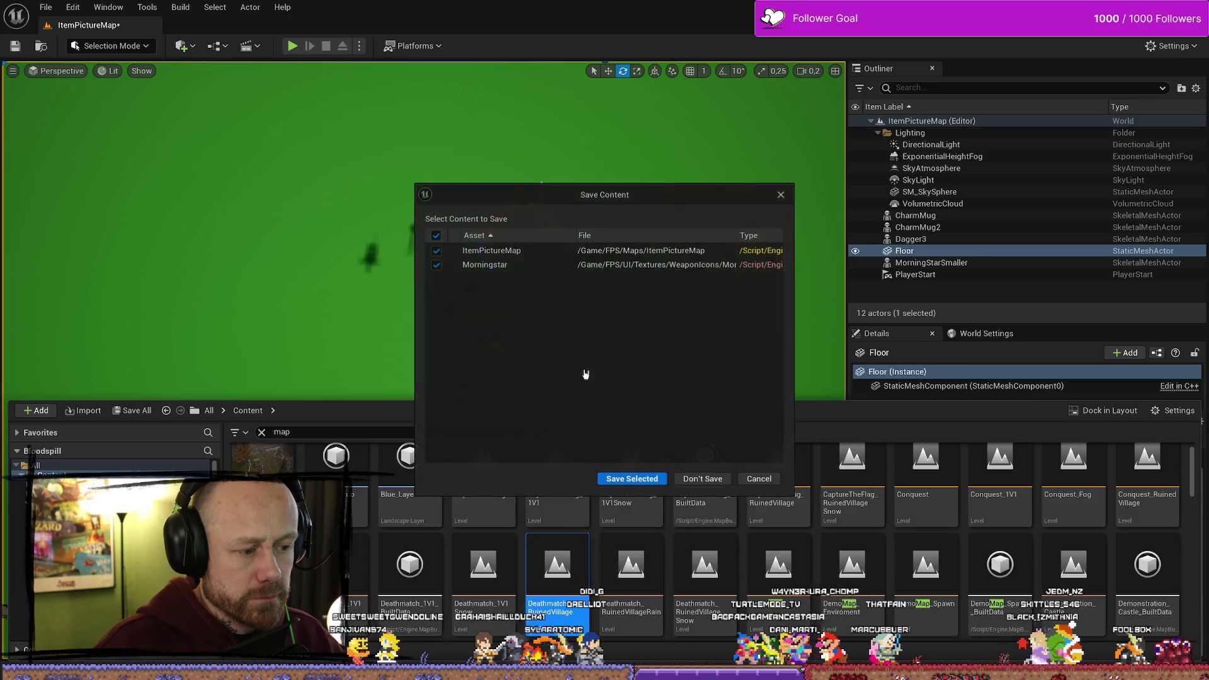
{"action": "left_click", "coordinate": [633, 478]}
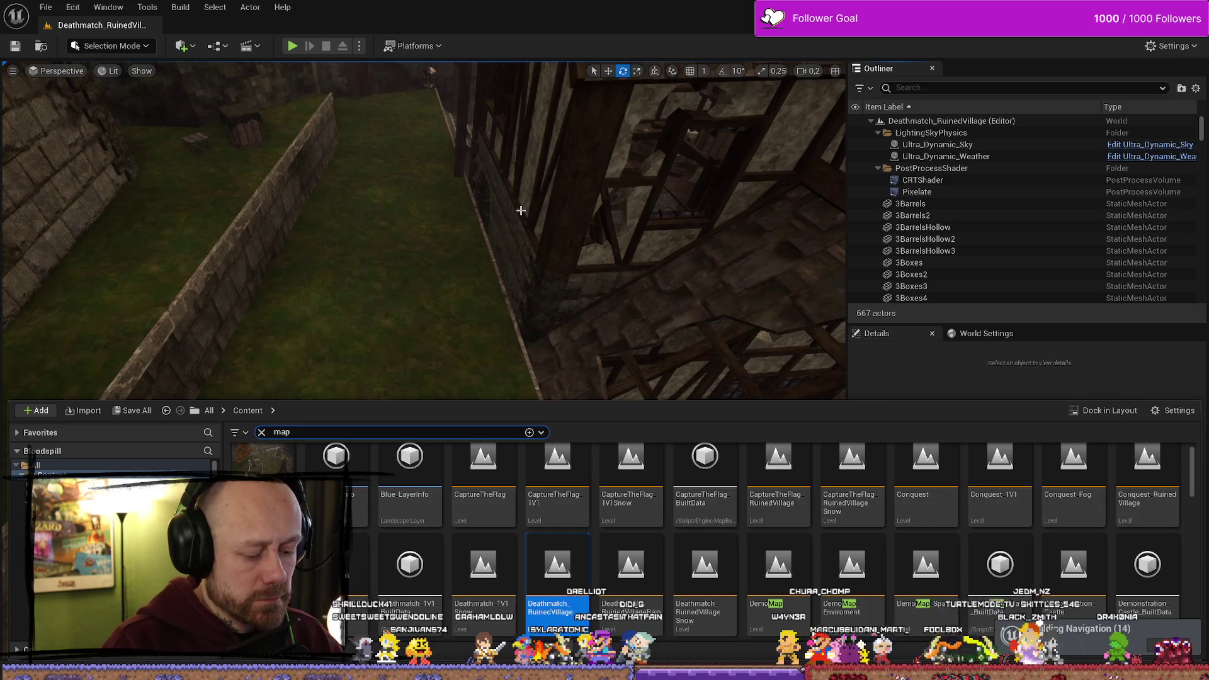
Start a play session, set the knife slot to the morningstar, and deploy
{"action": "key", "text": "alt+p"}
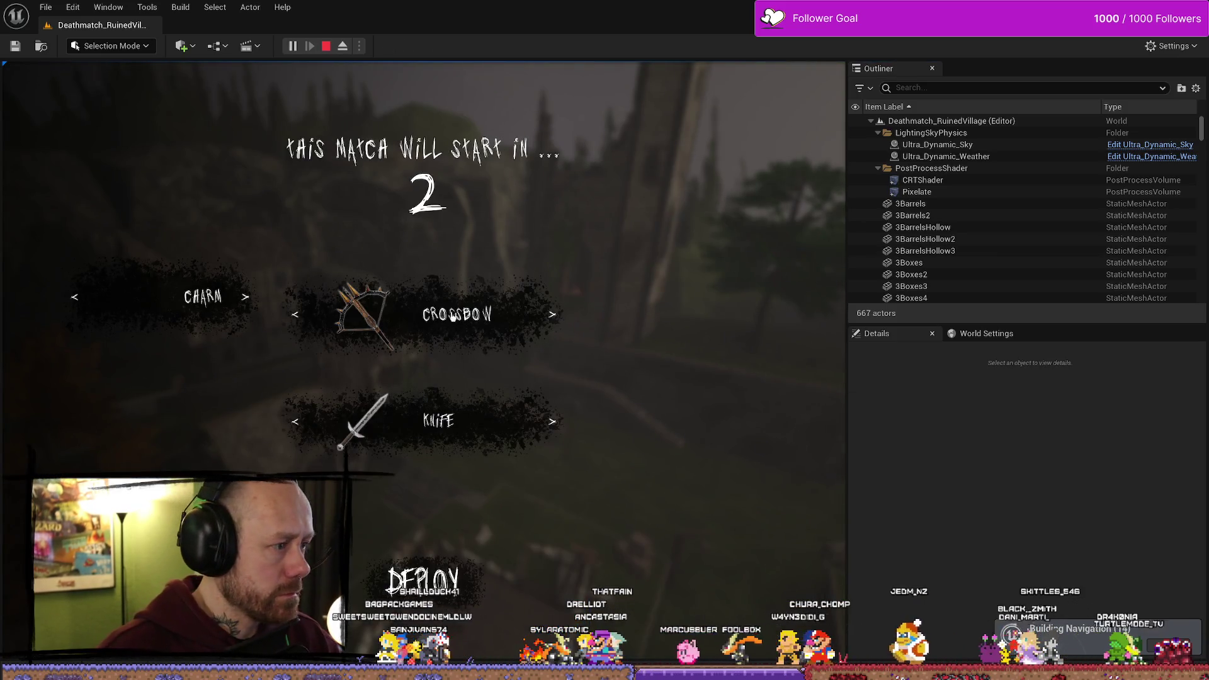
{"action": "left_click", "coordinate": [549, 423]}
{"action": "left_click", "coordinate": [549, 424]}
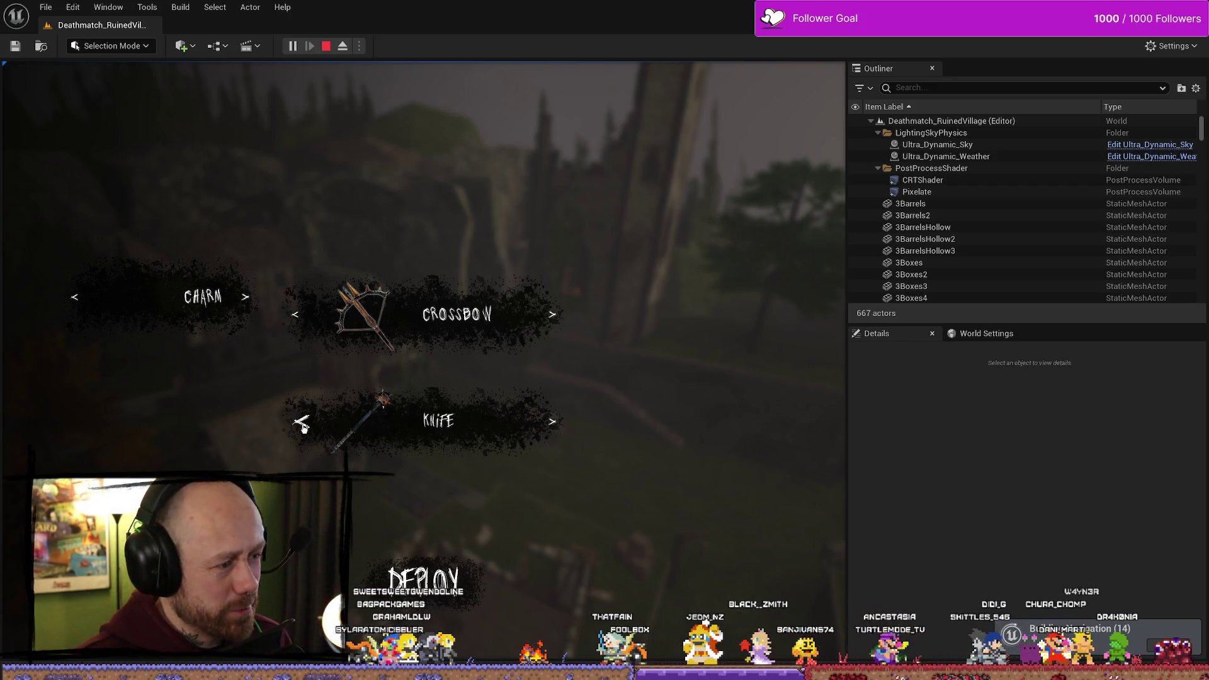
{"action": "left_click", "coordinate": [302, 426]}
{"action": "left_click", "coordinate": [542, 423]}
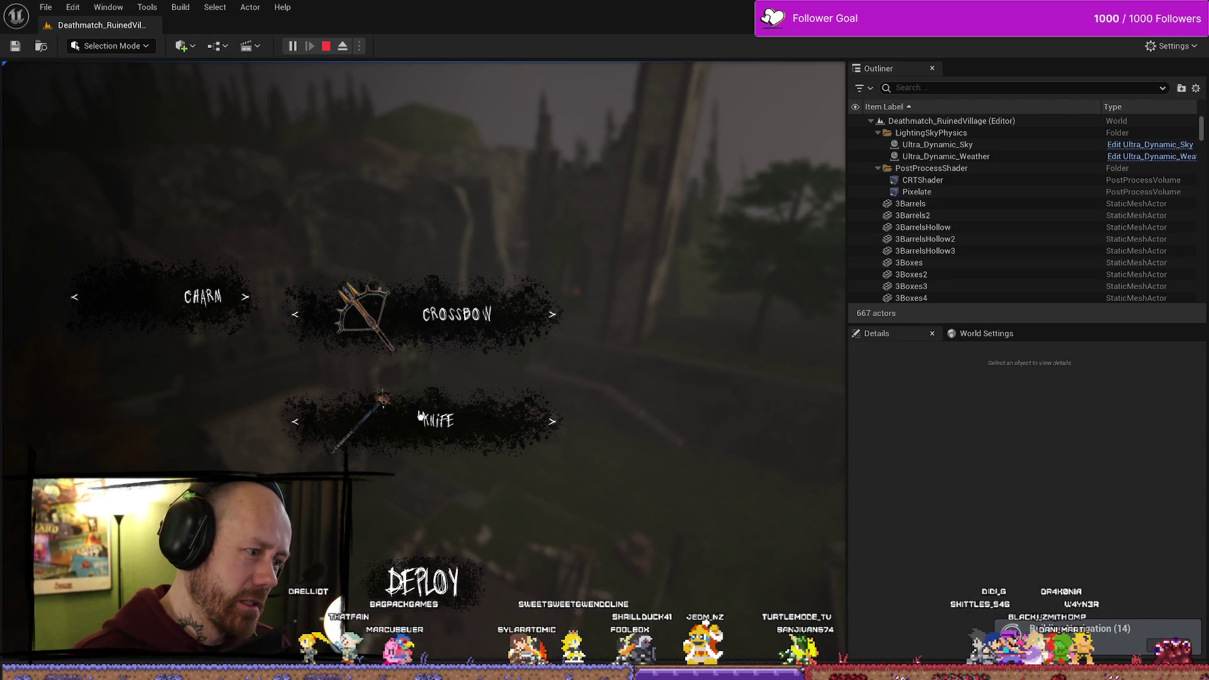
{"action": "left_click", "coordinate": [436, 586]}
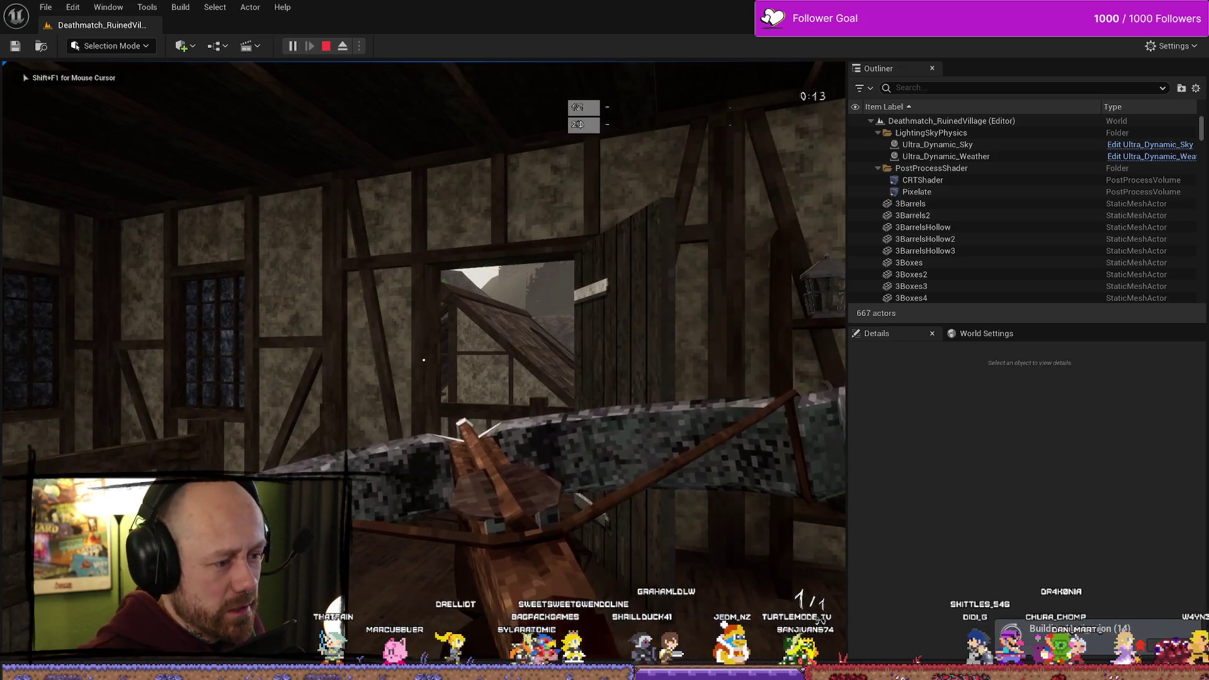
Walk toward the timber house, stop the play session, and return to Affinity Photo
{"action": "key", "text": "w"}
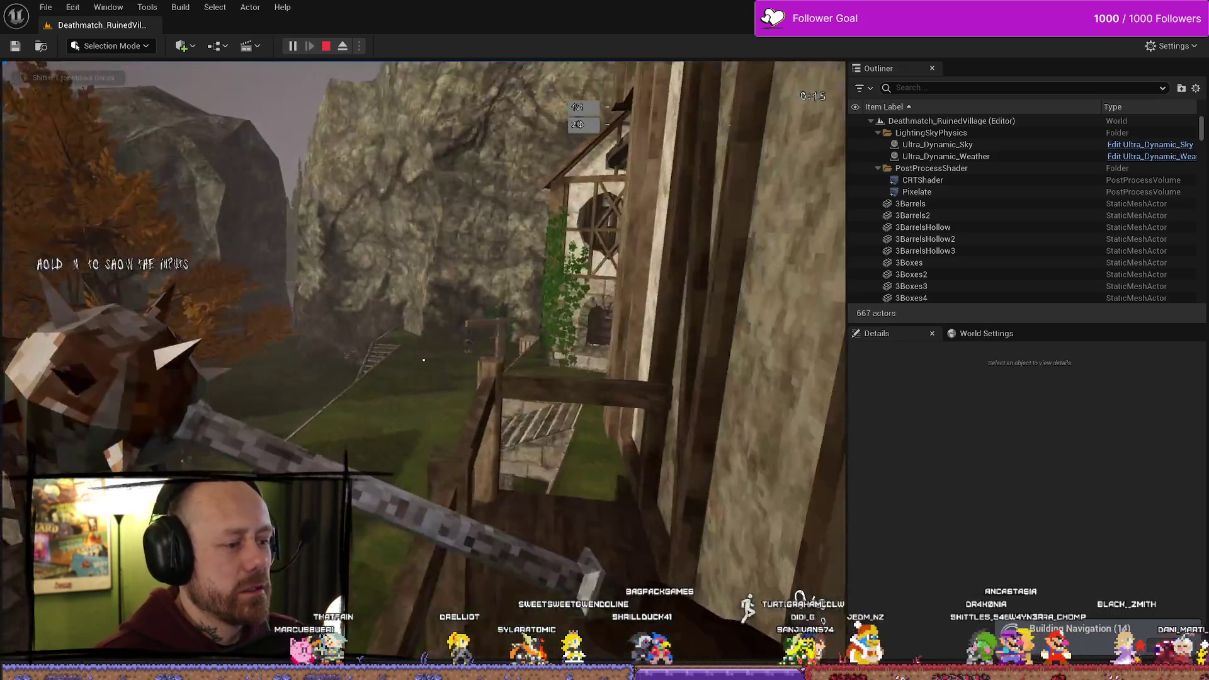
{"action": "key", "text": "w"}
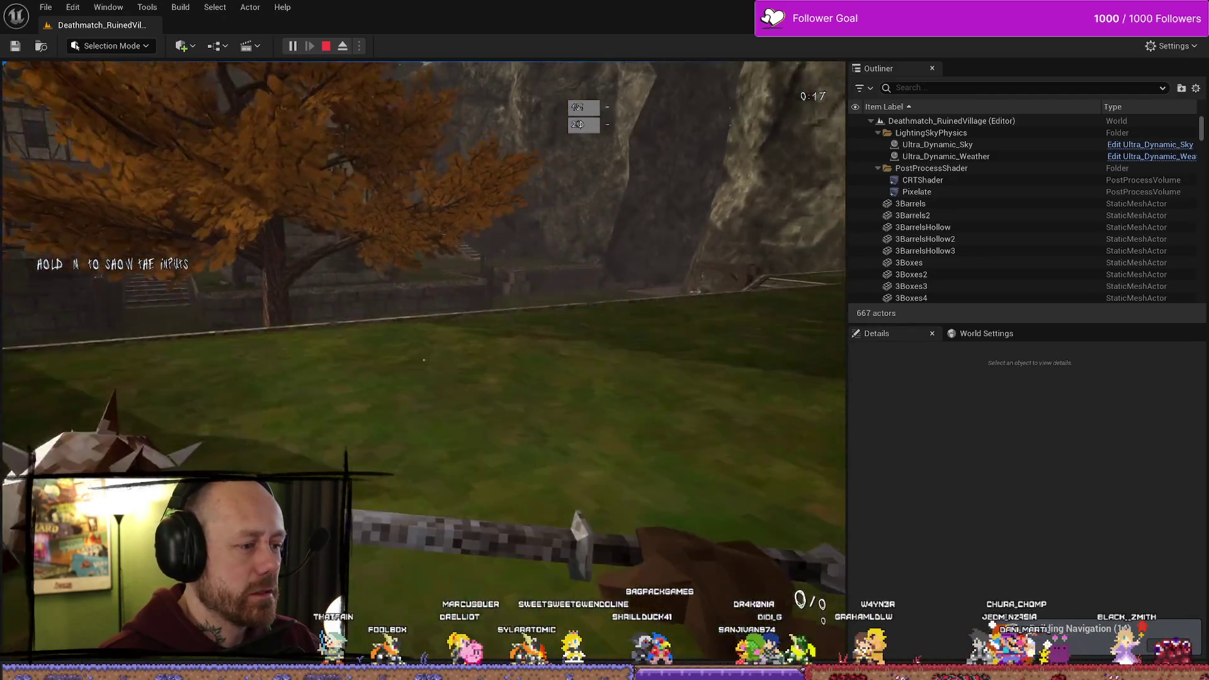
{"action": "key", "text": "Escape"}
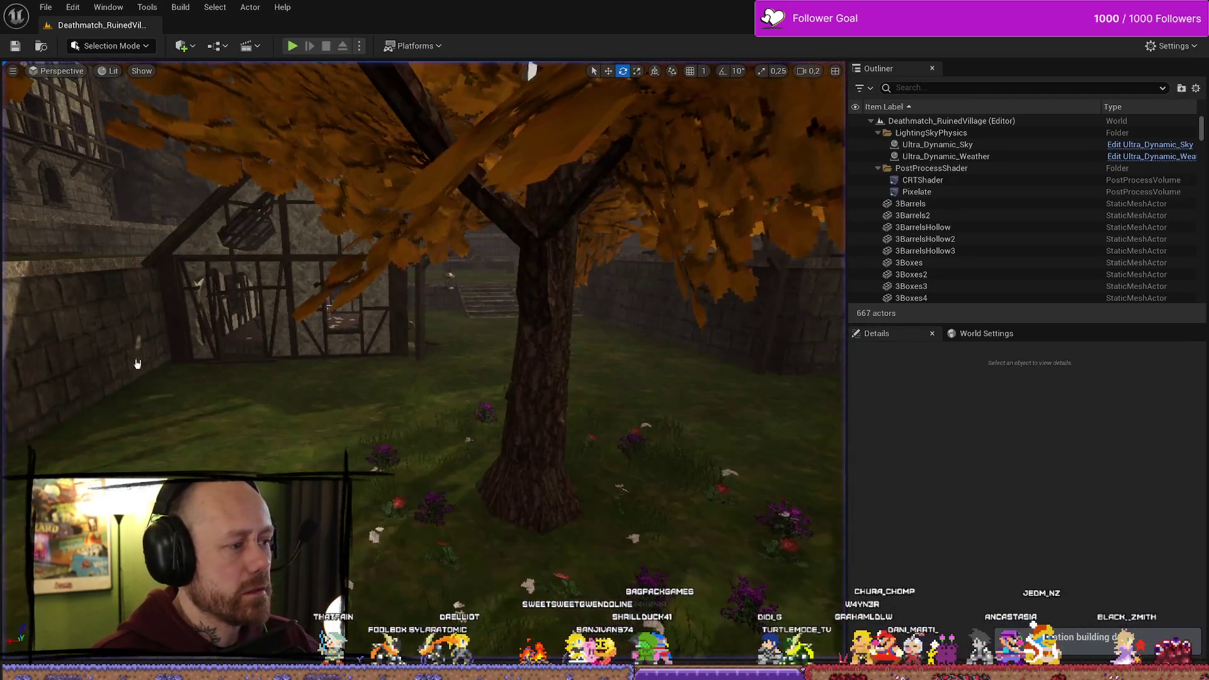
{"action": "key", "text": "ctrl+space"}
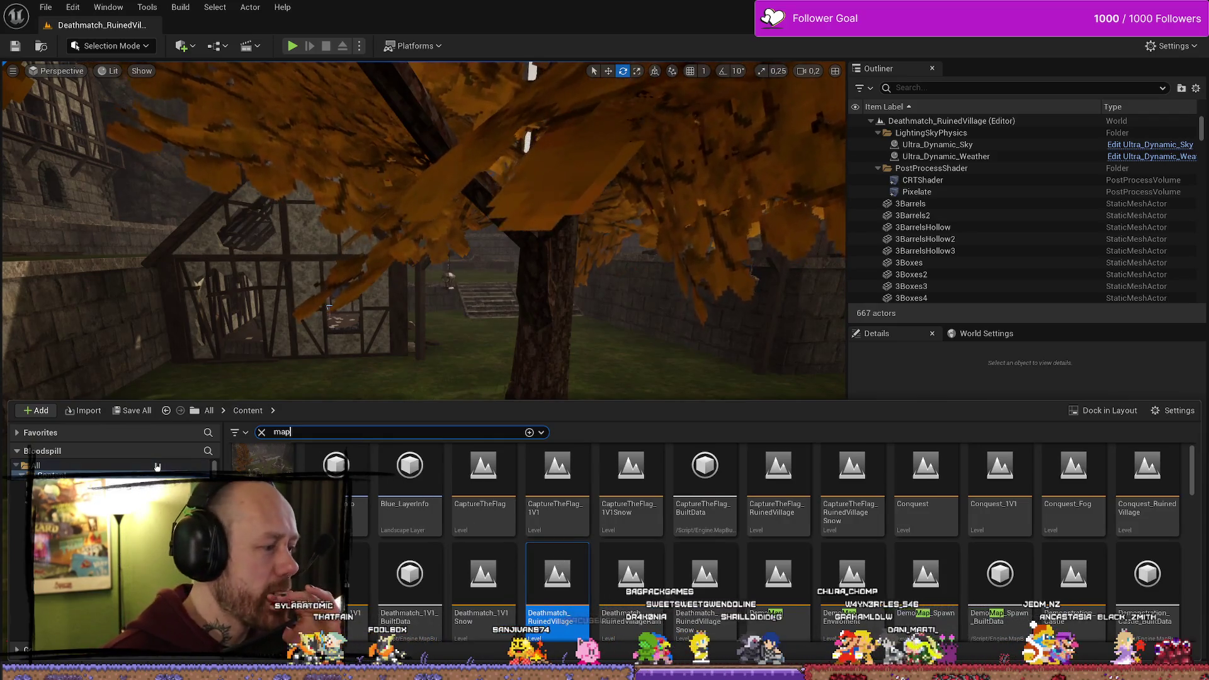
{"action": "key", "text": "alt+Tab"}
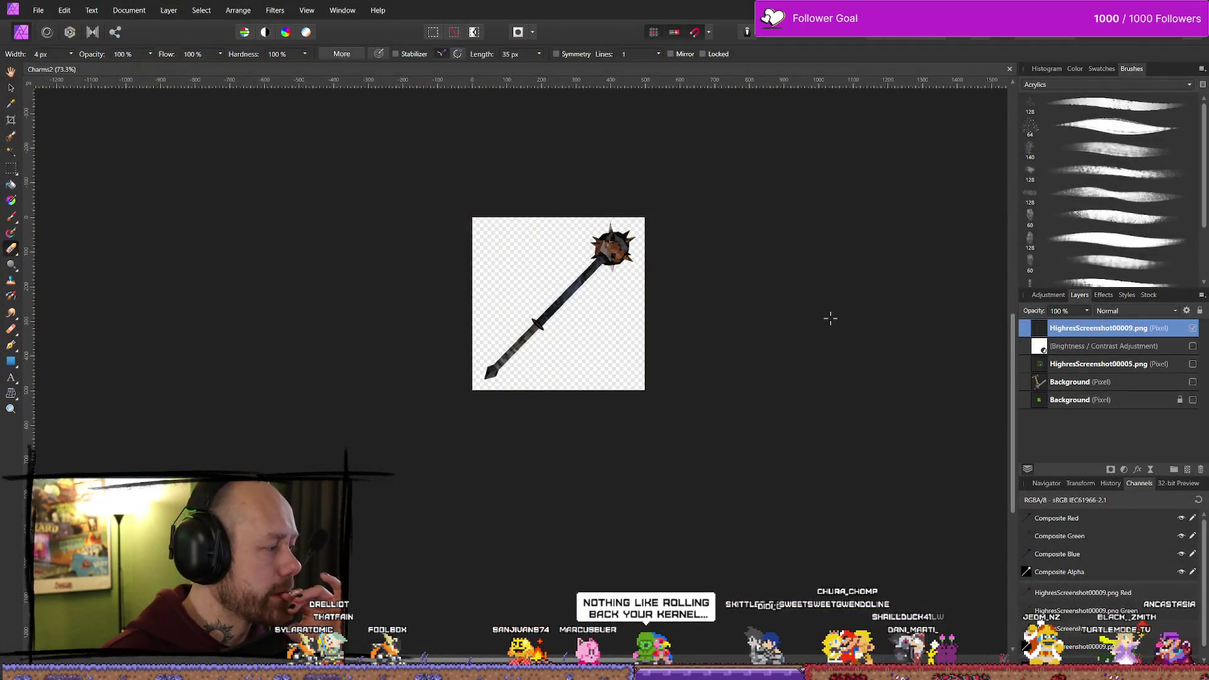
Give the mace layer a white Outline effect with a 0.8 px radius
{"action": "left_click", "coordinate": [1105, 296]}
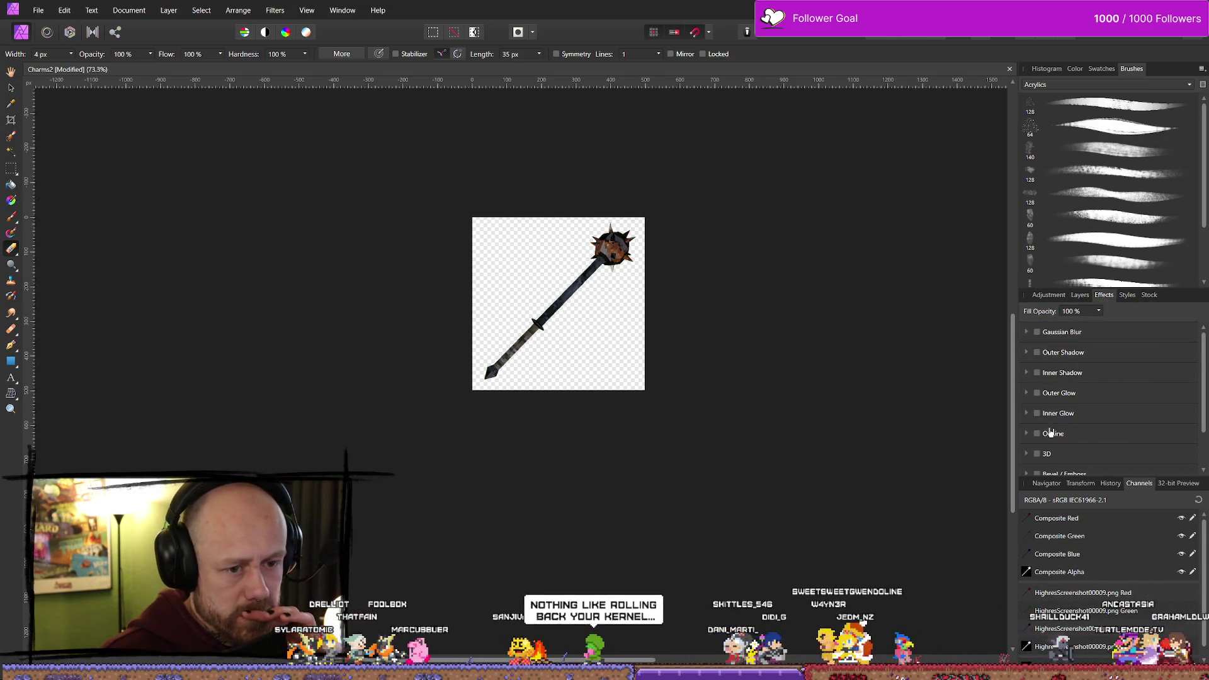
{"action": "scroll", "coordinate": [1050, 432], "scroll_direction": "down", "scroll_amount": 1}
{"action": "left_click", "coordinate": [1037, 406]}
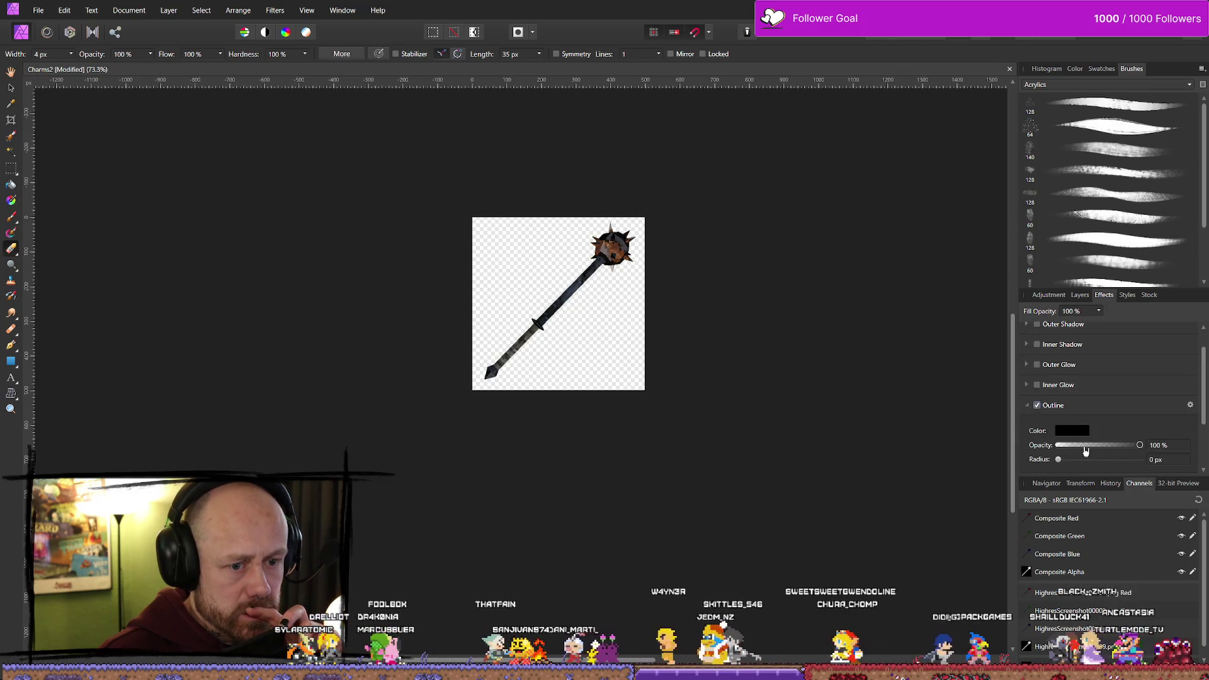
{"action": "left_click_drag", "start_coordinate": [1060, 461], "coordinate": [1068, 461]}
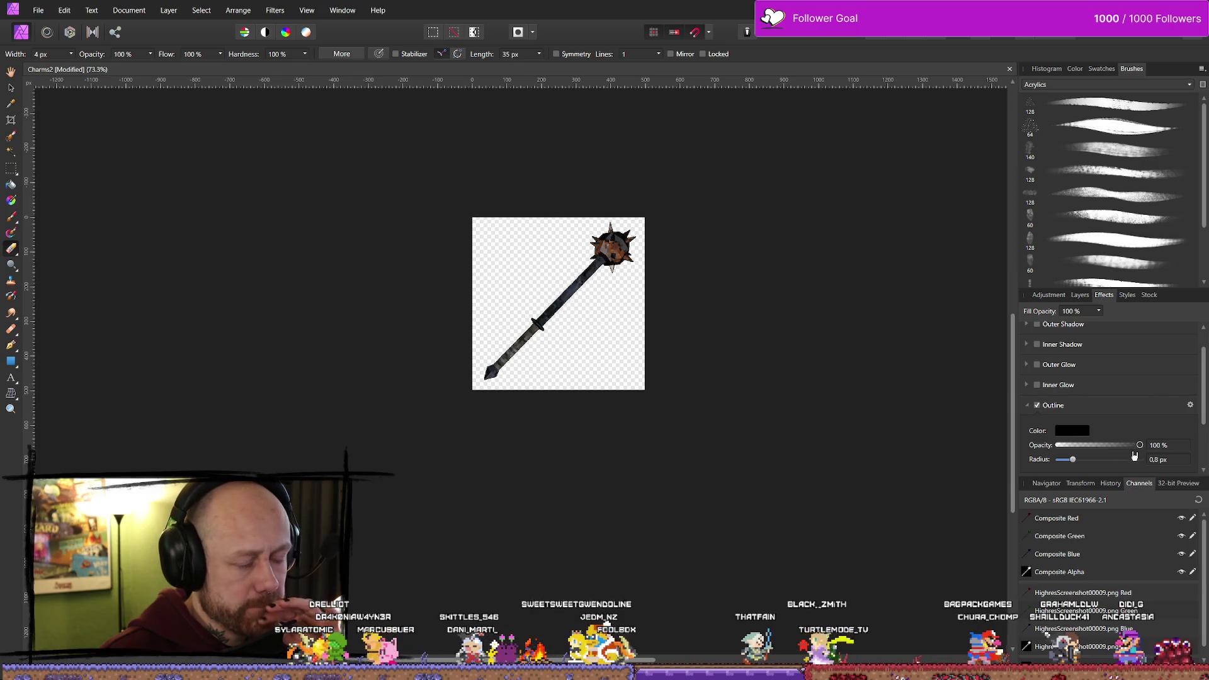
{"action": "left_click", "coordinate": [1086, 432]}
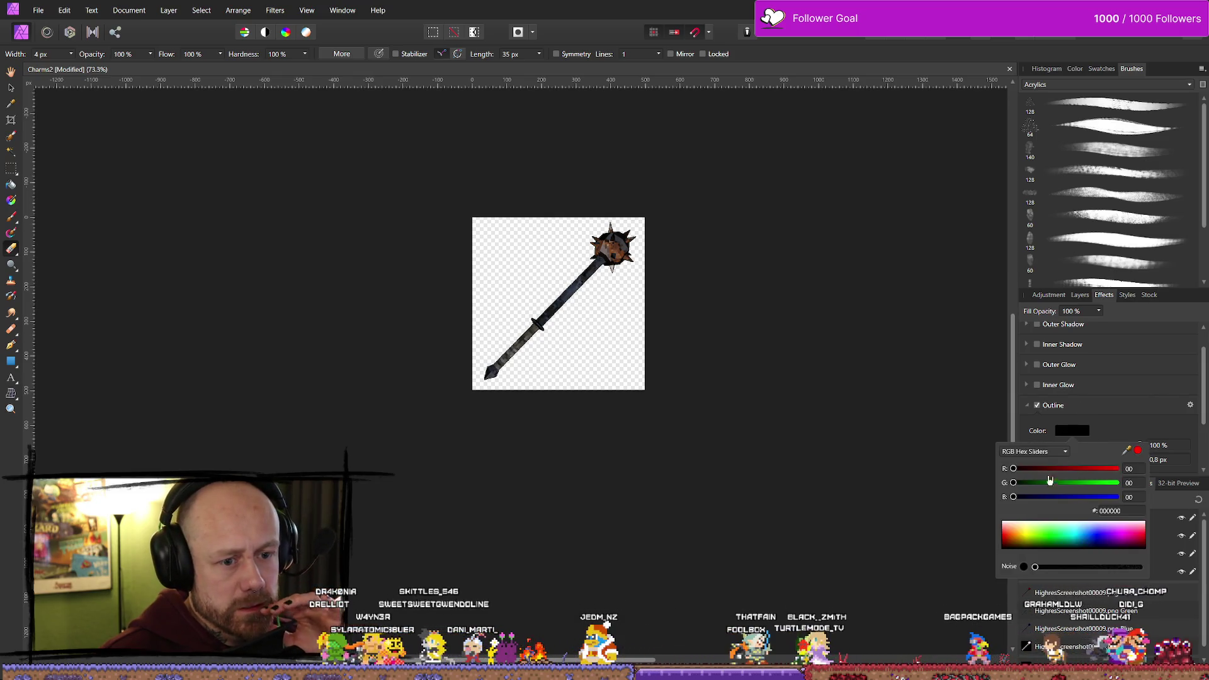
{"action": "left_click_drag", "start_coordinate": [1008, 529], "coordinate": [924, 467]}
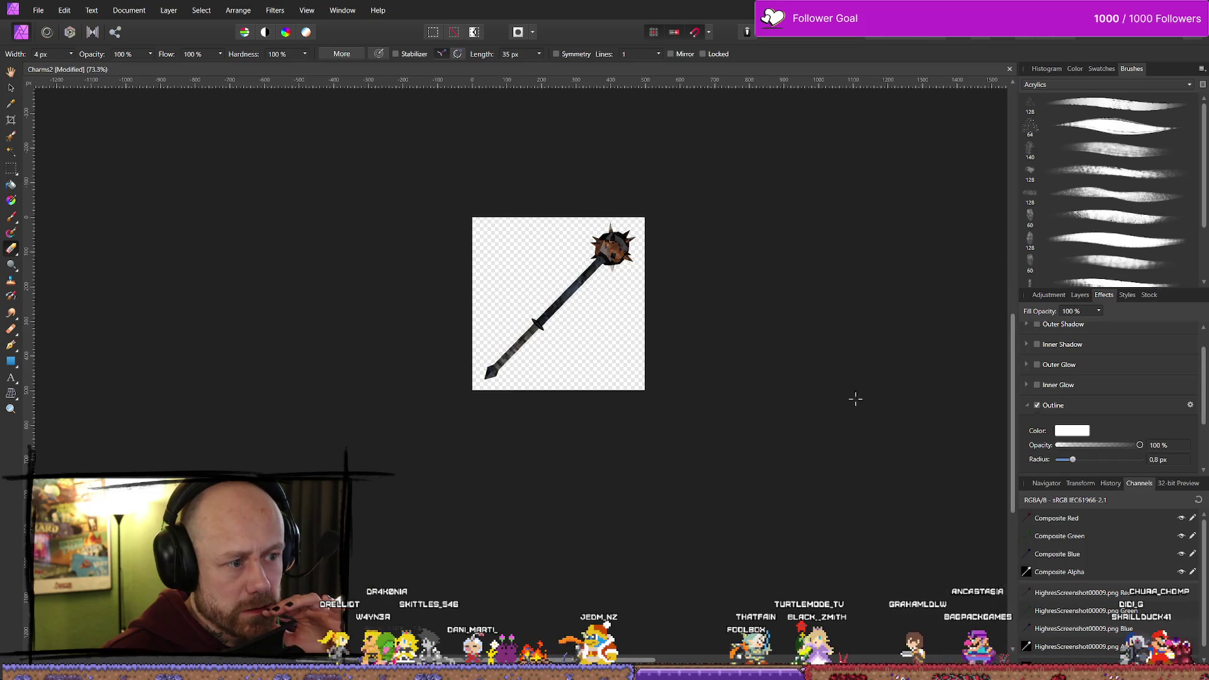
{"action": "scroll", "coordinate": [553, 308], "scroll_direction": "up", "scroll_amount": 5}
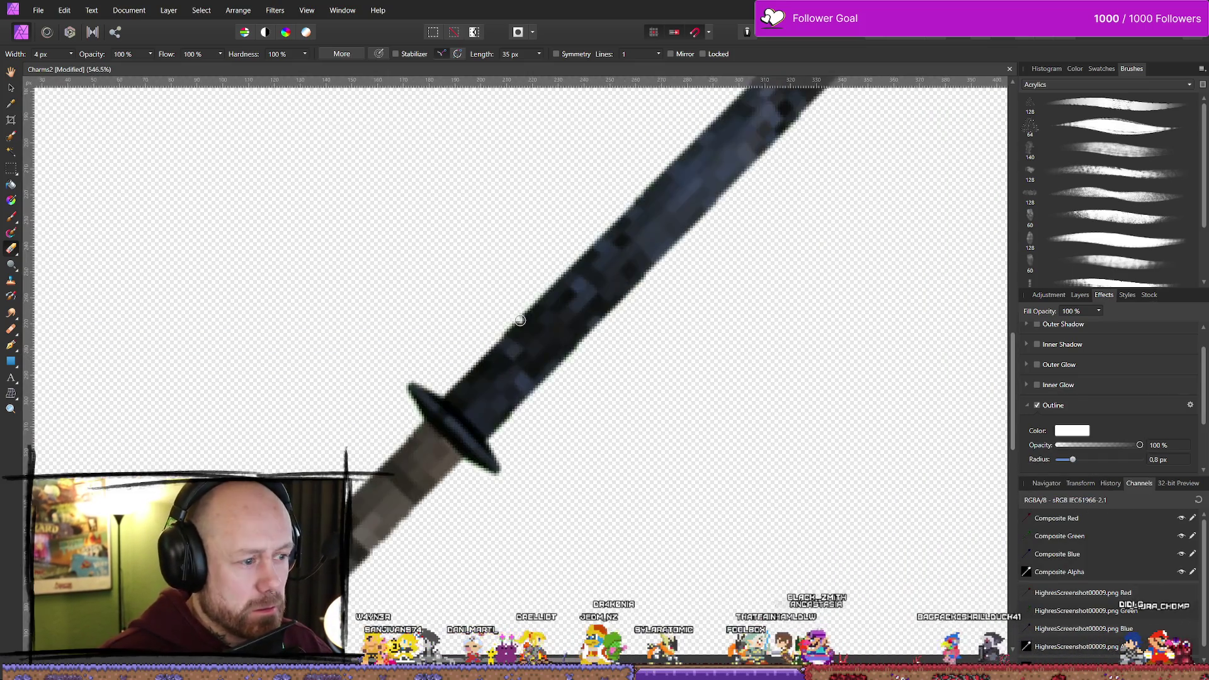
{"action": "scroll", "coordinate": [573, 292], "scroll_direction": "down", "scroll_amount": 2}
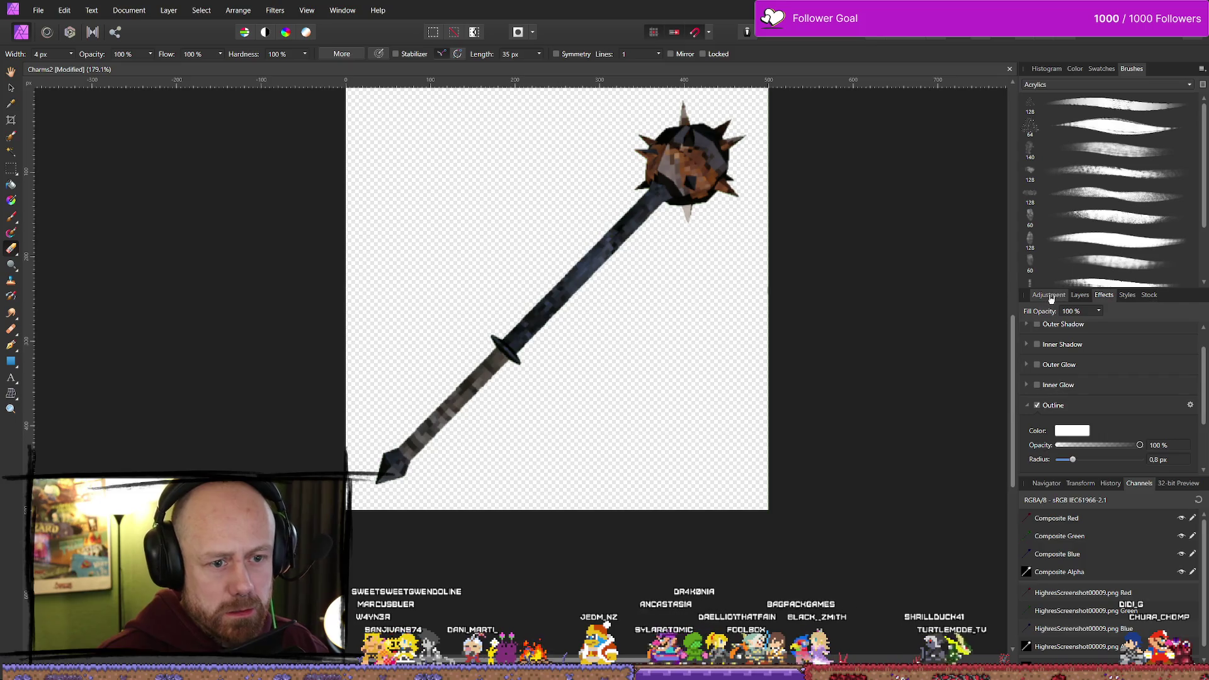
Add an empty pixel layer and move it beneath all other layers
{"action": "left_click", "coordinate": [1079, 296]}
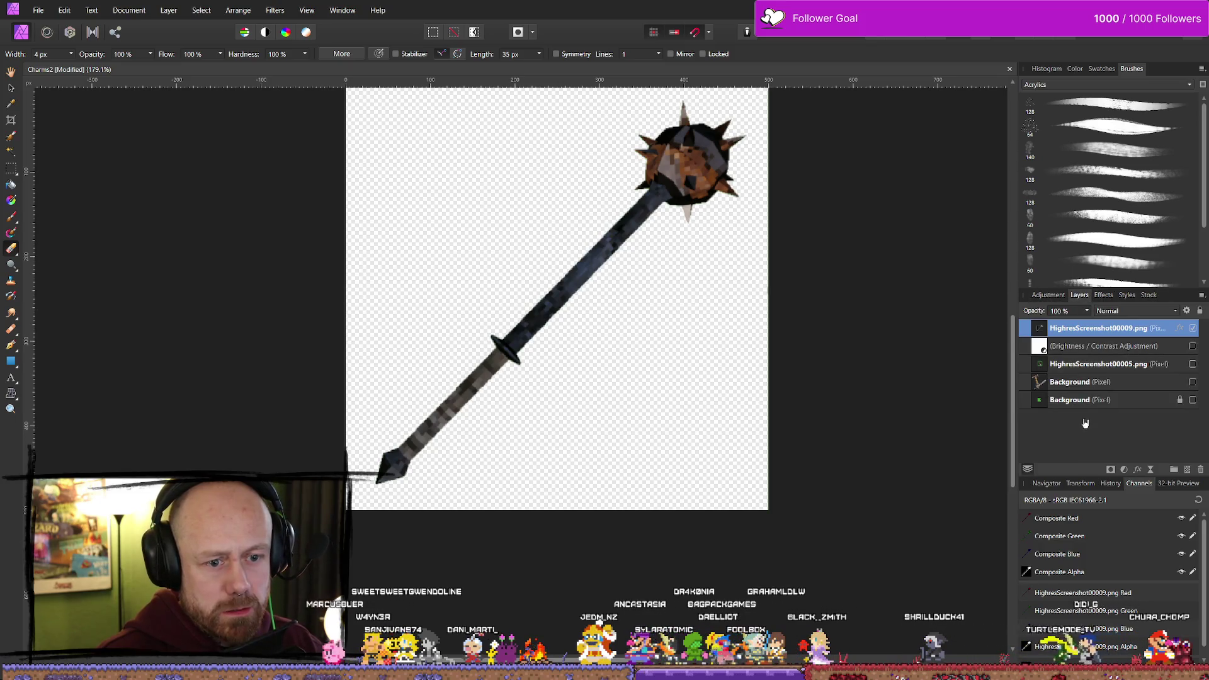
{"action": "left_click", "coordinate": [1181, 471]}
{"action": "left_click_drag", "start_coordinate": [1078, 336], "coordinate": [1097, 440]}
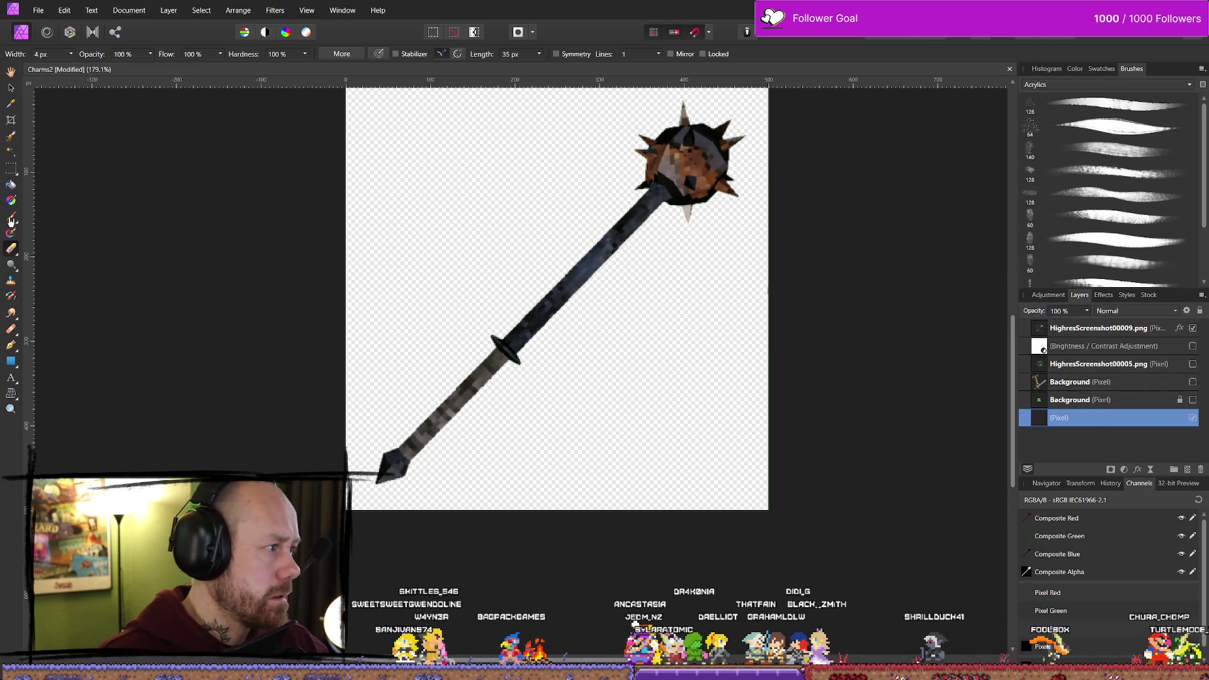
Flood-fill the new bottom layer with black as a temporary backdrop
{"action": "left_click", "coordinate": [11, 184]}
{"action": "left_click", "coordinate": [462, 212]}
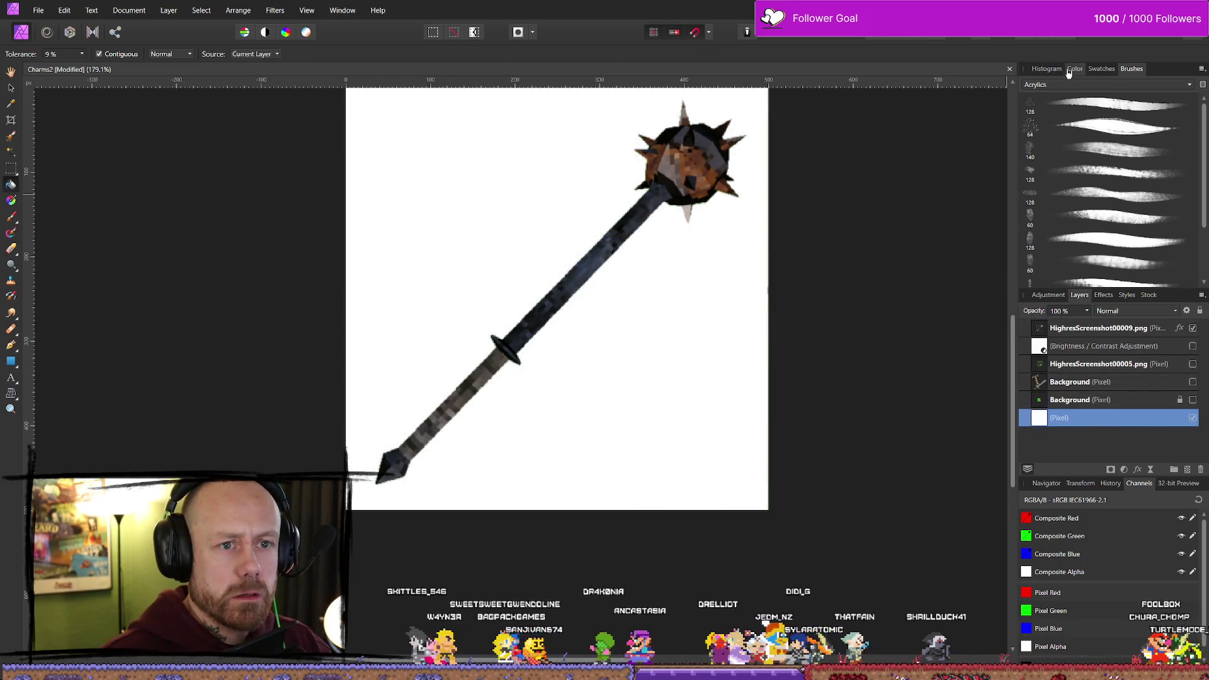
{"action": "left_click", "coordinate": [1074, 69]}
{"action": "left_click", "coordinate": [524, 172]}
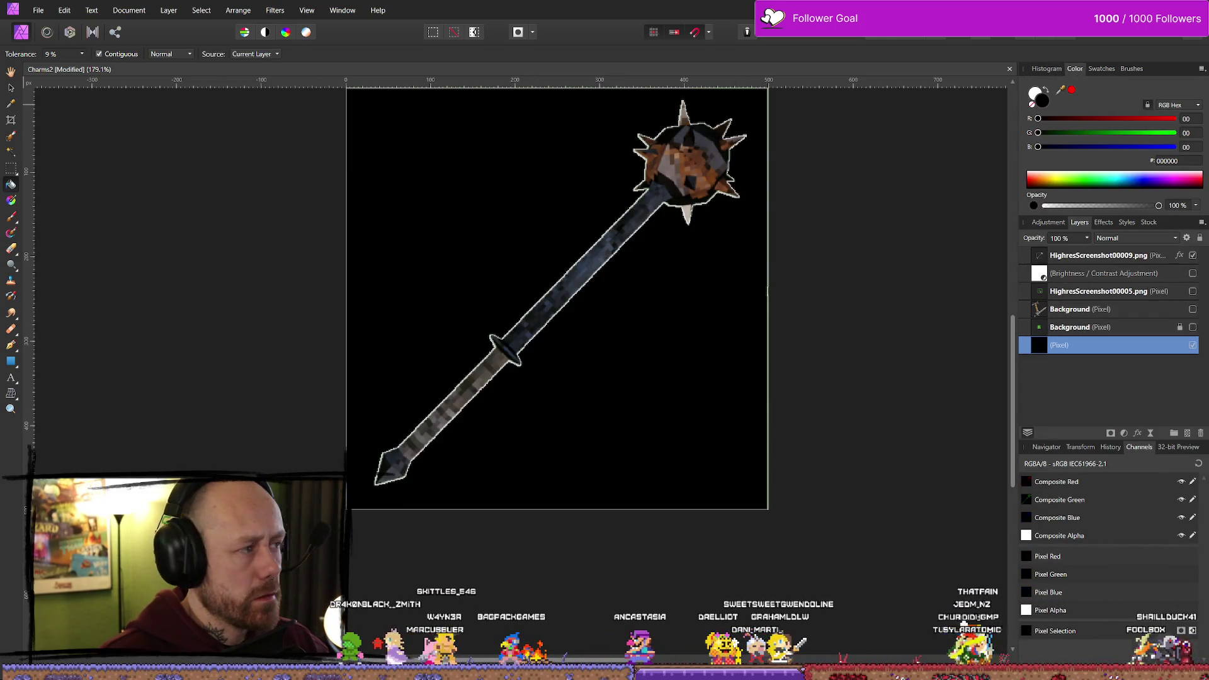
{"action": "key", "text": "v"}
{"action": "scroll", "coordinate": [653, 350], "scroll_direction": "down", "scroll_amount": 3}
{"action": "left_click", "coordinate": [653, 350]}
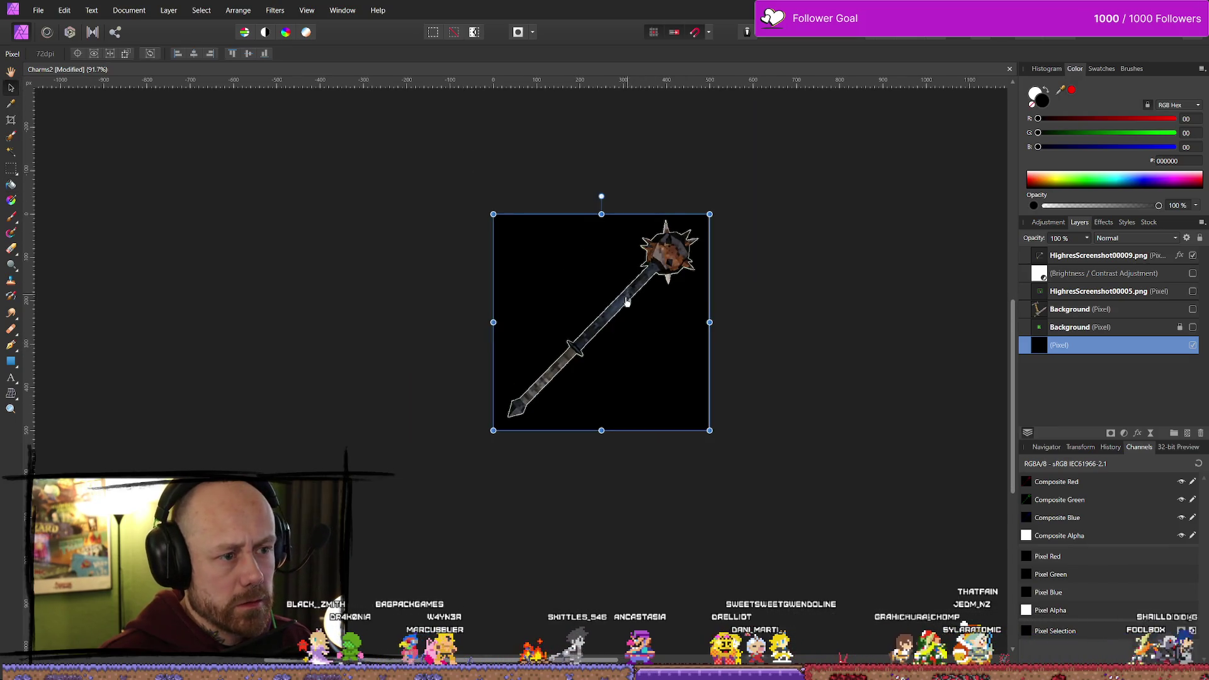
{"action": "scroll", "coordinate": [869, 367], "scroll_direction": "up", "scroll_amount": 1}
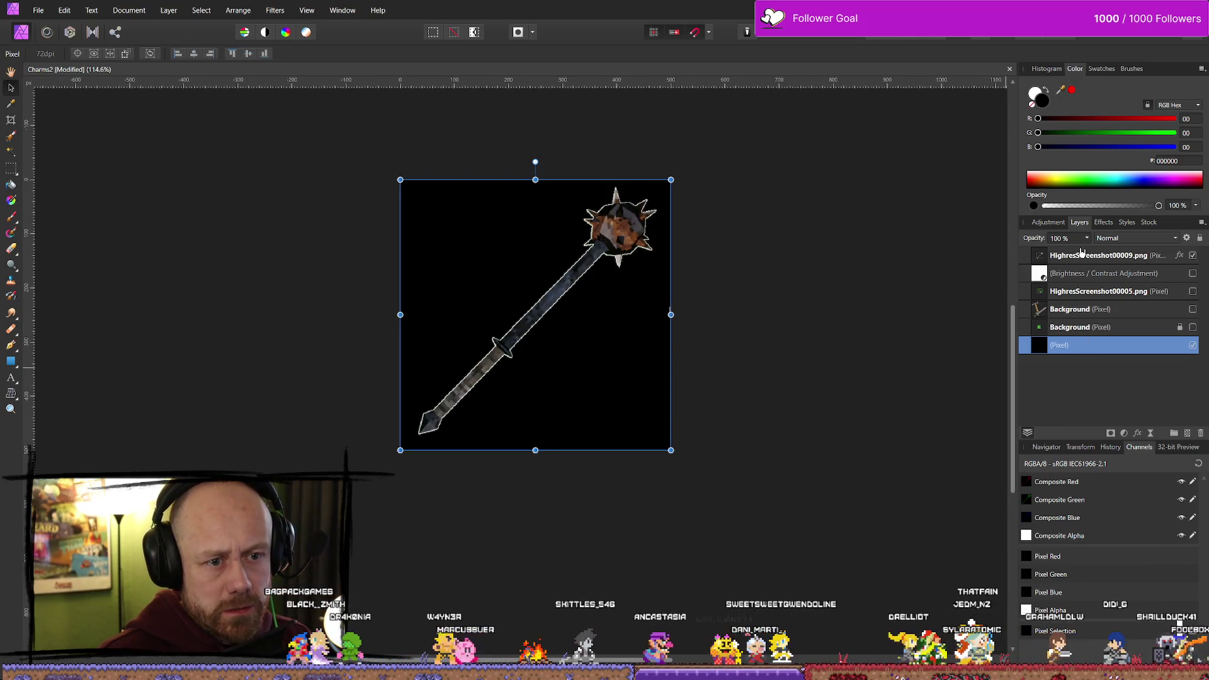
Select the HighresScreenshot00009 mace layer and thicken its outline
{"action": "left_click", "coordinate": [1081, 255]}
{"action": "left_click", "coordinate": [1073, 291]}
{"action": "left_click", "coordinate": [1073, 309]}
{"action": "left_click", "coordinate": [1108, 256]}
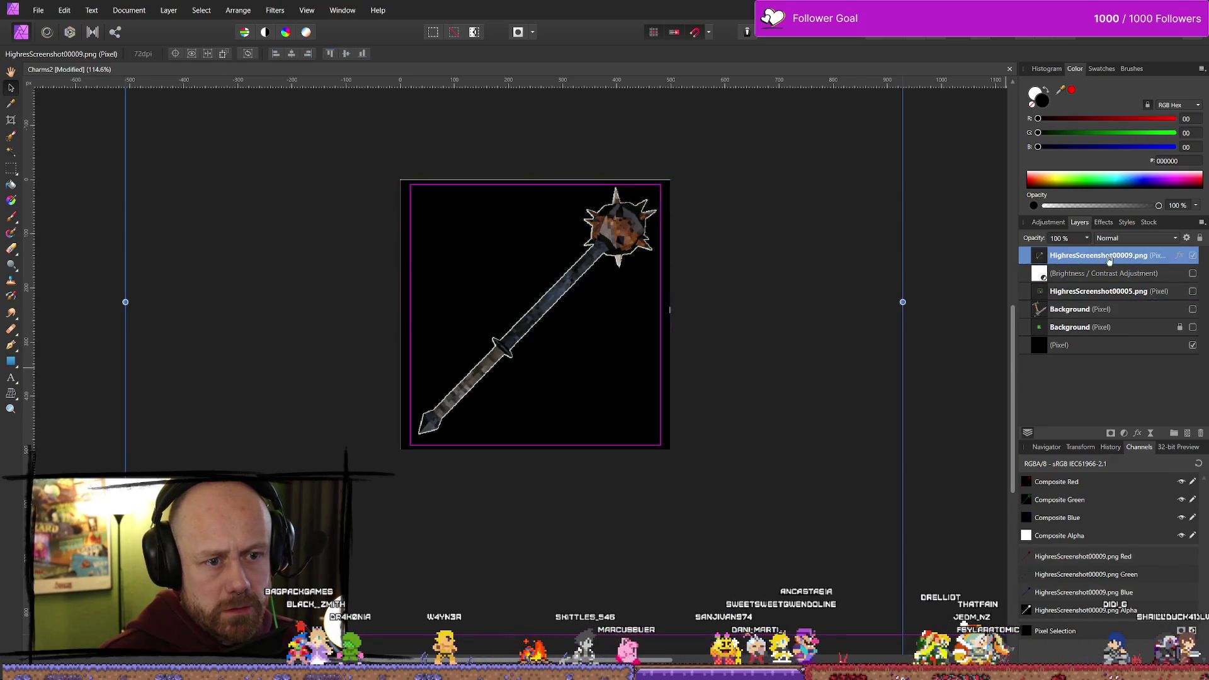
{"action": "left_click", "coordinate": [1103, 222]}
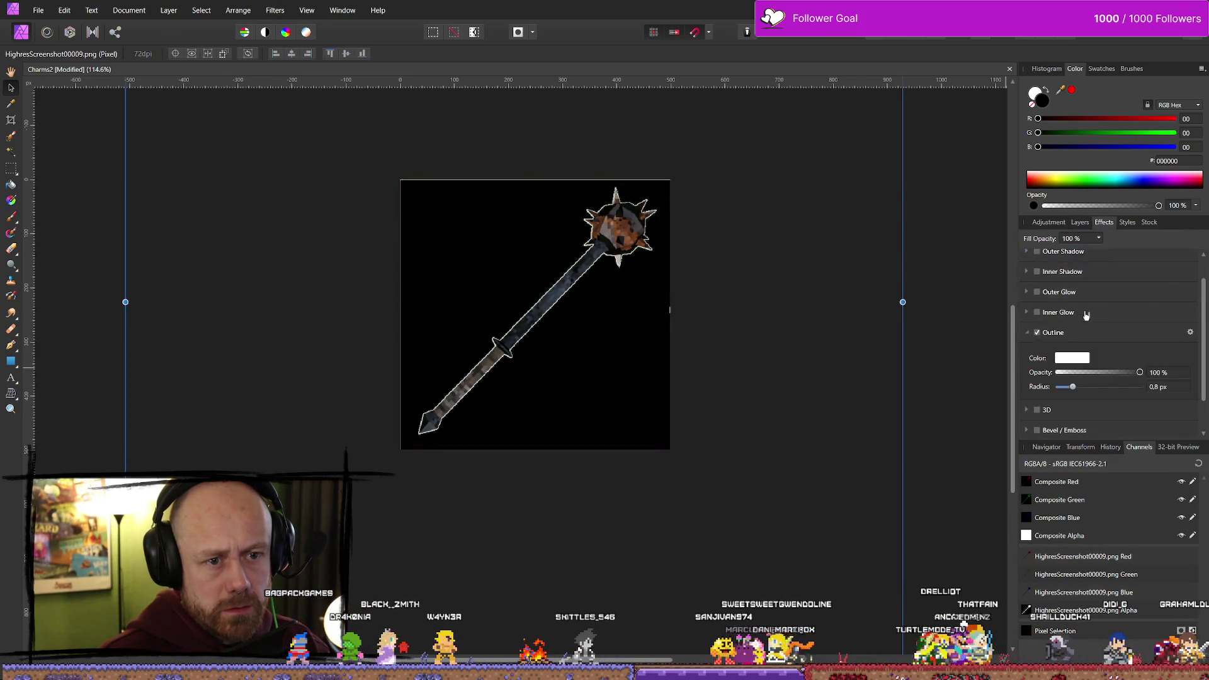
{"action": "mouse_move", "coordinate": [1074, 392]}
{"action": "left_mouse_down"}
{"action": "mouse_move", "coordinate": [1091, 390]}
{"action": "mouse_move", "coordinate": [1064, 391]}
{"action": "mouse_move", "coordinate": [1081, 401]}
{"action": "left_mouse_up"}
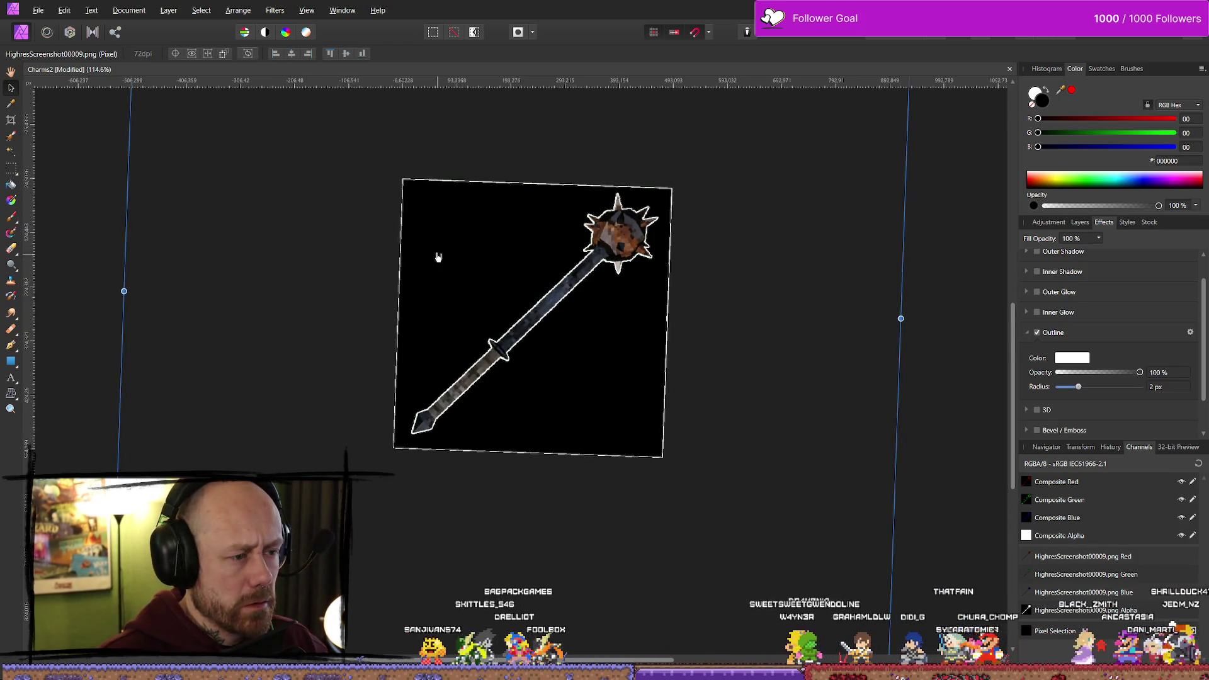
{"action": "left_click", "coordinate": [1079, 223]}
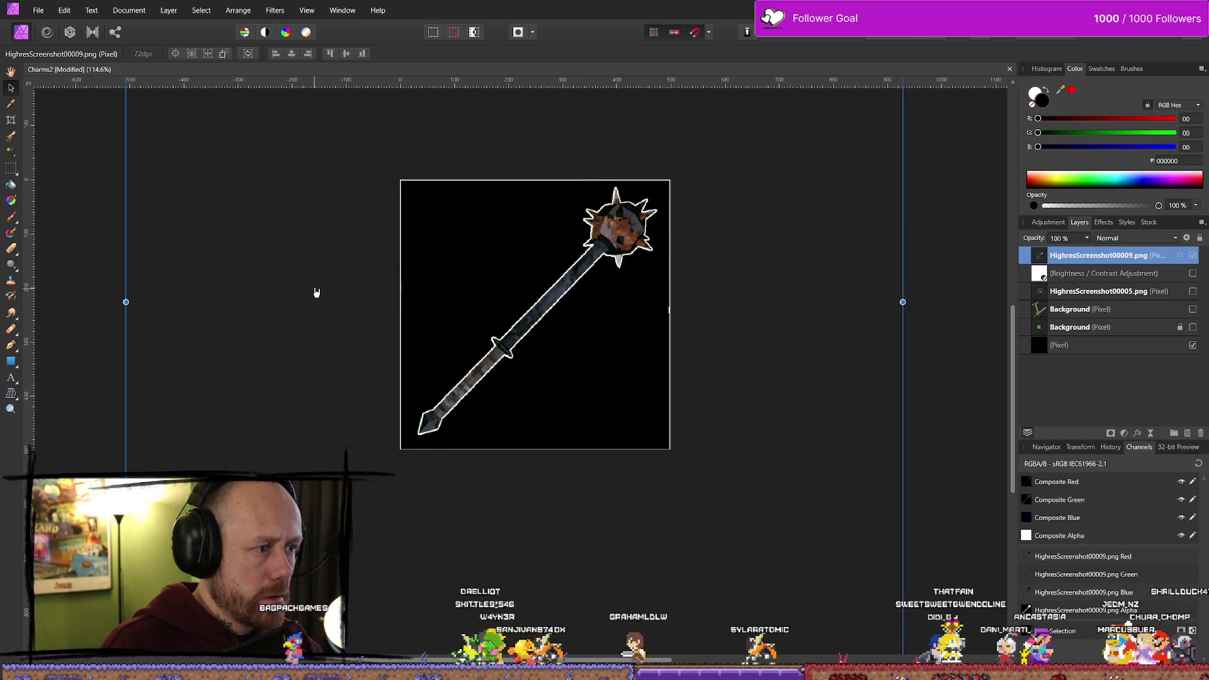
Erase the white outline along the canvas edges with a ~41 px eraser
{"action": "key", "text": "e"}
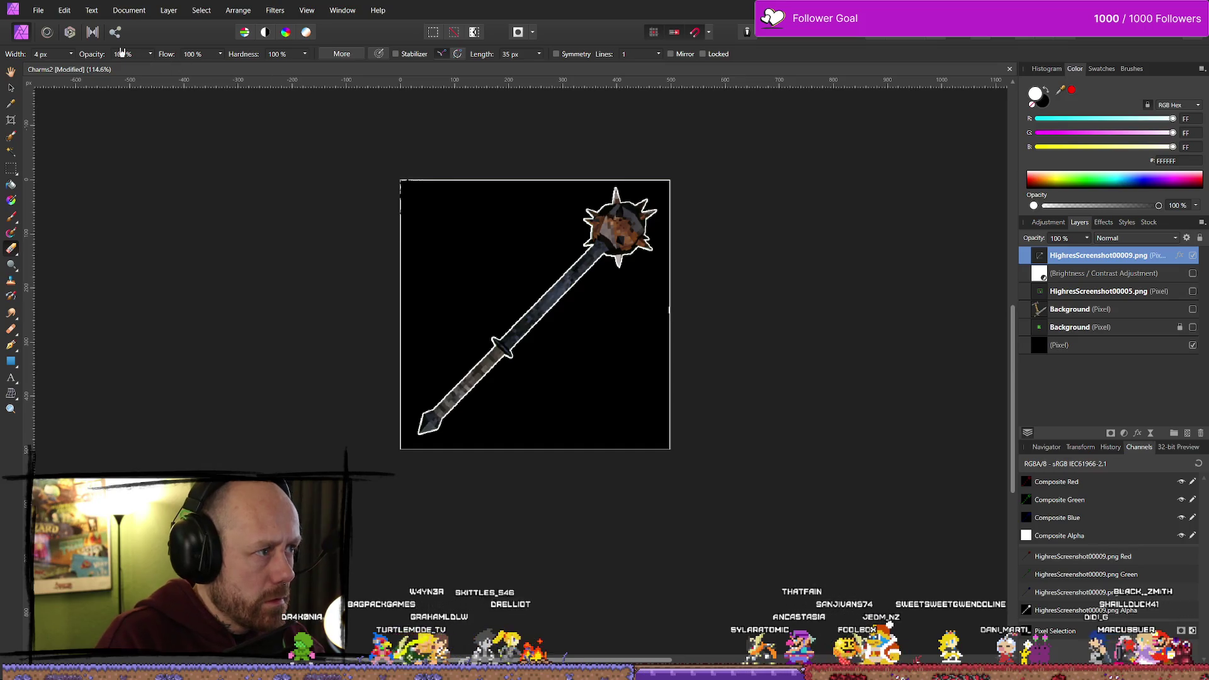
{"action": "left_click_drag", "start_coordinate": [84, 68], "coordinate": [100, 68]}
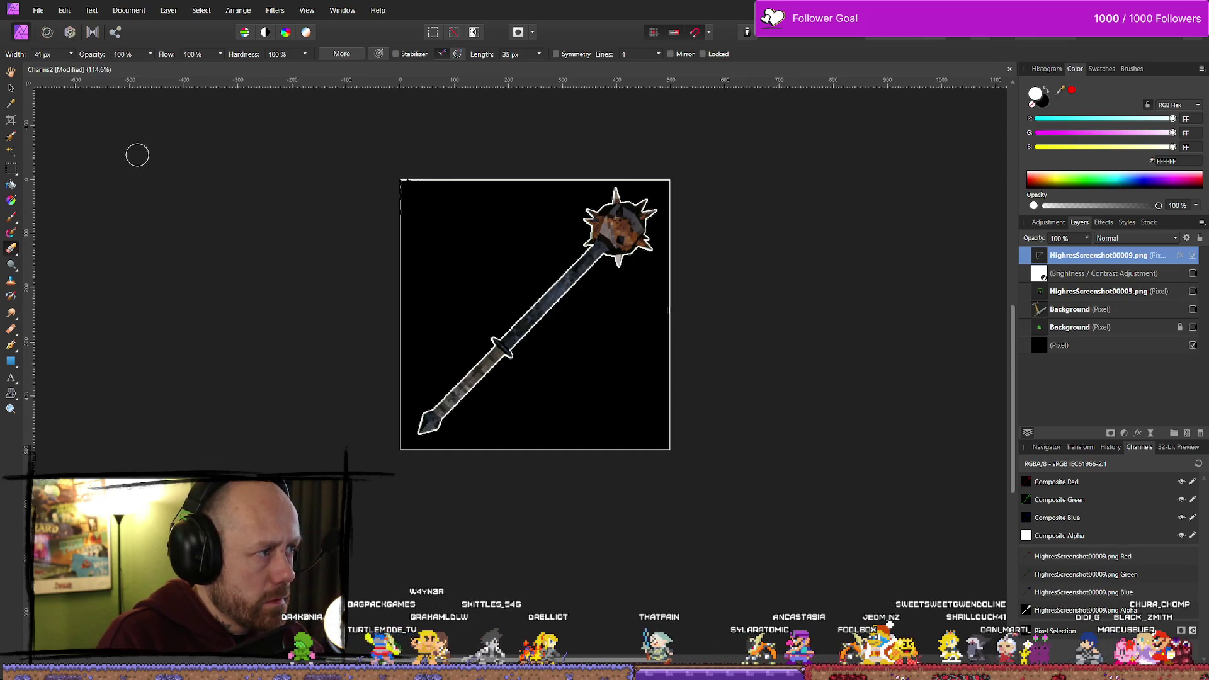
{"action": "mouse_move", "coordinate": [402, 162]}
{"action": "left_mouse_down"}
{"action": "mouse_move", "coordinate": [405, 454]}
{"action": "mouse_move", "coordinate": [622, 451]}
{"action": "left_mouse_up"}
{"action": "left_click_drag", "start_coordinate": [676, 351], "coordinate": [674, 320]}
{"action": "mouse_move", "coordinate": [676, 275]}
{"action": "left_mouse_down"}
{"action": "mouse_move", "coordinate": [675, 183]}
{"action": "mouse_move", "coordinate": [656, 172]}
{"action": "mouse_move", "coordinate": [359, 186]}
{"action": "left_mouse_up"}
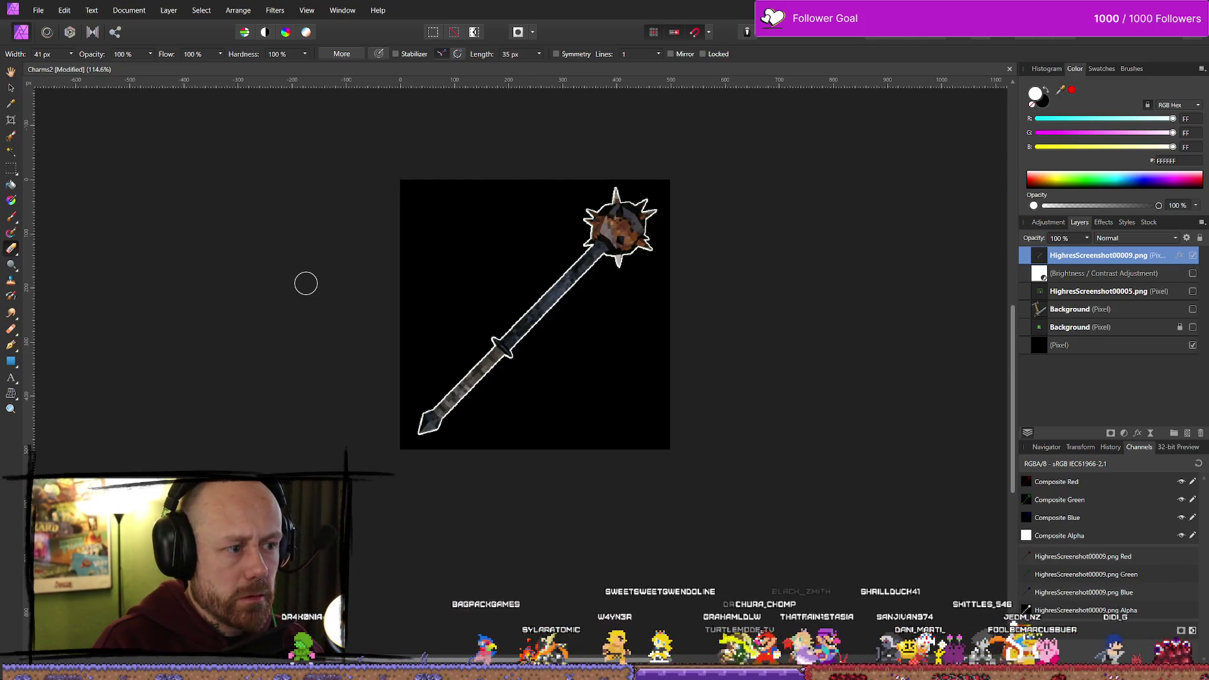
Hide the black backdrop layer and bring up the Export settings
{"action": "left_click", "coordinate": [1192, 345]}
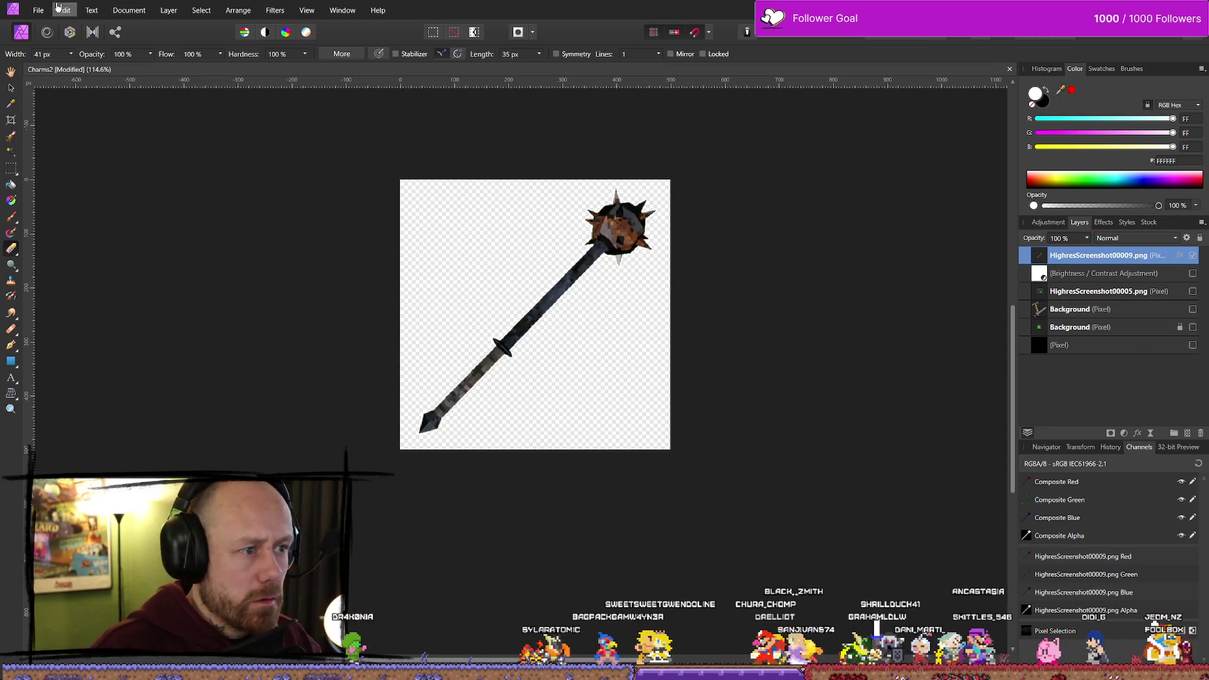
{"action": "left_click", "coordinate": [39, 11]}
{"action": "left_click", "coordinate": [69, 280]}
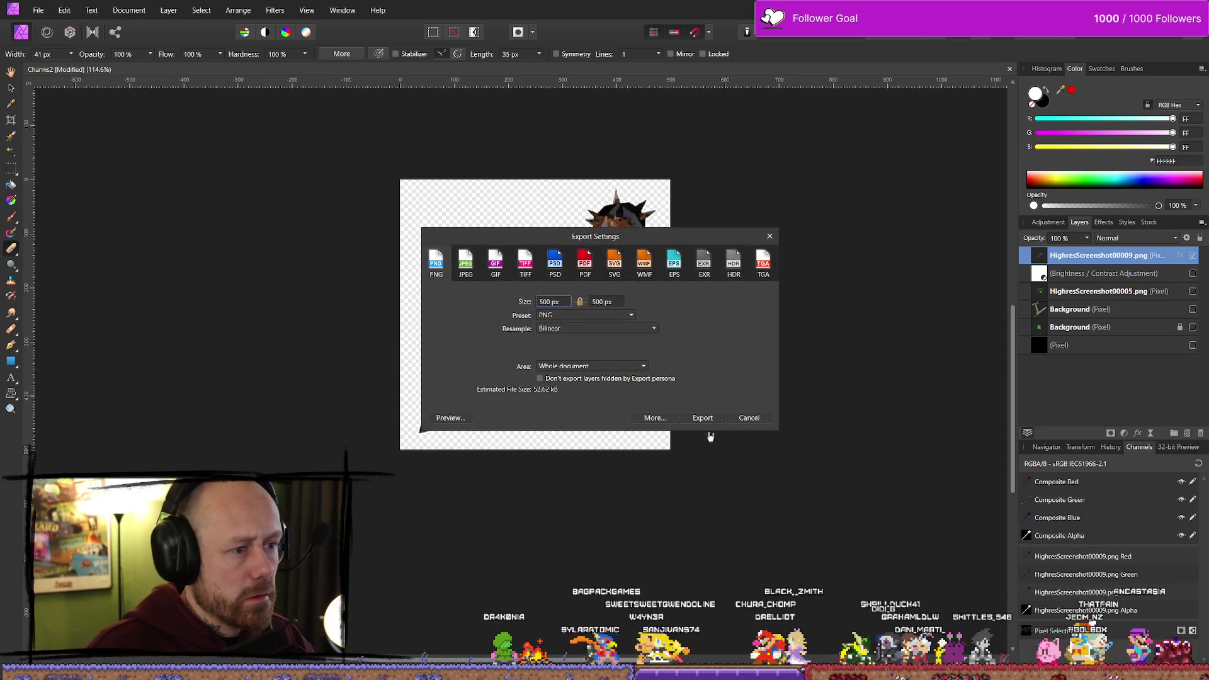
Export the outlined mace as a PNG named after Morningstar.png in the icon folder
{"action": "left_click", "coordinate": [703, 418]}
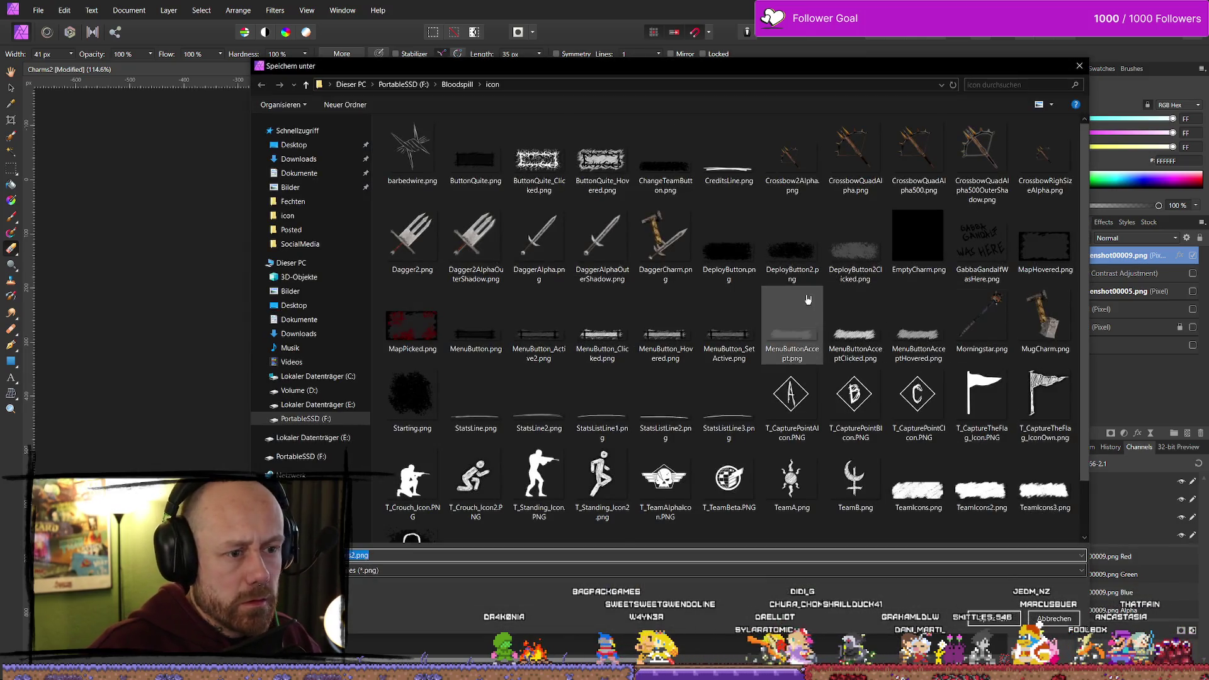
{"action": "scroll", "coordinate": [1062, 460], "scroll_direction": "down", "scroll_amount": 1}
{"action": "left_click", "coordinate": [981, 252]}
{"action": "left_click", "coordinate": [426, 553]}
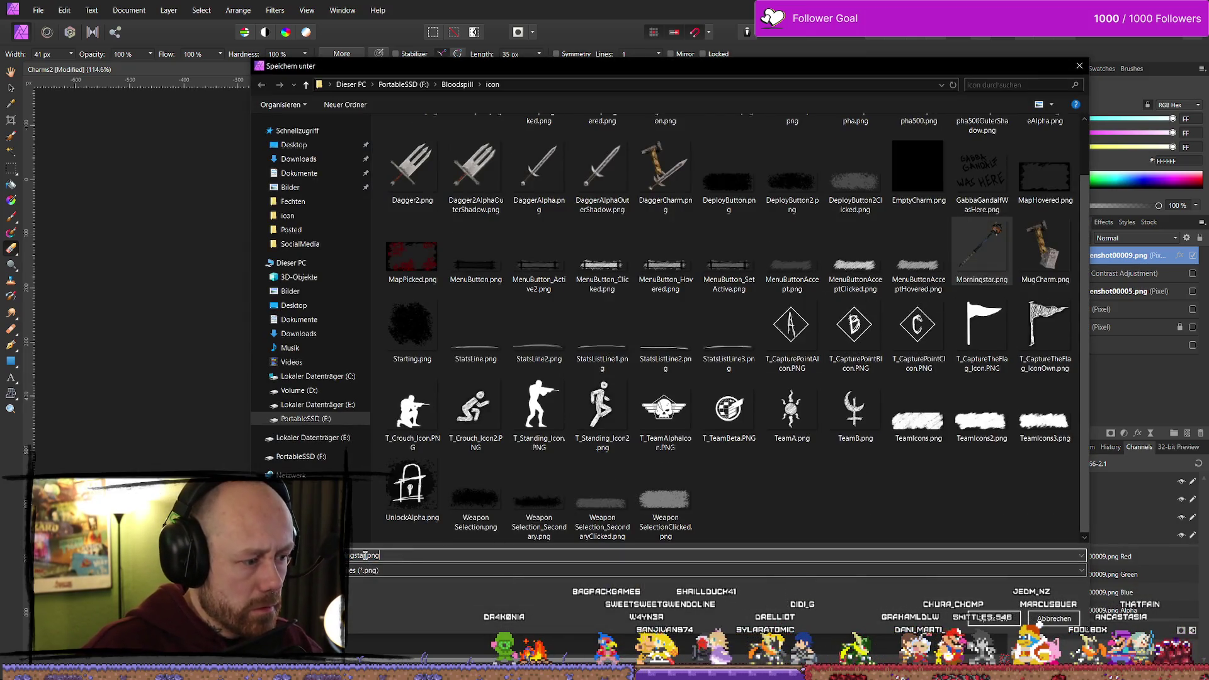
{"action": "key", "text": "Return"}
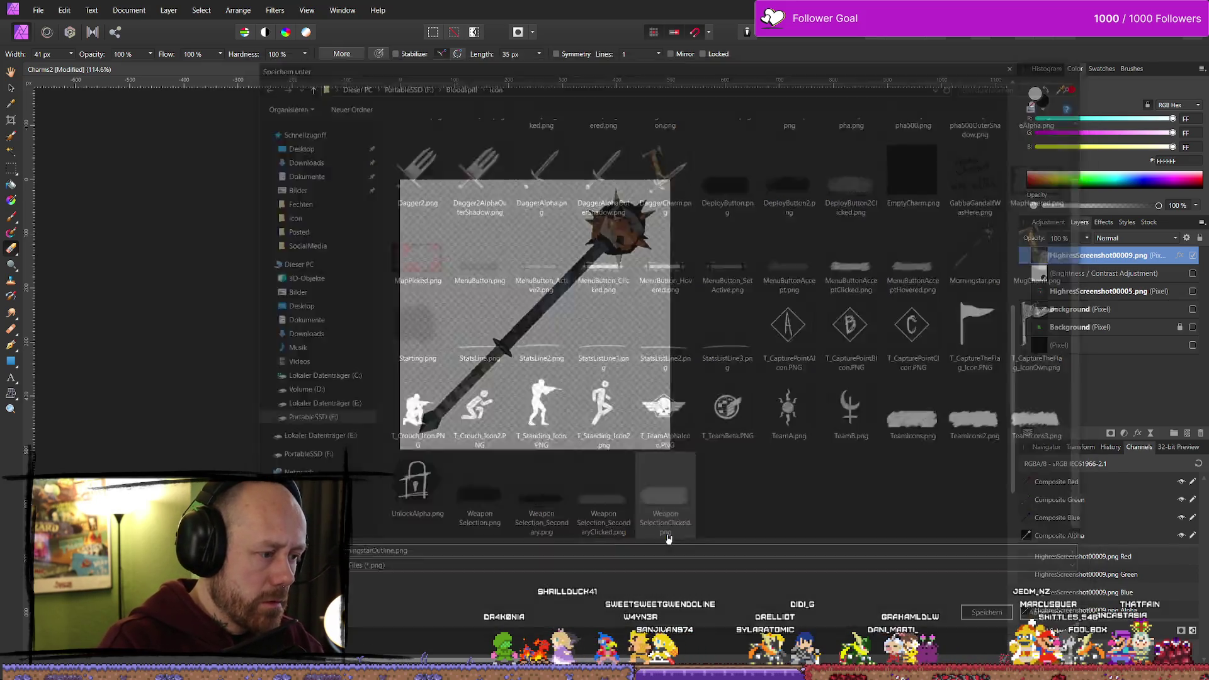
{"action": "key", "text": "alt+Tab"}
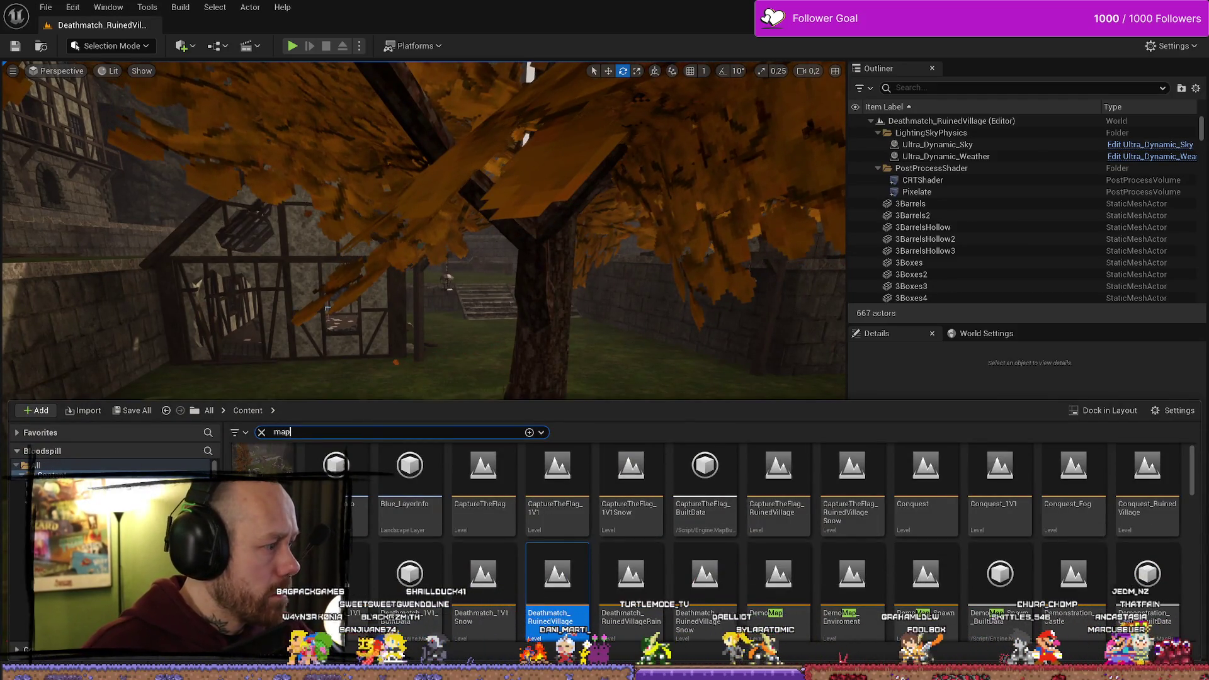
Assign the outline texture in WB_CharacterSelection's Details and compile the widget
{"action": "key", "text": "alt+Tab"}
{"action": "left_click", "coordinate": [403, 25]}
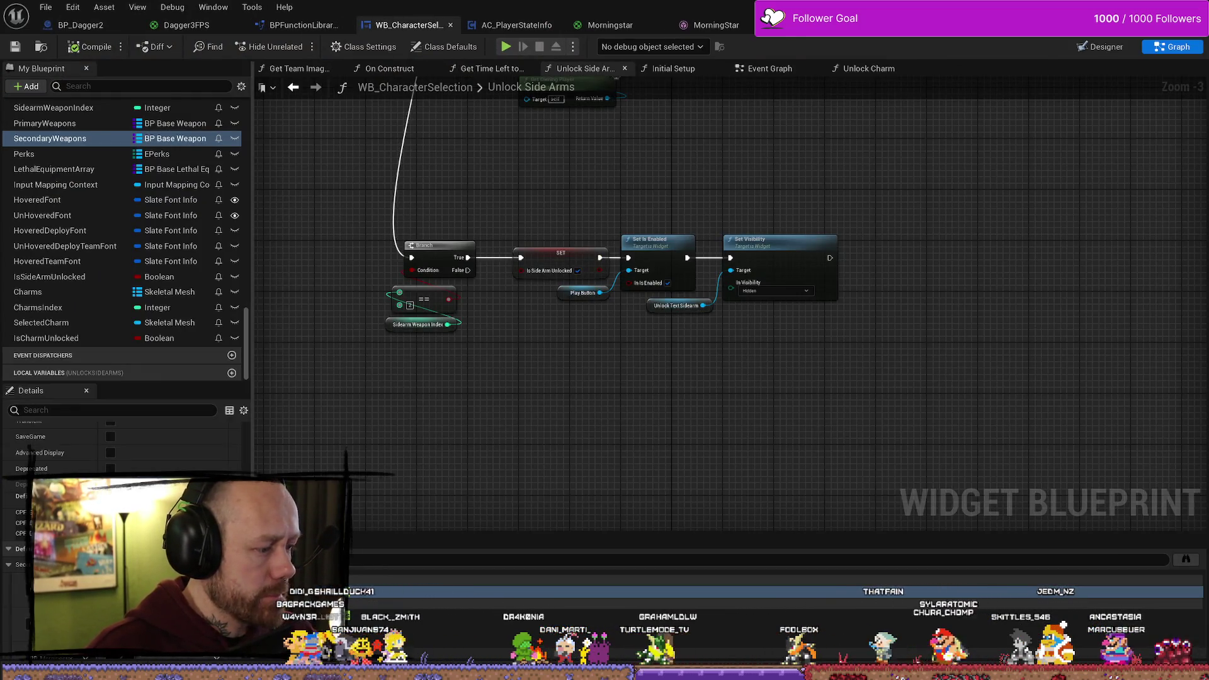
{"action": "left_click", "coordinate": [232, 443]}
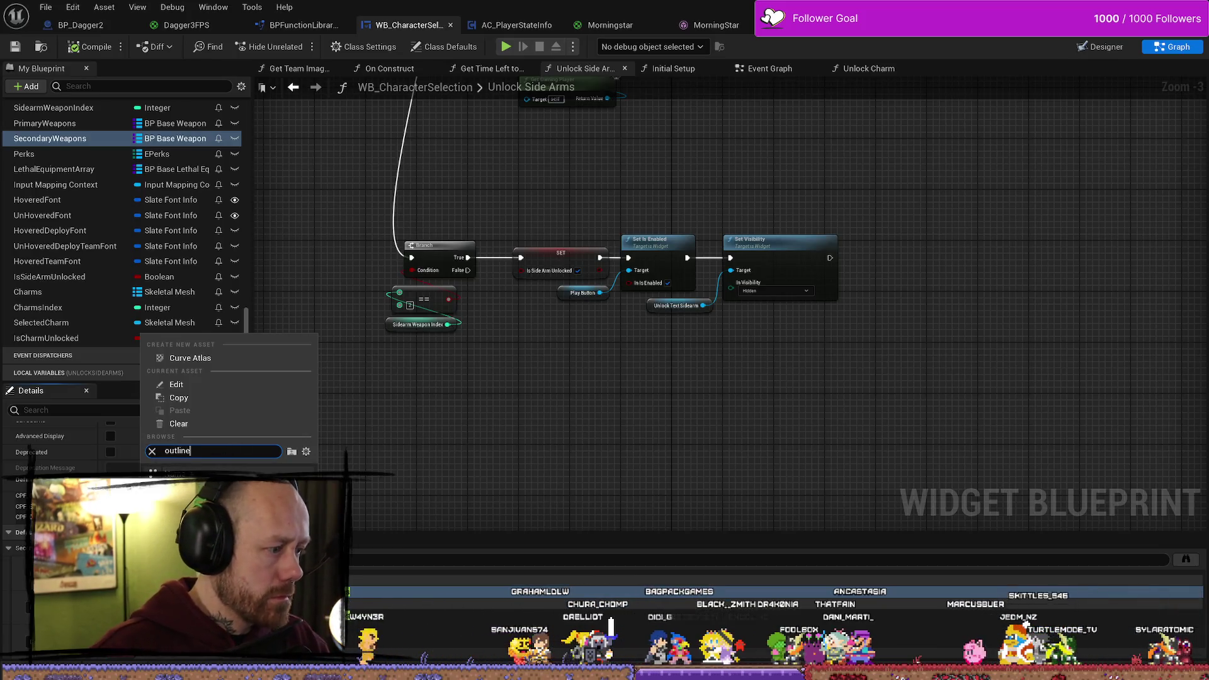
{"action": "key", "text": "Return"}
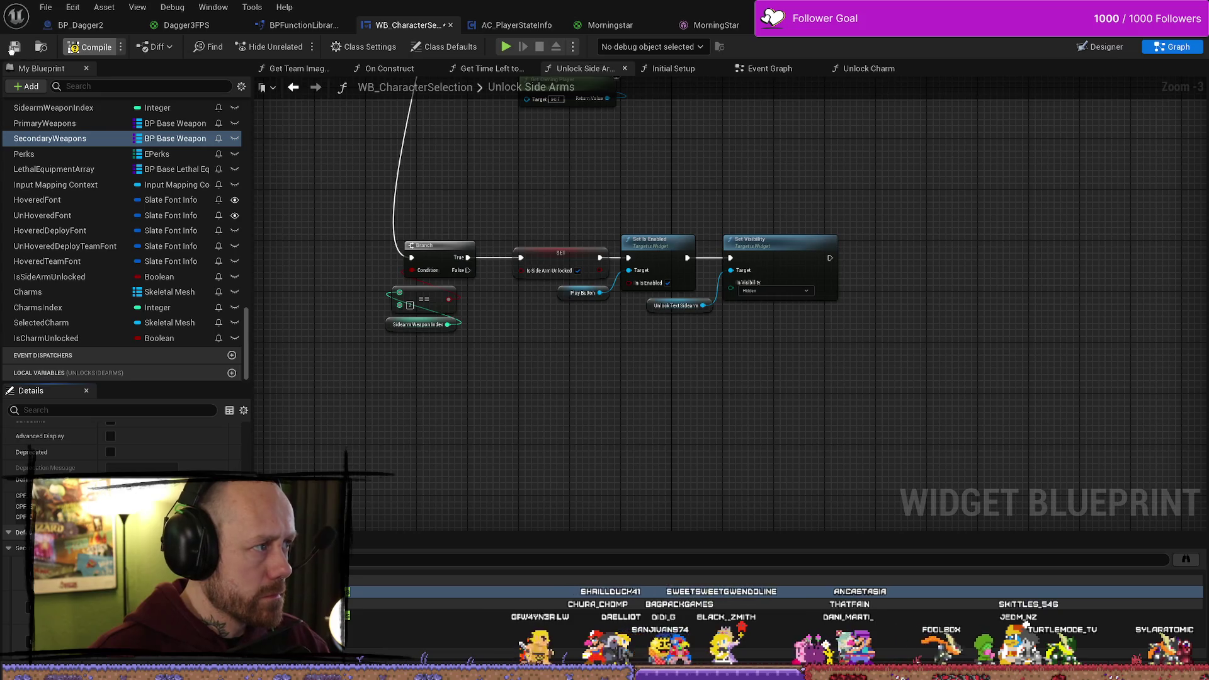
{"action": "left_click", "coordinate": [11, 50]}
Play-test the level and cycle the sidearm slot to check the mace icon
{"action": "key", "text": "alt+Tab"}
{"action": "key", "text": "alt+p"}
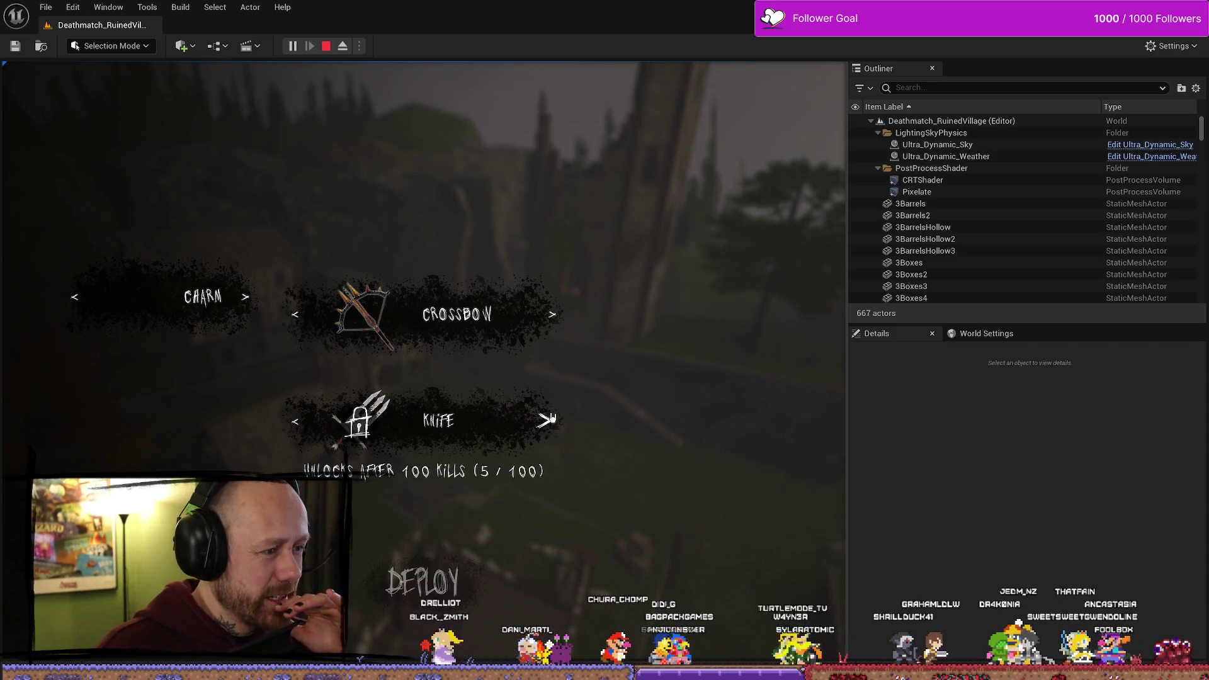
{"action": "left_click", "coordinate": [301, 422]}
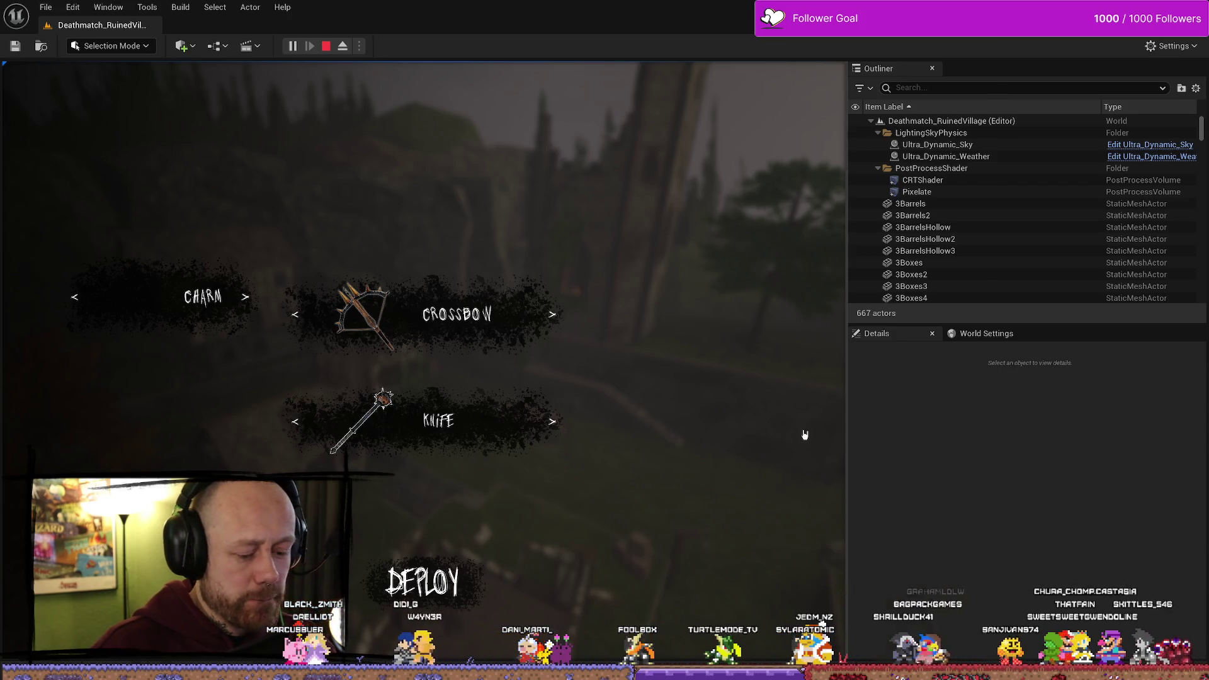
{"action": "key", "text": "F11"}
{"action": "key", "text": "Escape"}
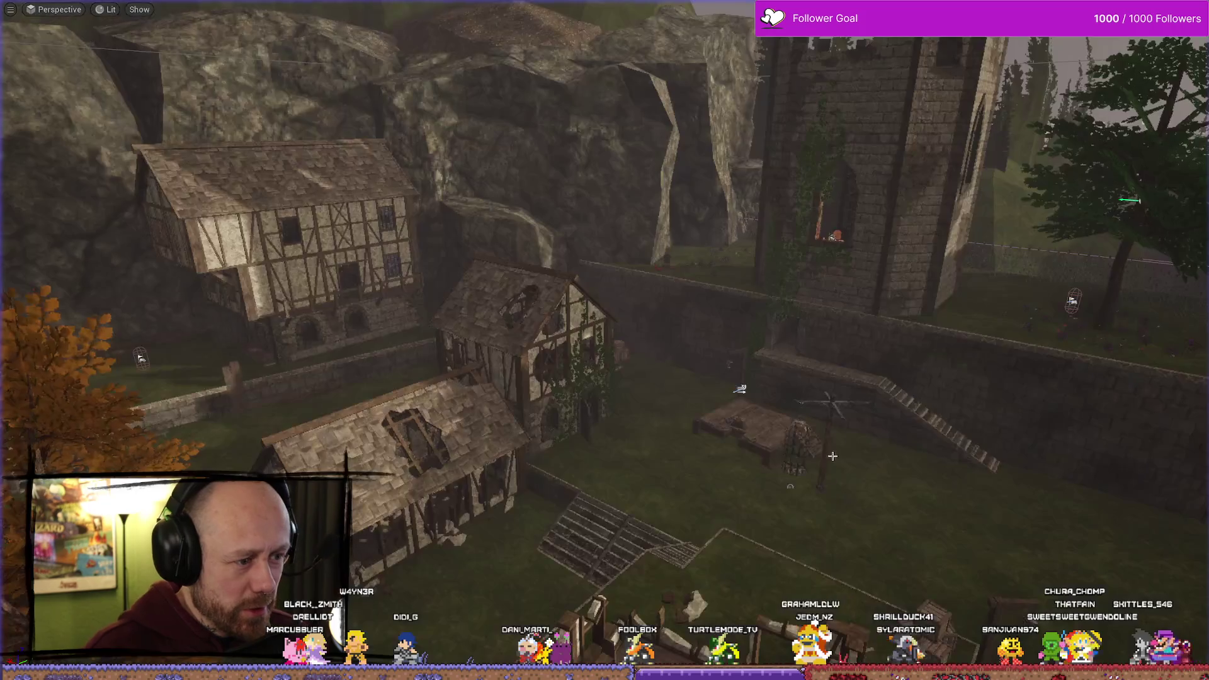
Replace the mace's Outline layer effect with an Outer Shadow
{"action": "key", "text": "alt+Tab"}
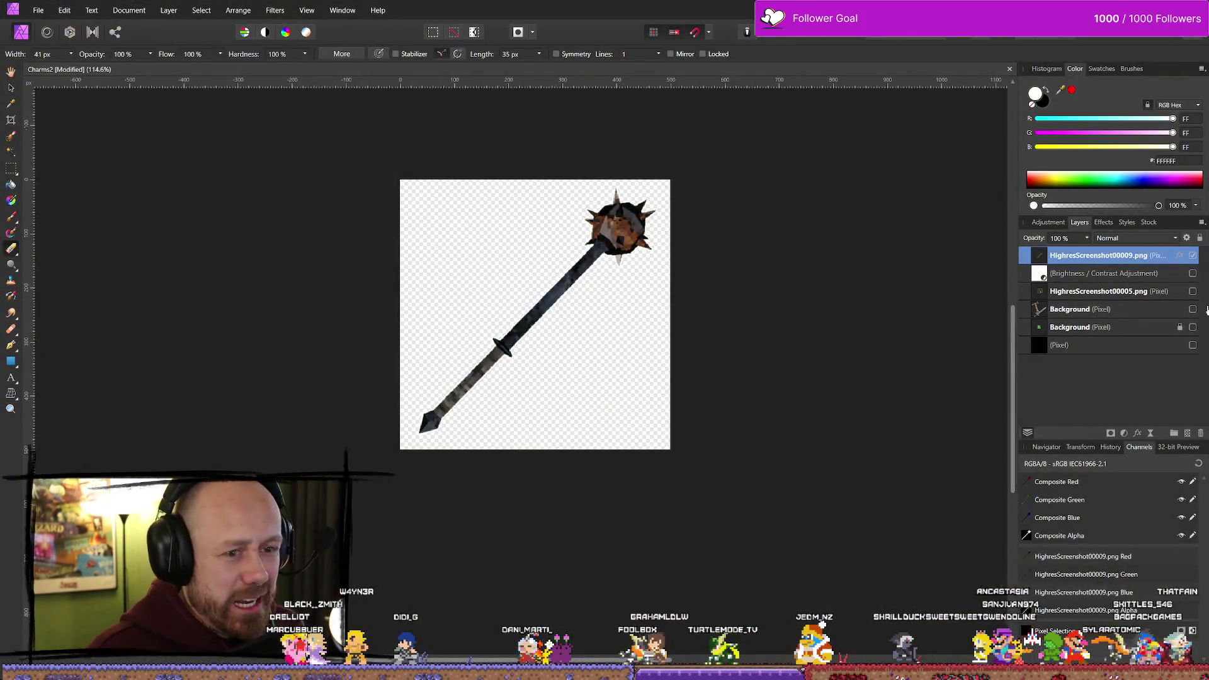
{"action": "left_click", "coordinate": [1103, 222]}
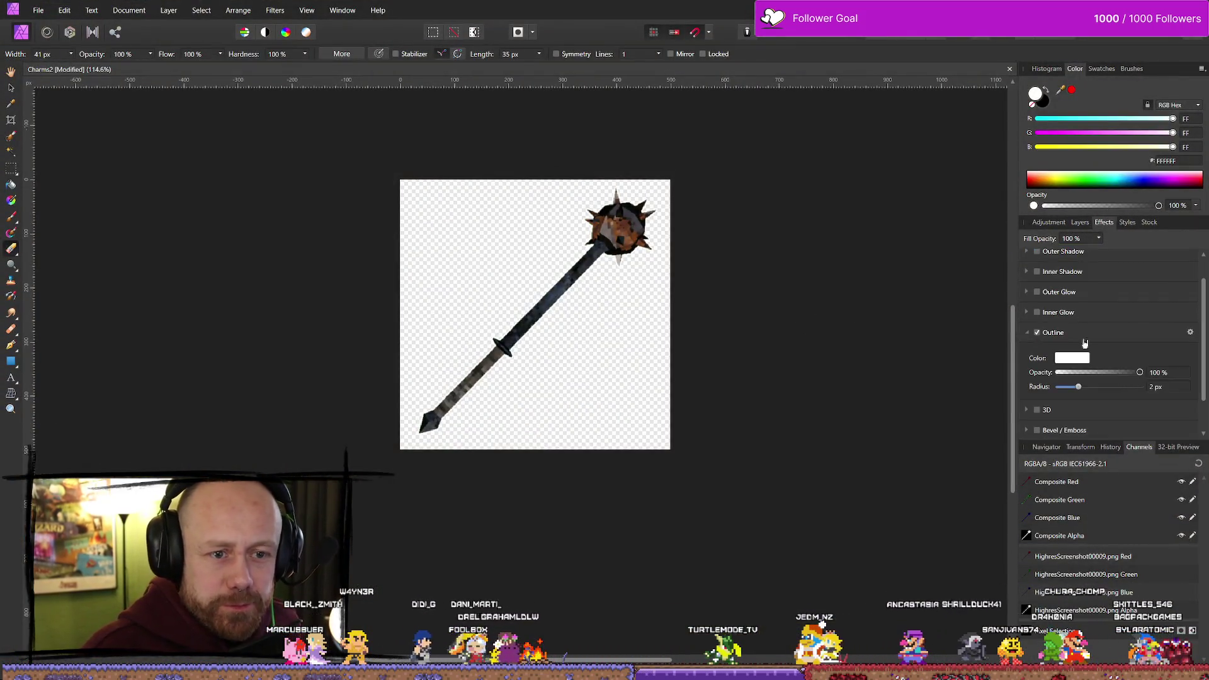
{"action": "left_click", "coordinate": [1037, 333]}
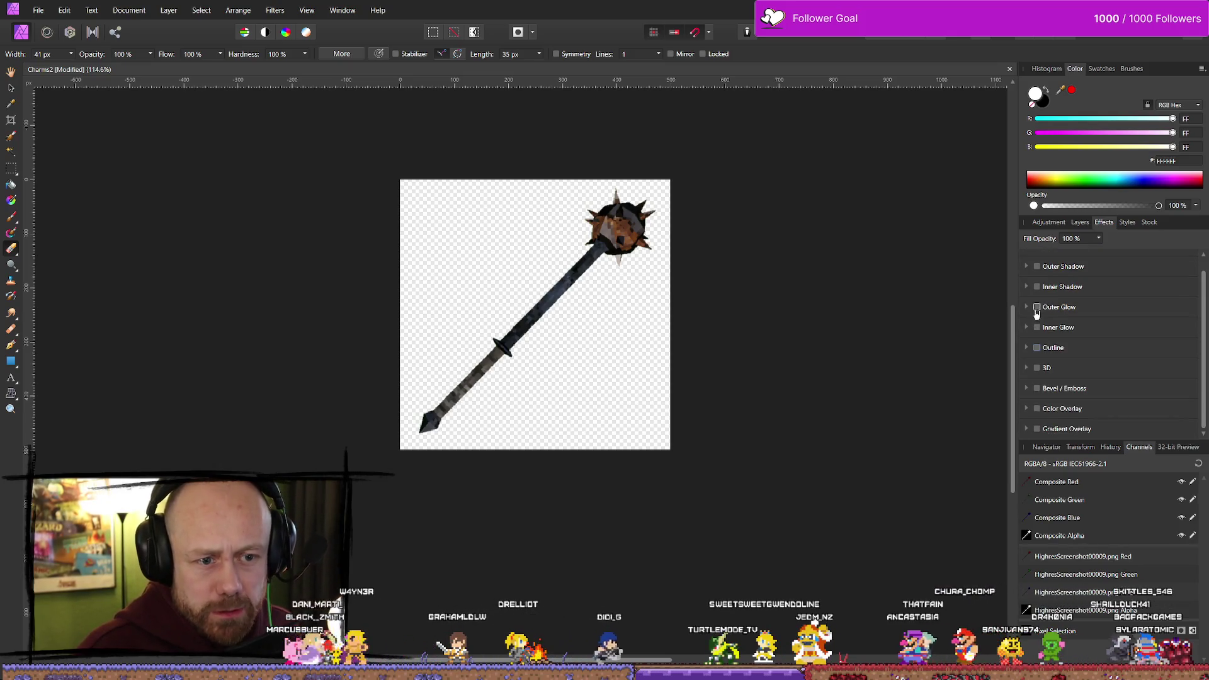
{"action": "left_click", "coordinate": [1037, 267]}
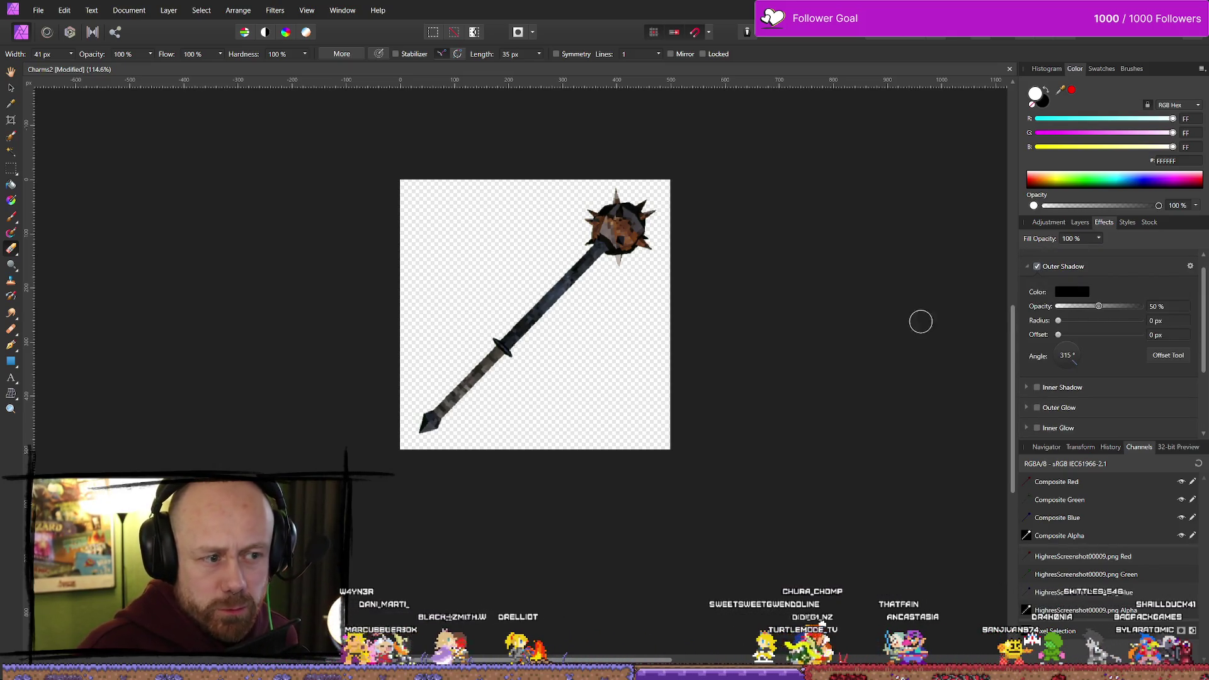
{"action": "left_click", "coordinate": [1079, 223]}
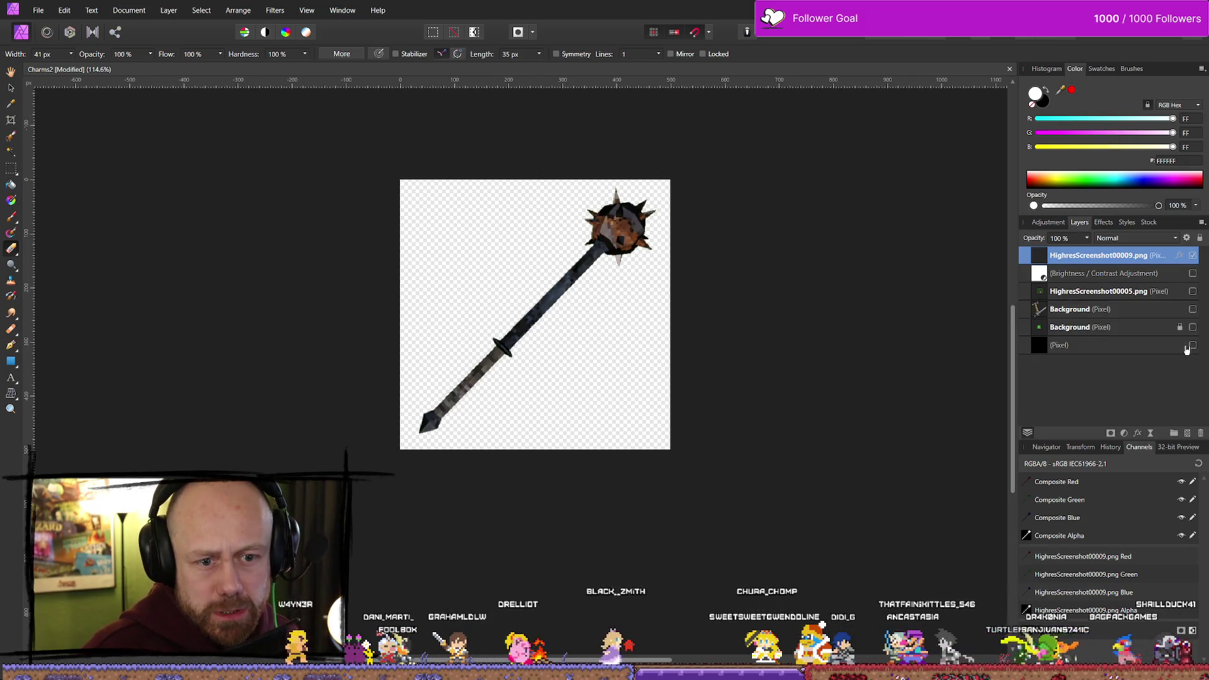
Make the outer shadow white, showing the black background layer while adjusting it
{"action": "left_click", "coordinate": [1191, 346]}
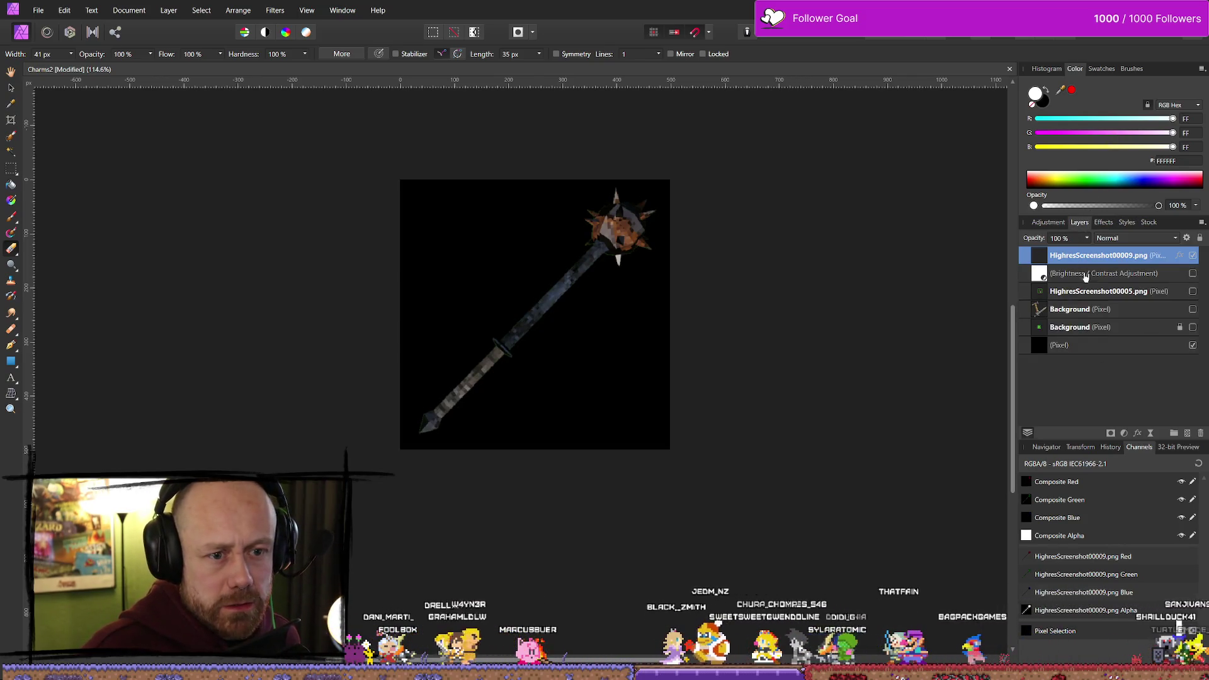
{"action": "left_click", "coordinate": [1103, 223]}
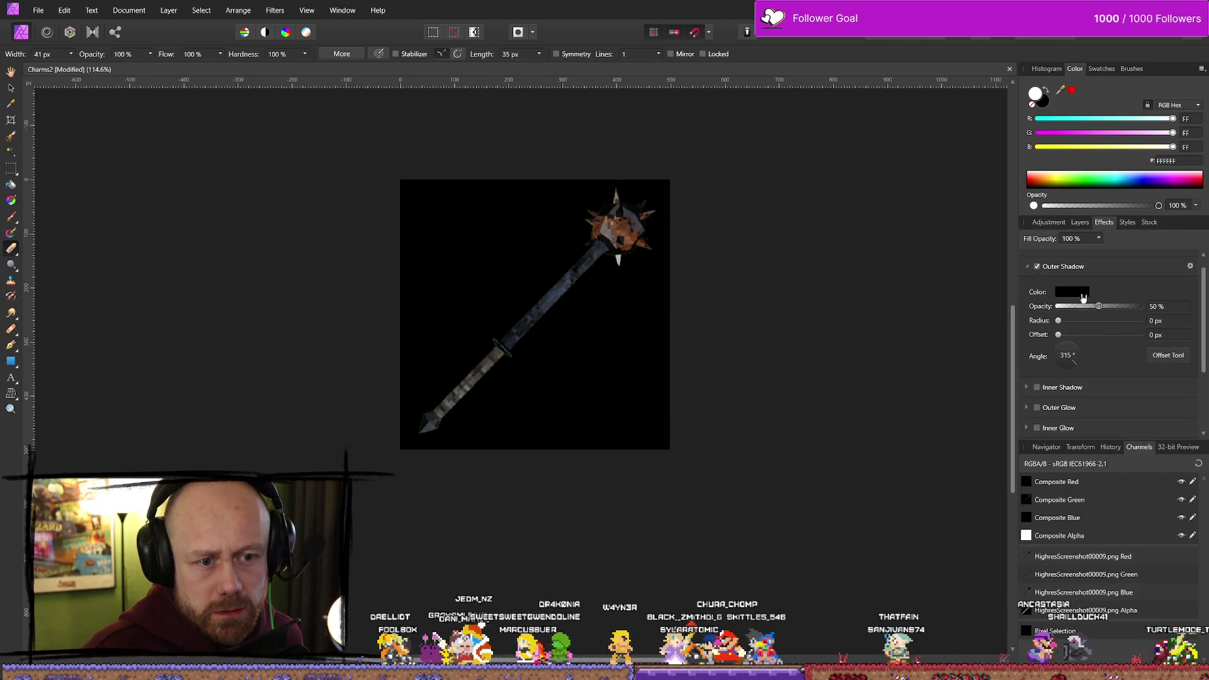
{"action": "left_click", "coordinate": [1079, 294]}
{"action": "left_click_drag", "start_coordinate": [1051, 398], "coordinate": [1050, 382]}
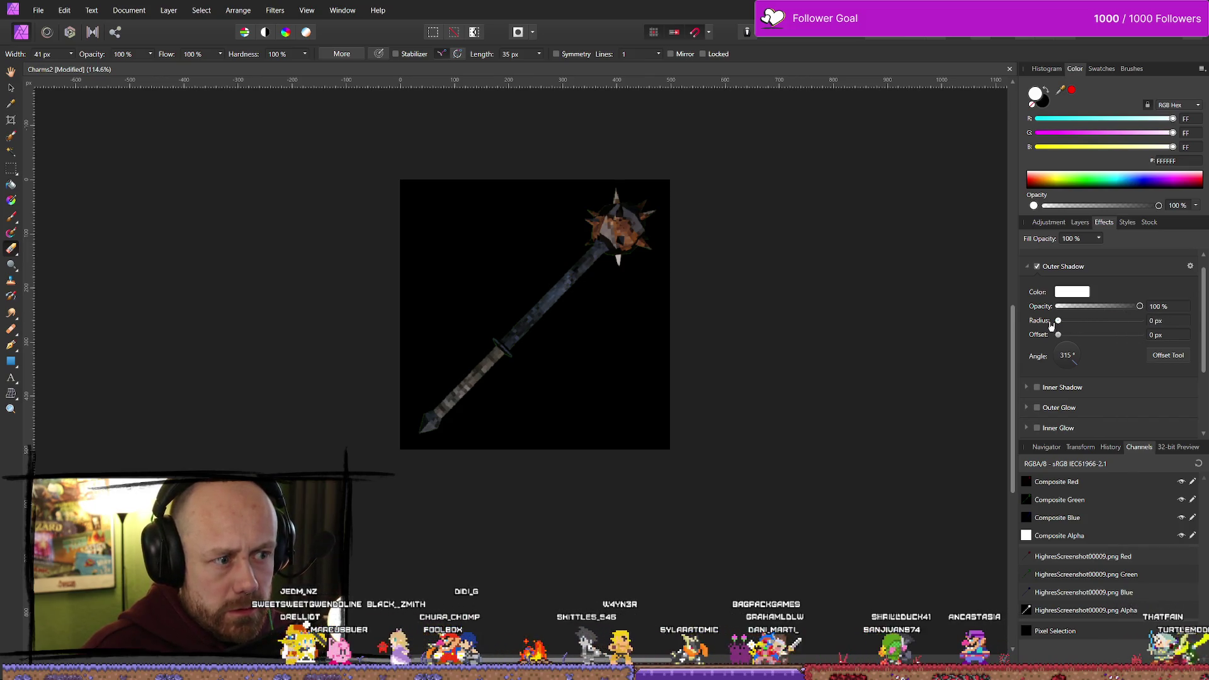
{"action": "left_click", "coordinate": [1048, 222]}
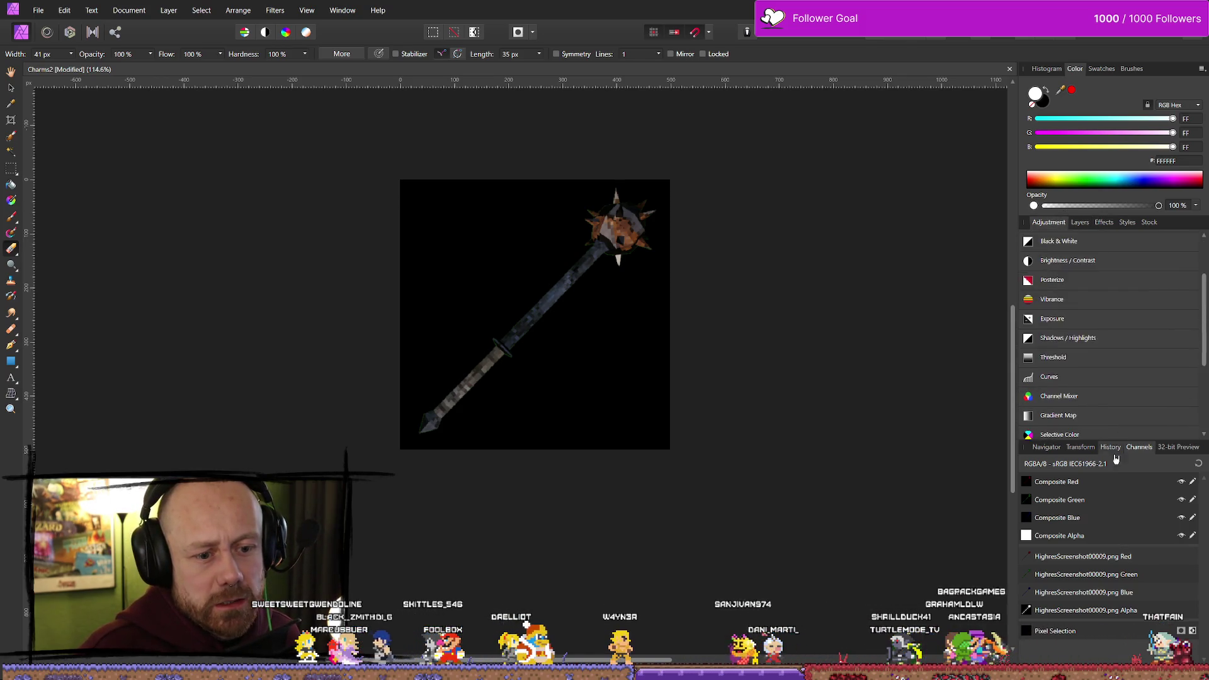
{"action": "left_click", "coordinate": [1081, 223]}
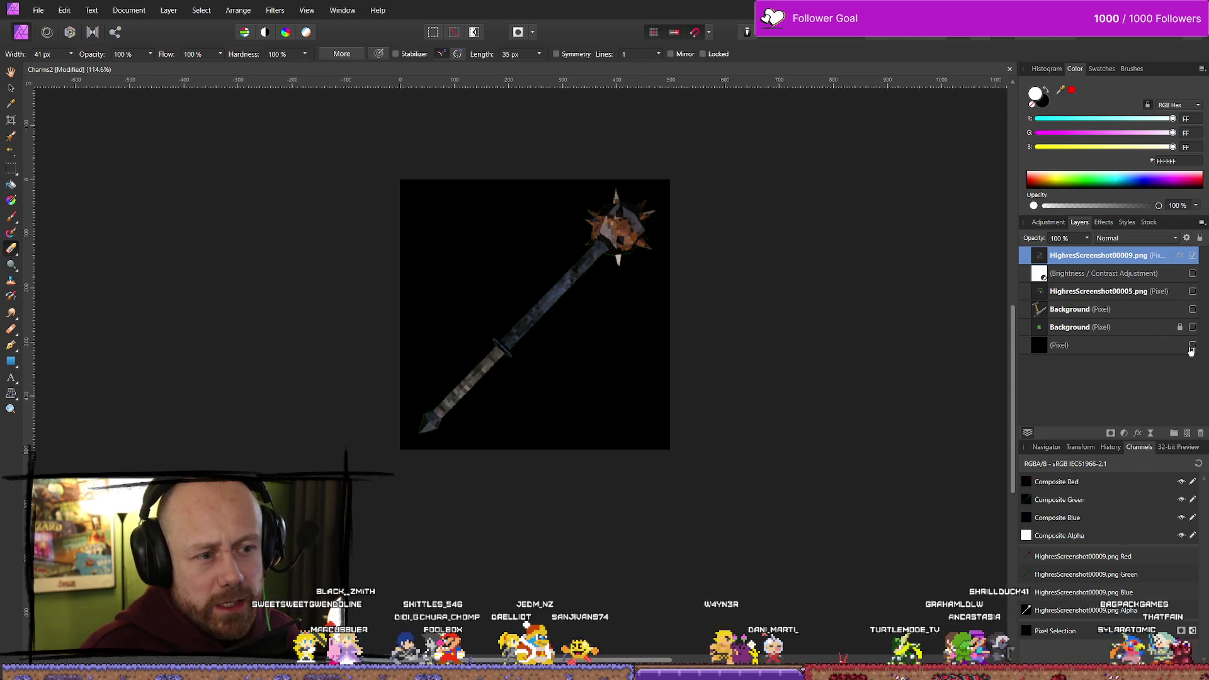
{"action": "left_click", "coordinate": [1192, 345]}
Set the outer shadow radius to about 4.5 px, undoing an accidental offset change
{"action": "scroll", "coordinate": [586, 327], "scroll_direction": "up", "scroll_amount": 2}
{"action": "scroll", "coordinate": [582, 318], "scroll_direction": "up", "scroll_amount": 1}
{"action": "scroll", "coordinate": [610, 399], "scroll_direction": "up", "scroll_amount": 4}
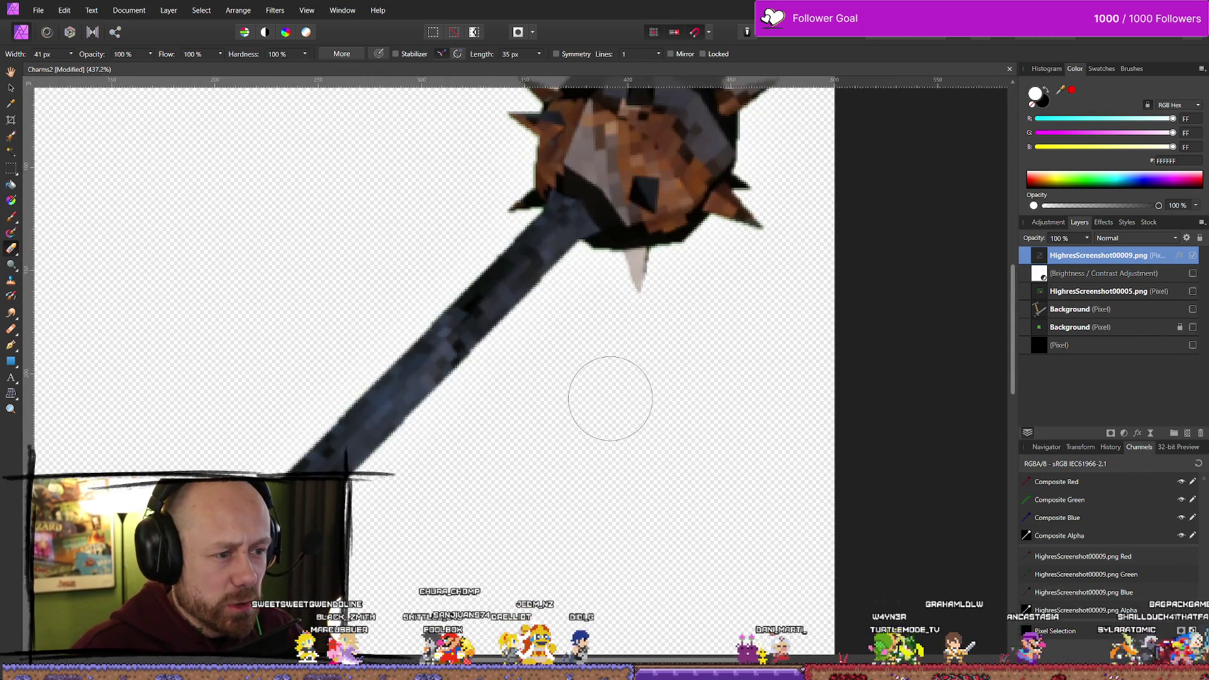
{"action": "scroll", "coordinate": [507, 345], "scroll_direction": "down", "scroll_amount": 2}
{"action": "scroll", "coordinate": [599, 382], "scroll_direction": "up", "scroll_amount": 1}
{"action": "scroll", "coordinate": [688, 370], "scroll_direction": "up", "scroll_amount": 1}
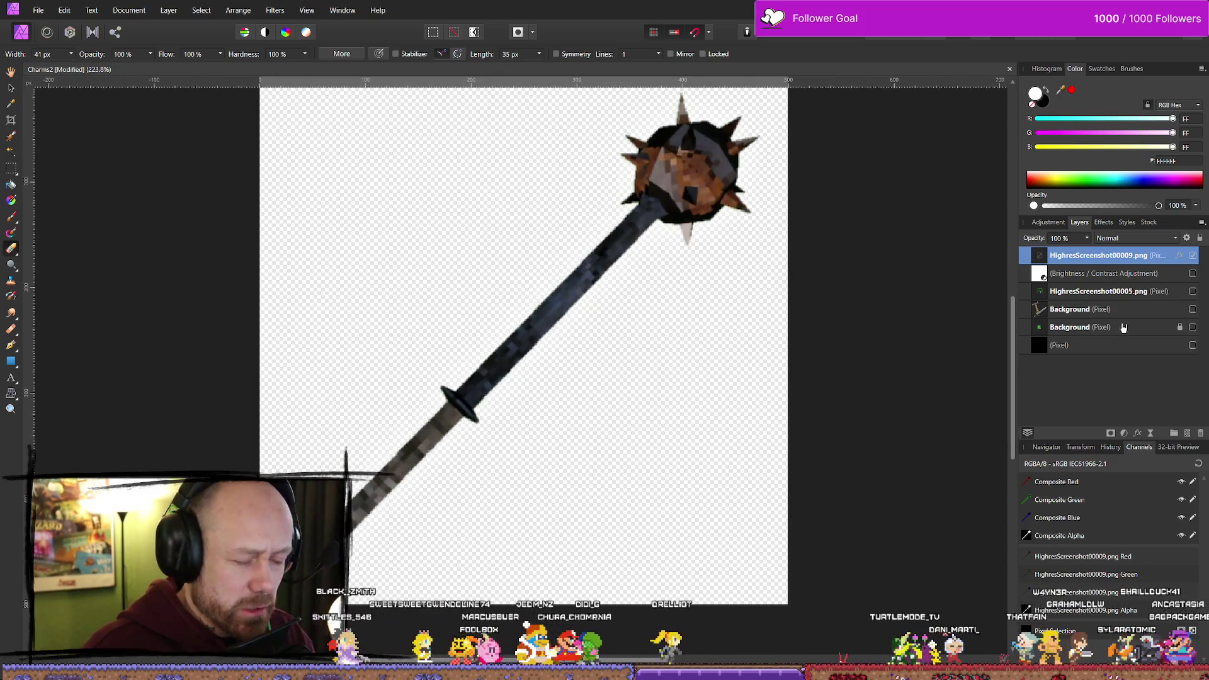
{"action": "left_click", "coordinate": [1103, 223]}
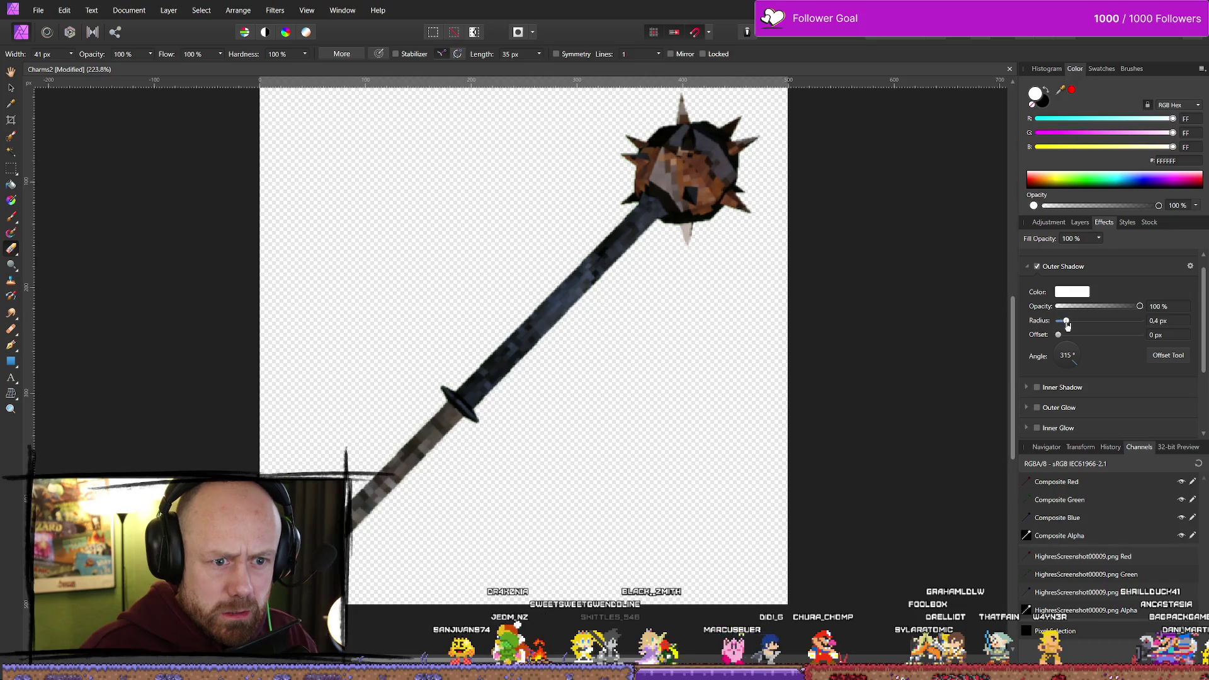
{"action": "left_click_drag", "start_coordinate": [1058, 334], "coordinate": [1070, 334]}
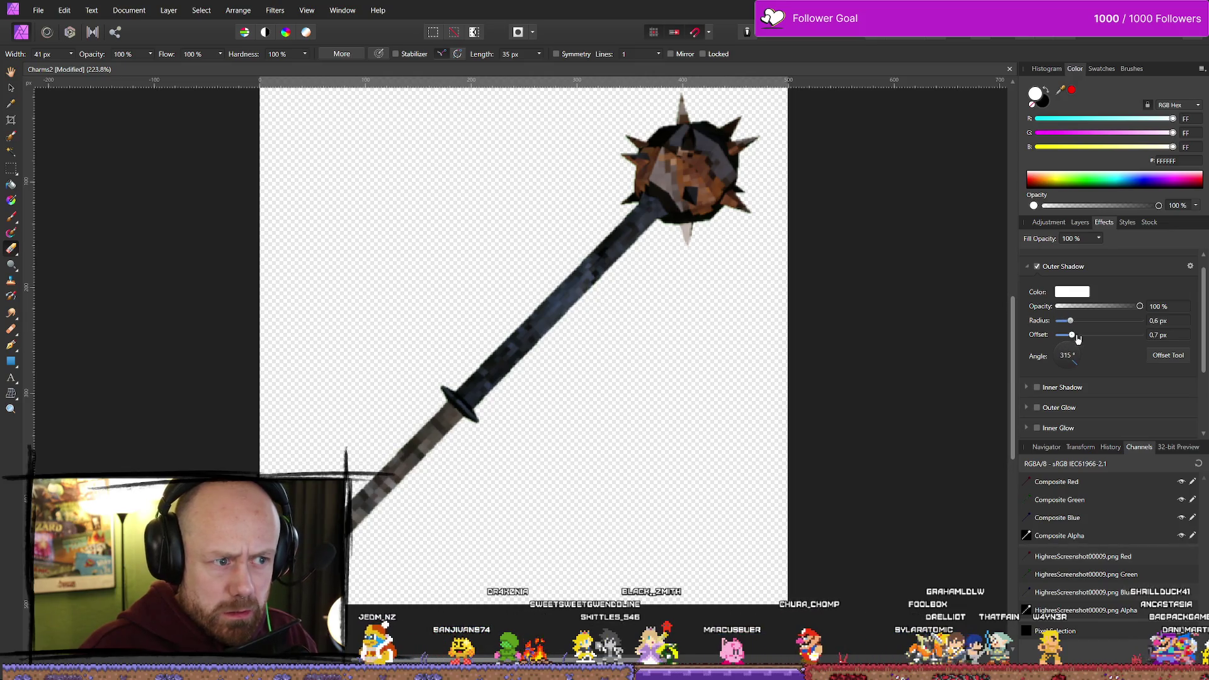
{"action": "key", "text": "ctrl+z"}
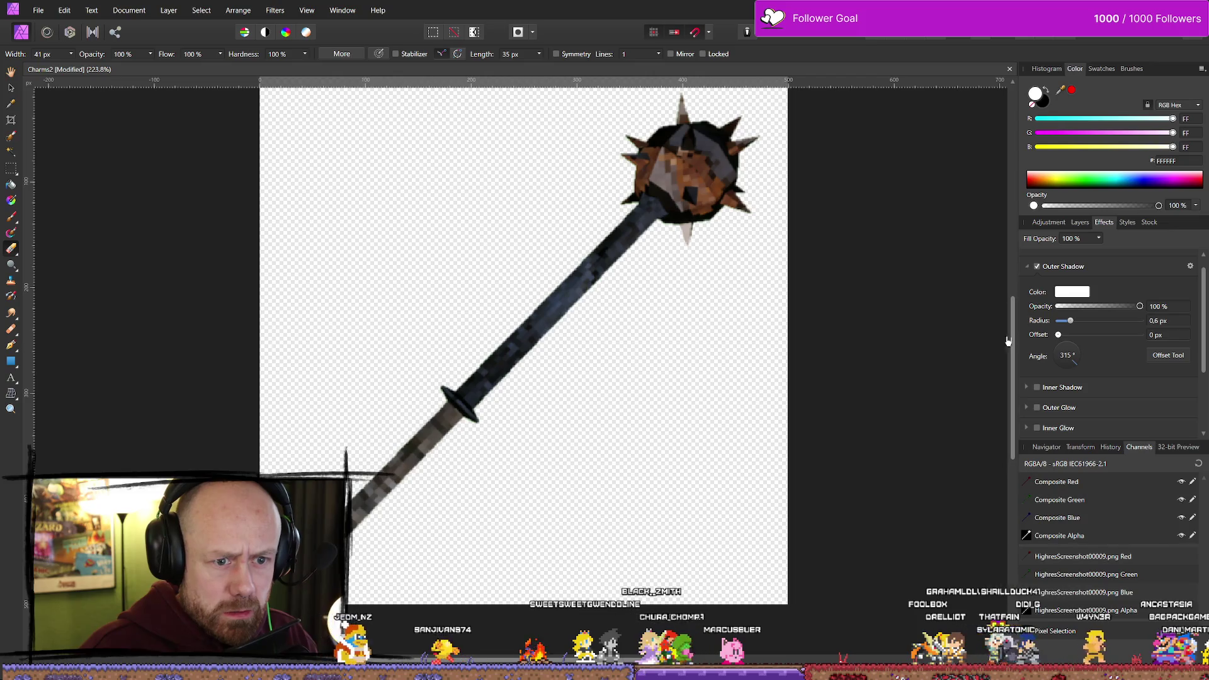
{"action": "left_click_drag", "start_coordinate": [1066, 324], "coordinate": [1083, 324]}
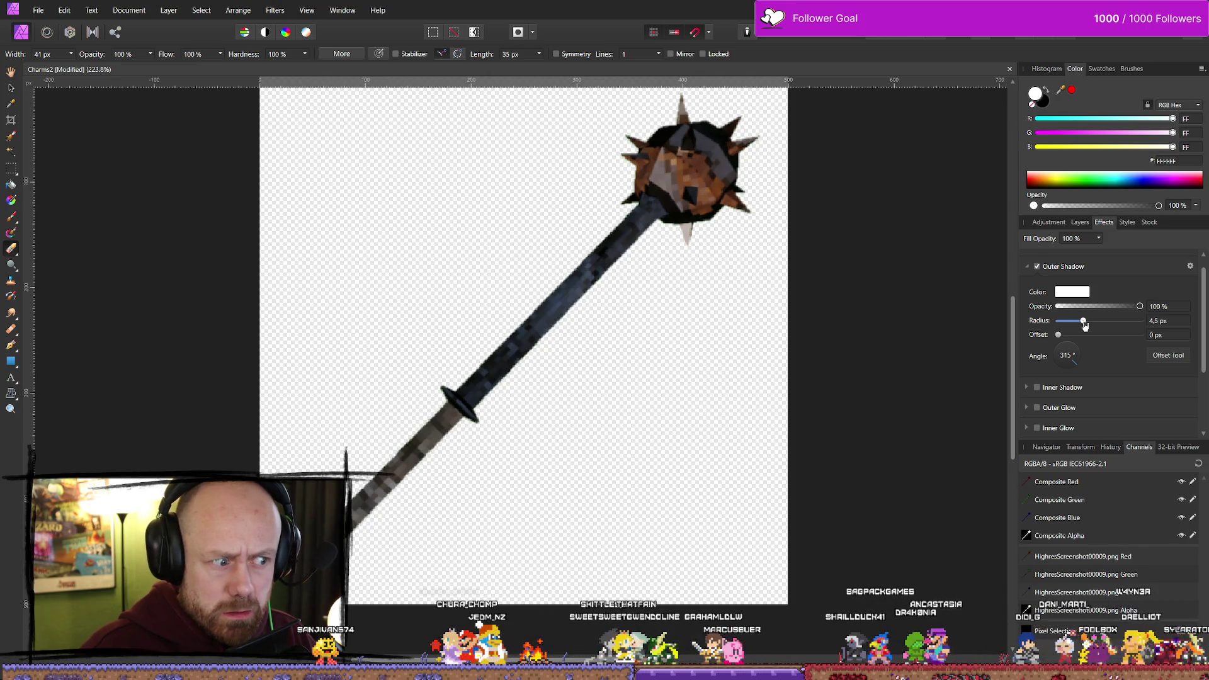
Return to the Layers panel and start renaming the mace image layer
{"action": "scroll", "coordinate": [841, 315], "scroll_direction": "down", "scroll_amount": 6}
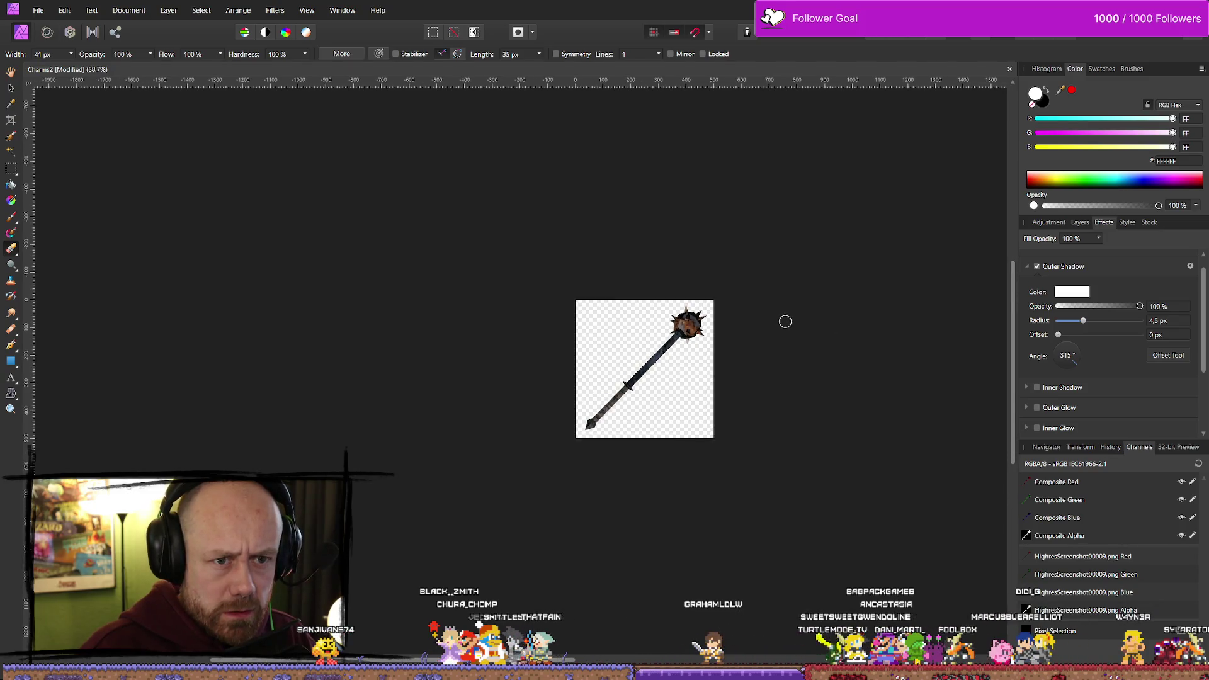
{"action": "scroll", "coordinate": [785, 322], "scroll_direction": "up", "scroll_amount": 2}
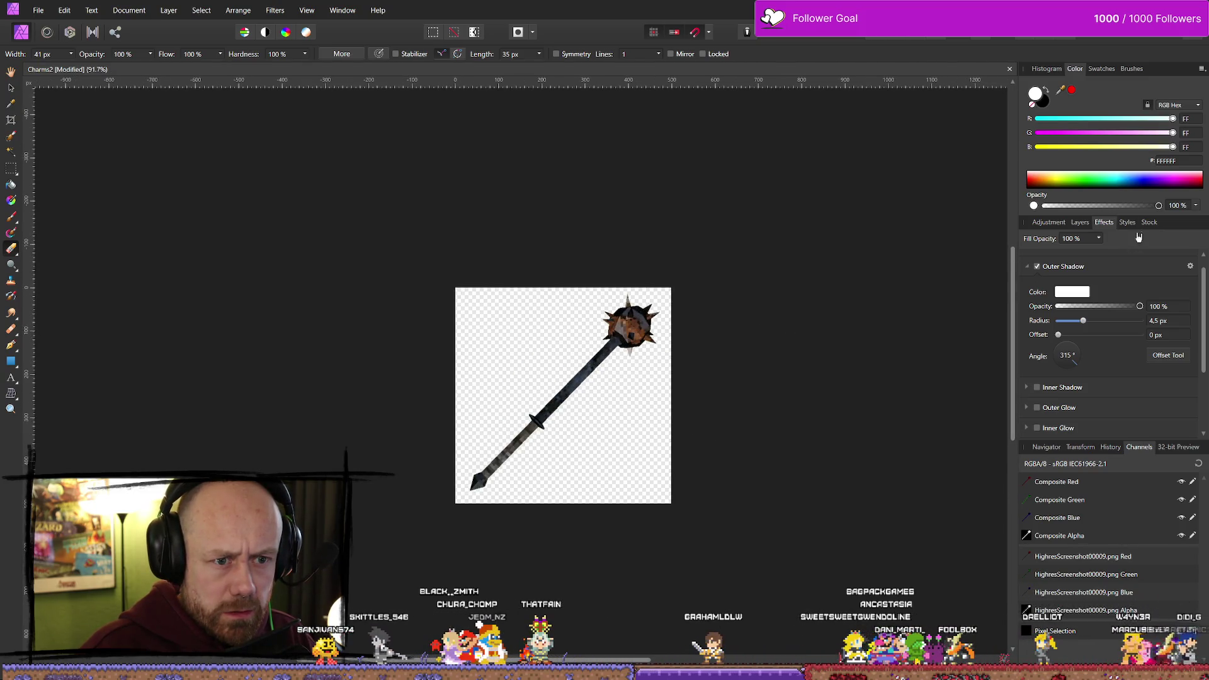
{"action": "left_click", "coordinate": [1079, 222]}
{"action": "double_click", "coordinate": [1083, 257]}
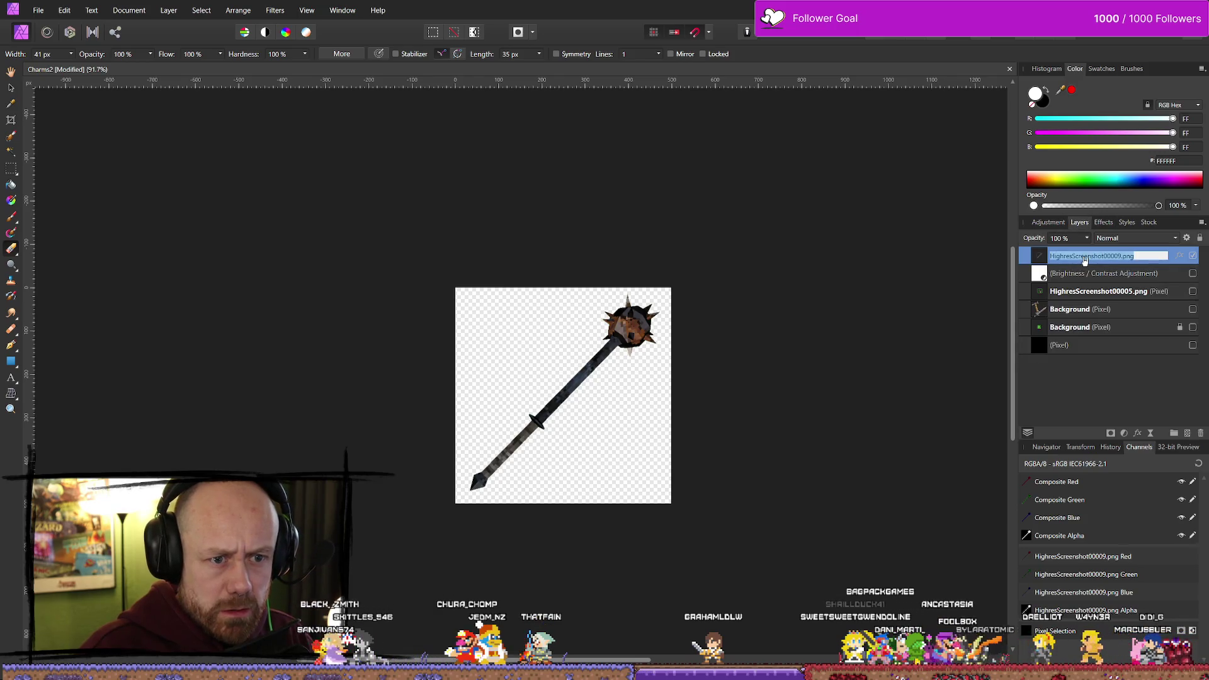
{"action": "scroll", "coordinate": [1044, 260], "scroll_direction": "down", "scroll_amount": 1}
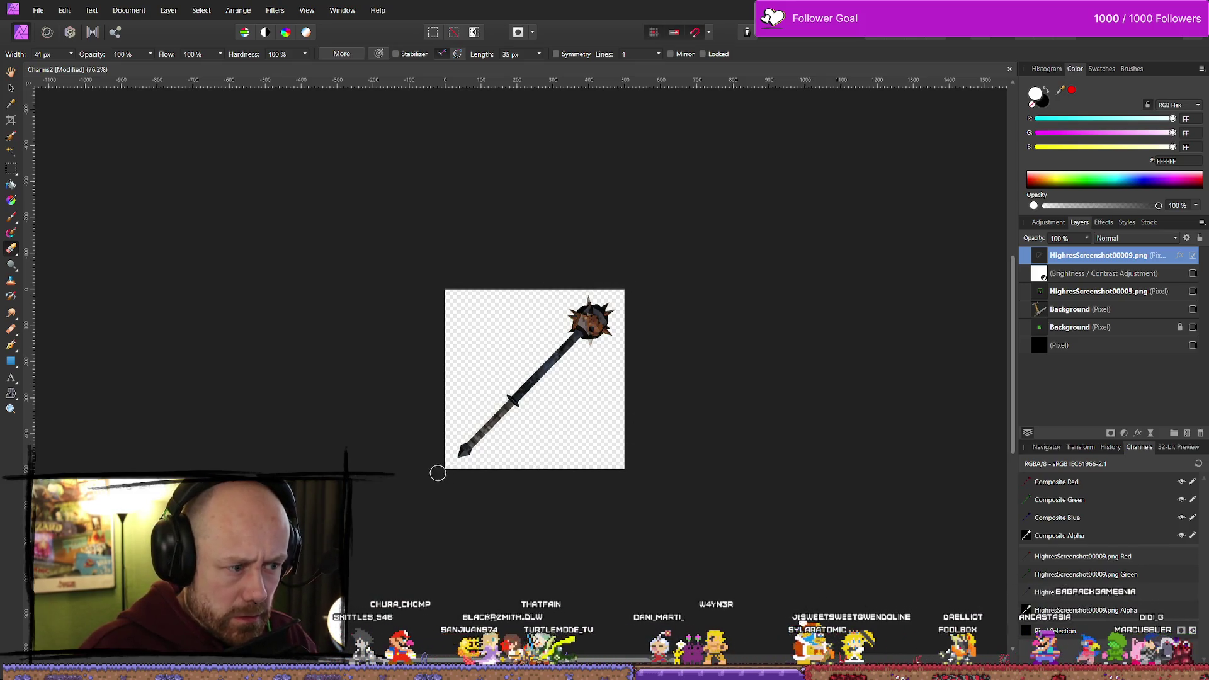
Export the mace as a PNG overwriting MorningstarOutline.png and check the icon folder
{"action": "left_click", "coordinate": [38, 10]}
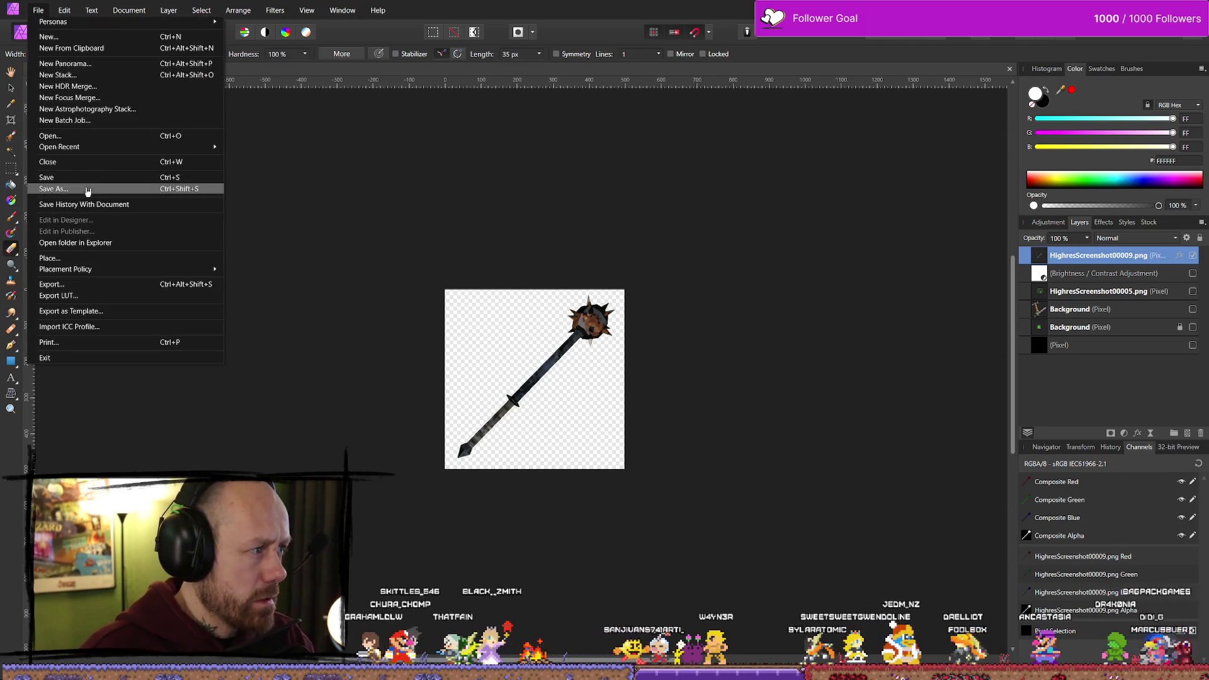
{"action": "left_click", "coordinate": [97, 285]}
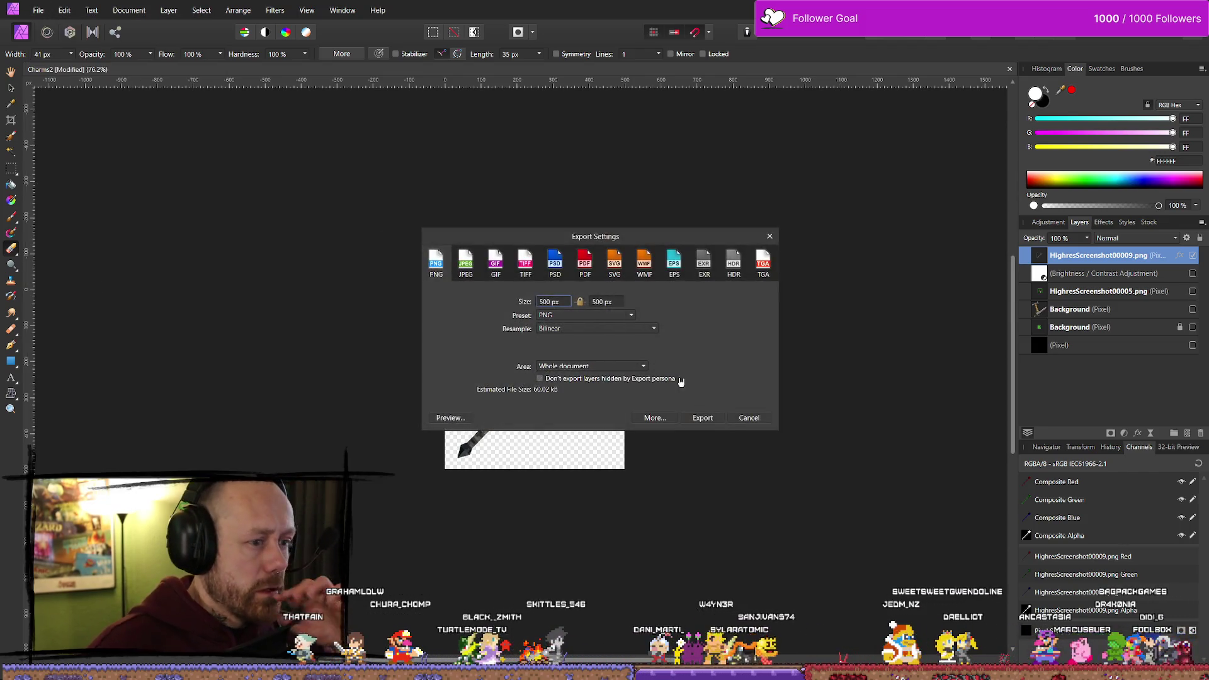
{"action": "left_click", "coordinate": [703, 418]}
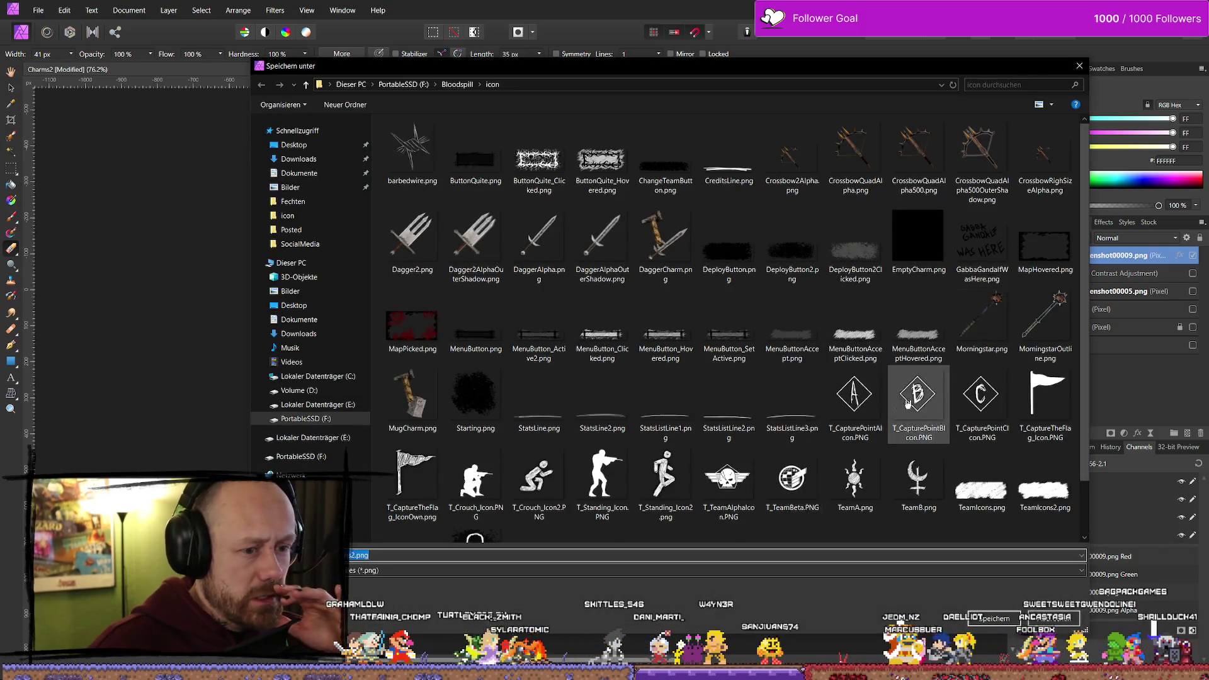
{"action": "double_click", "coordinate": [1039, 340]}
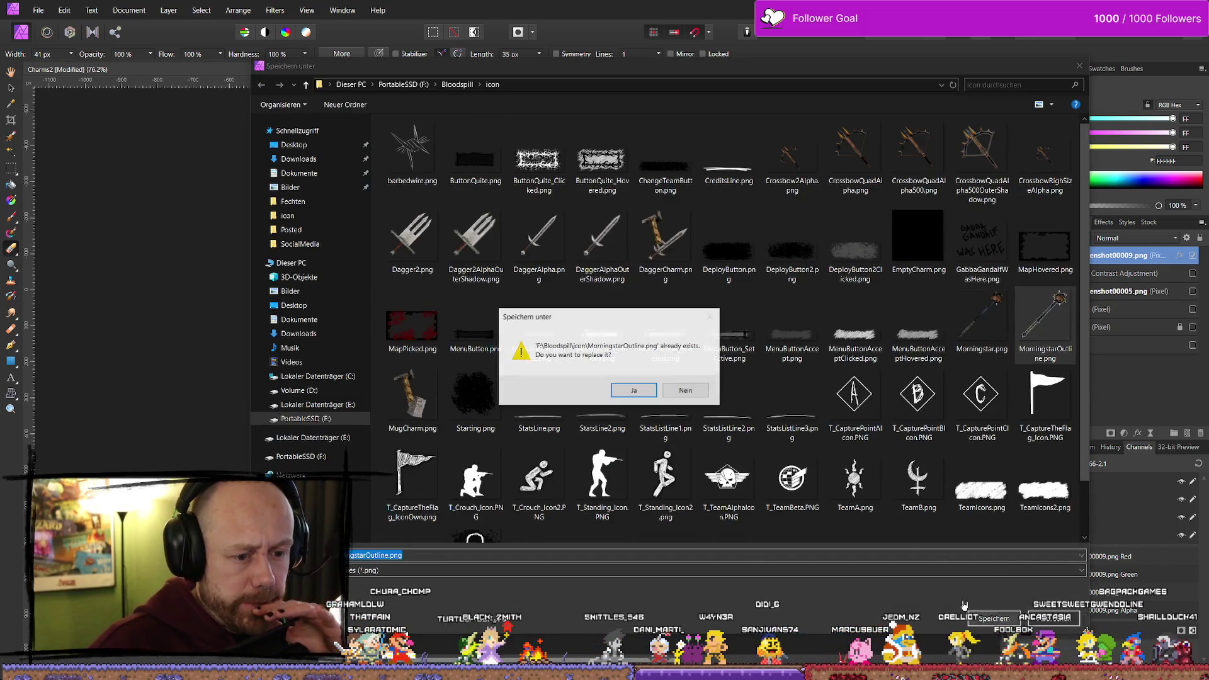
{"action": "left_click", "coordinate": [646, 392]}
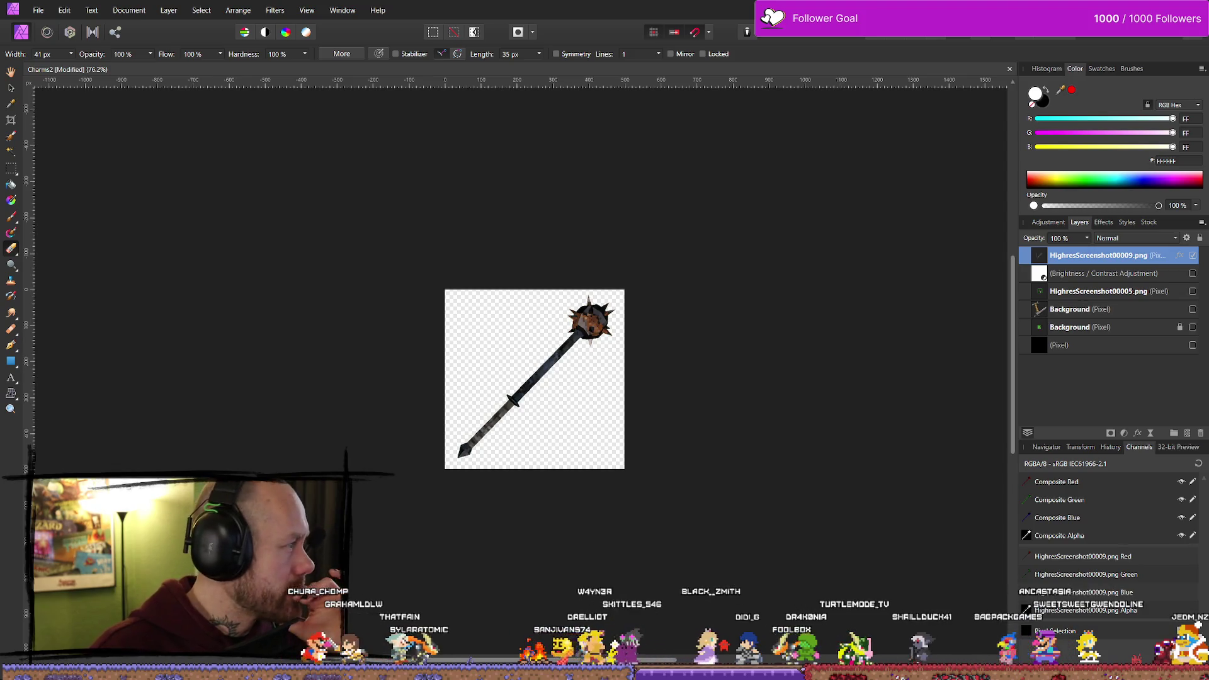
{"action": "key", "text": "alt+Tab"}
{"action": "left_click_drag", "start_coordinate": [403, 365], "coordinate": [416, 365]}
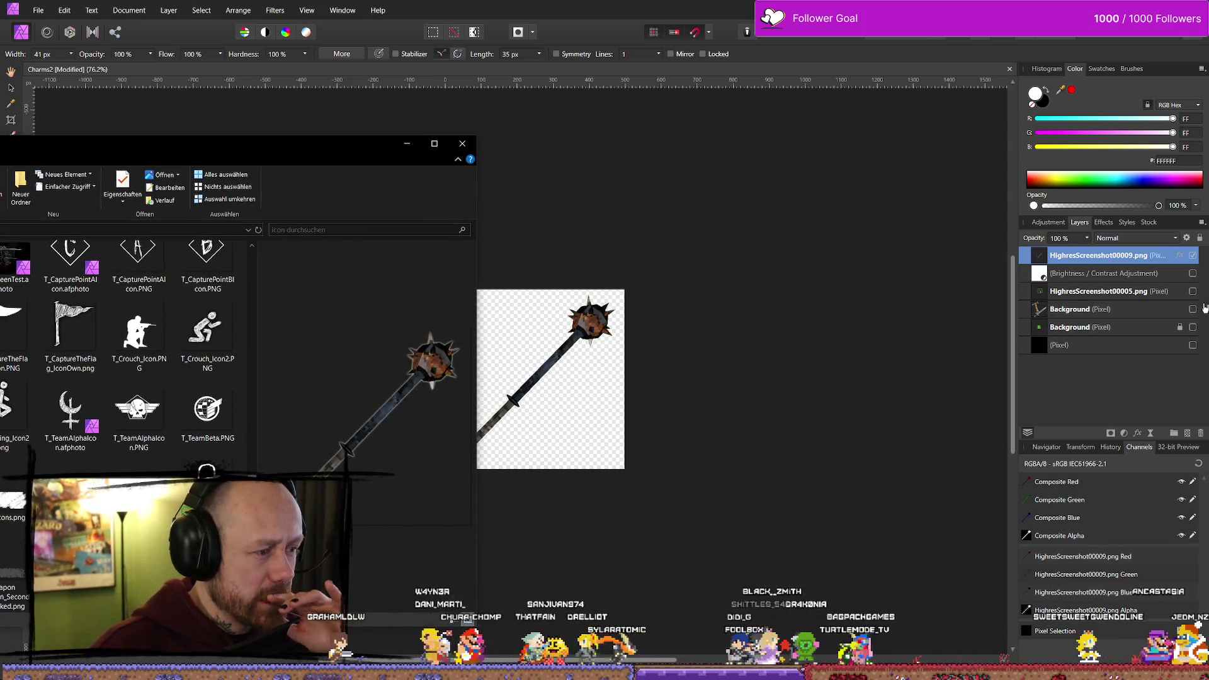
Re-export the icon over MorningstarOutline.png a second time
{"action": "left_click", "coordinate": [1103, 222]}
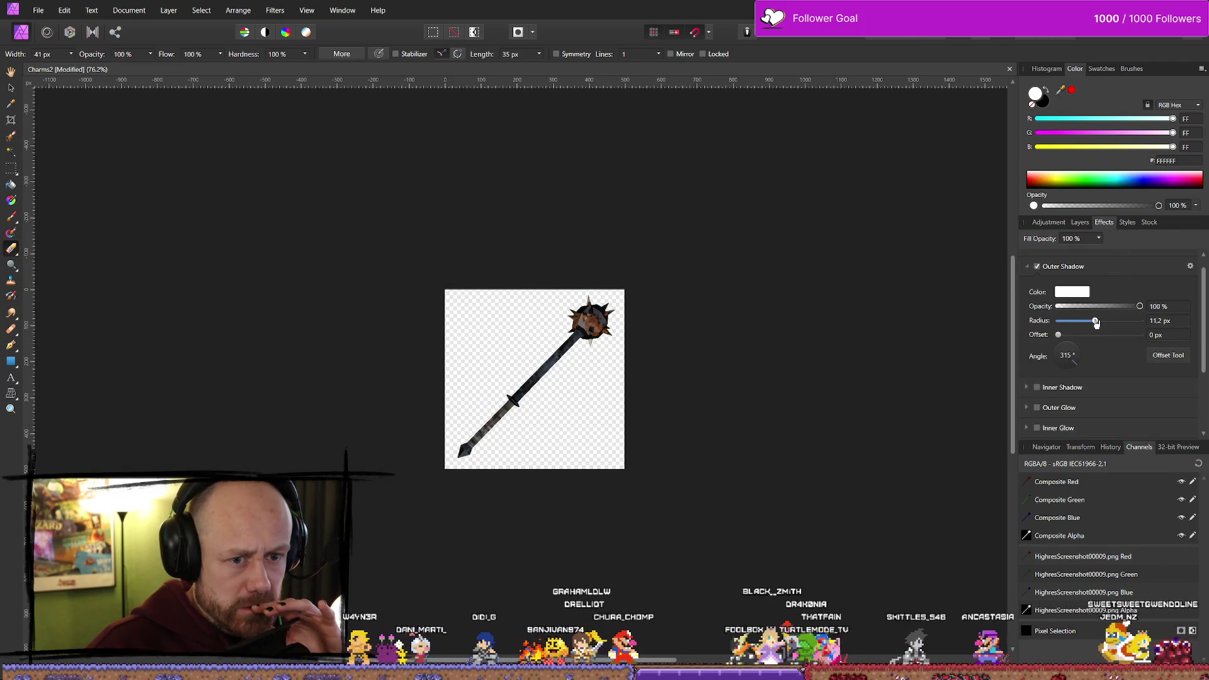
{"action": "left_click", "coordinate": [38, 10]}
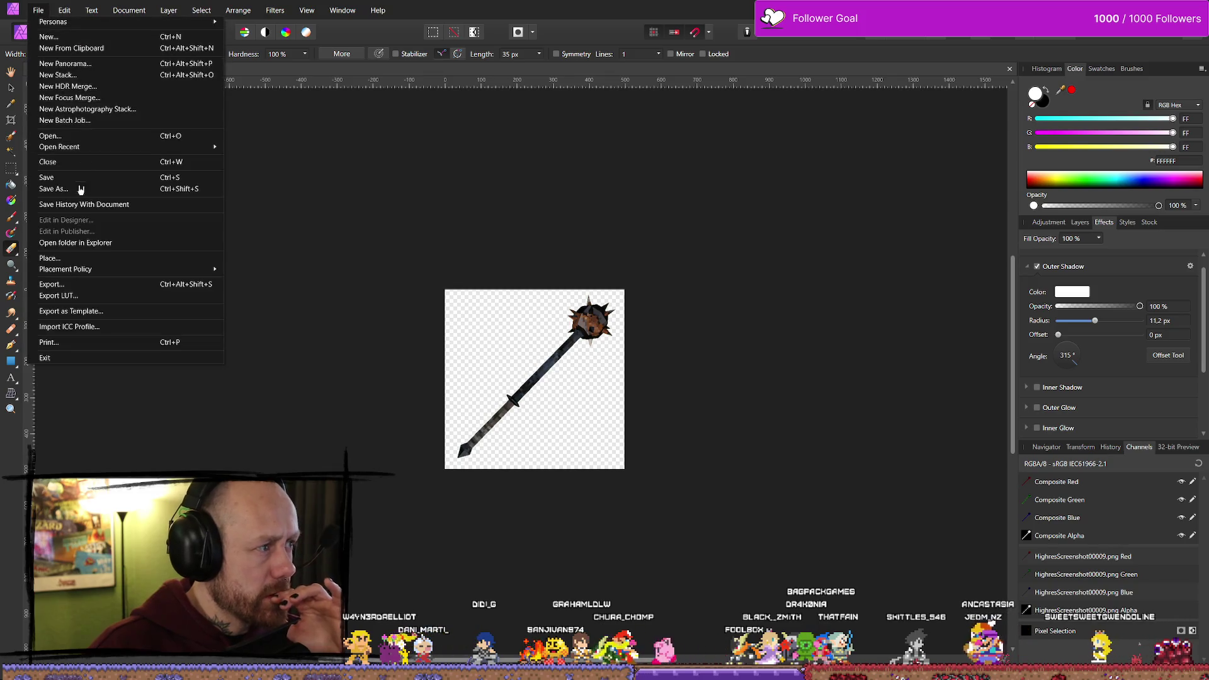
{"action": "left_click", "coordinate": [62, 283]}
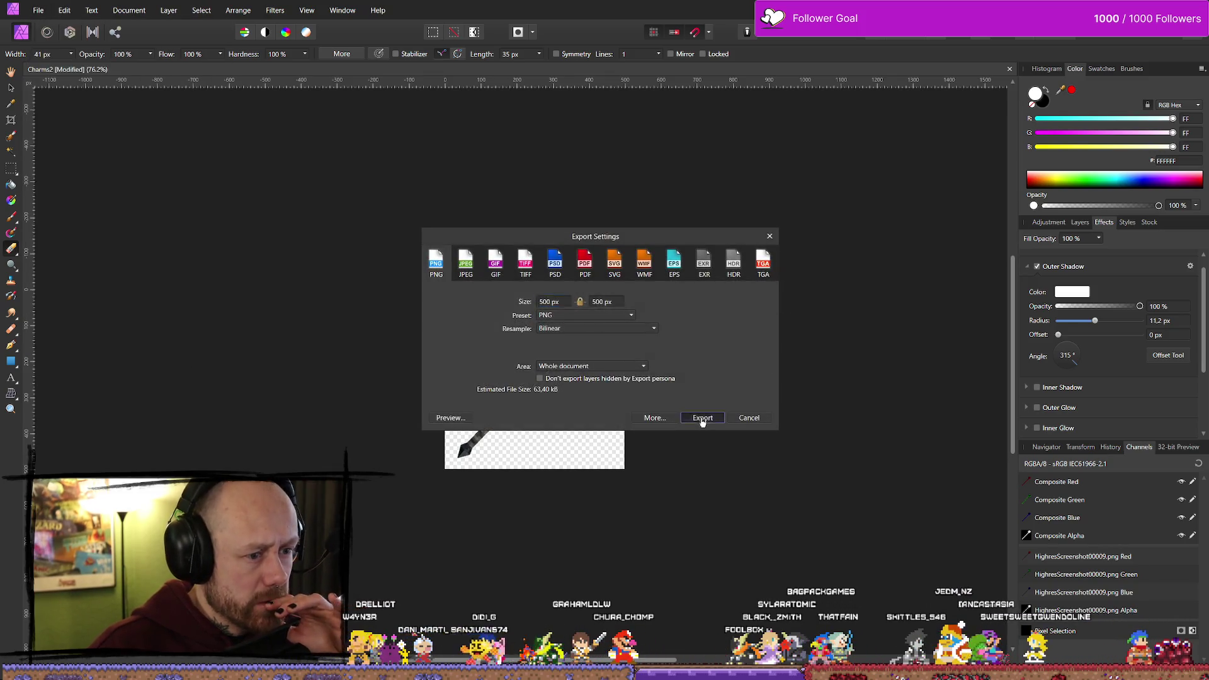
{"action": "left_click", "coordinate": [702, 418]}
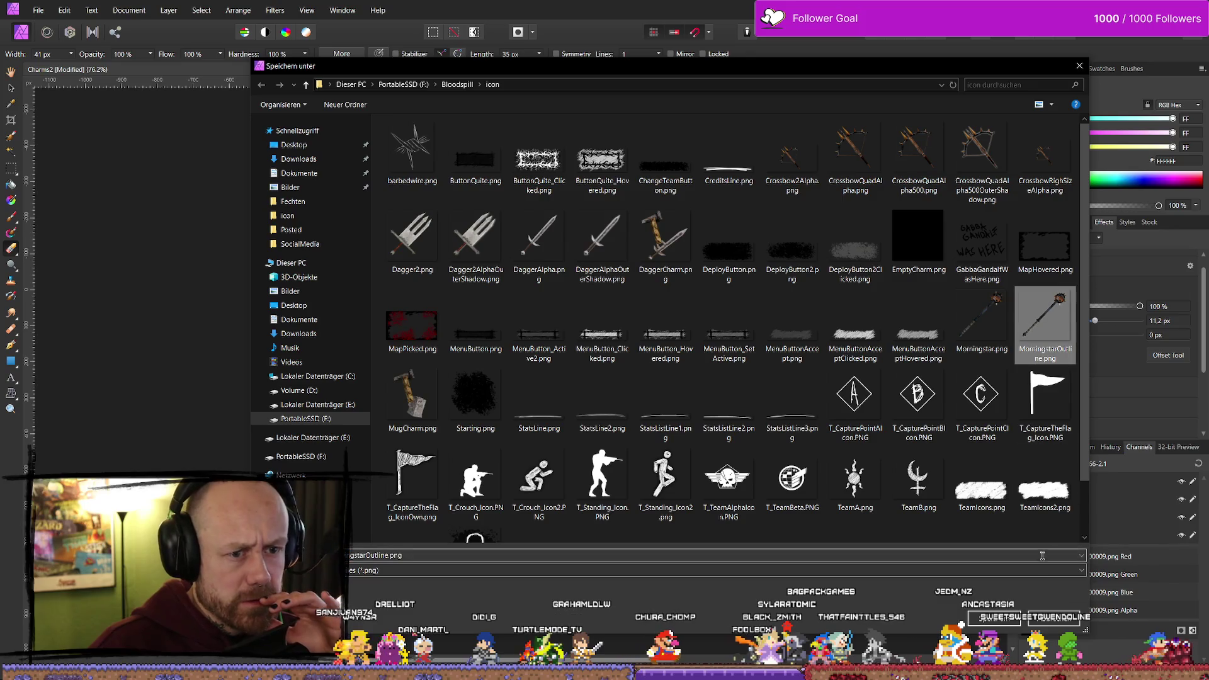
{"action": "left_click", "coordinate": [988, 595]}
{"action": "left_click", "coordinate": [632, 400]}
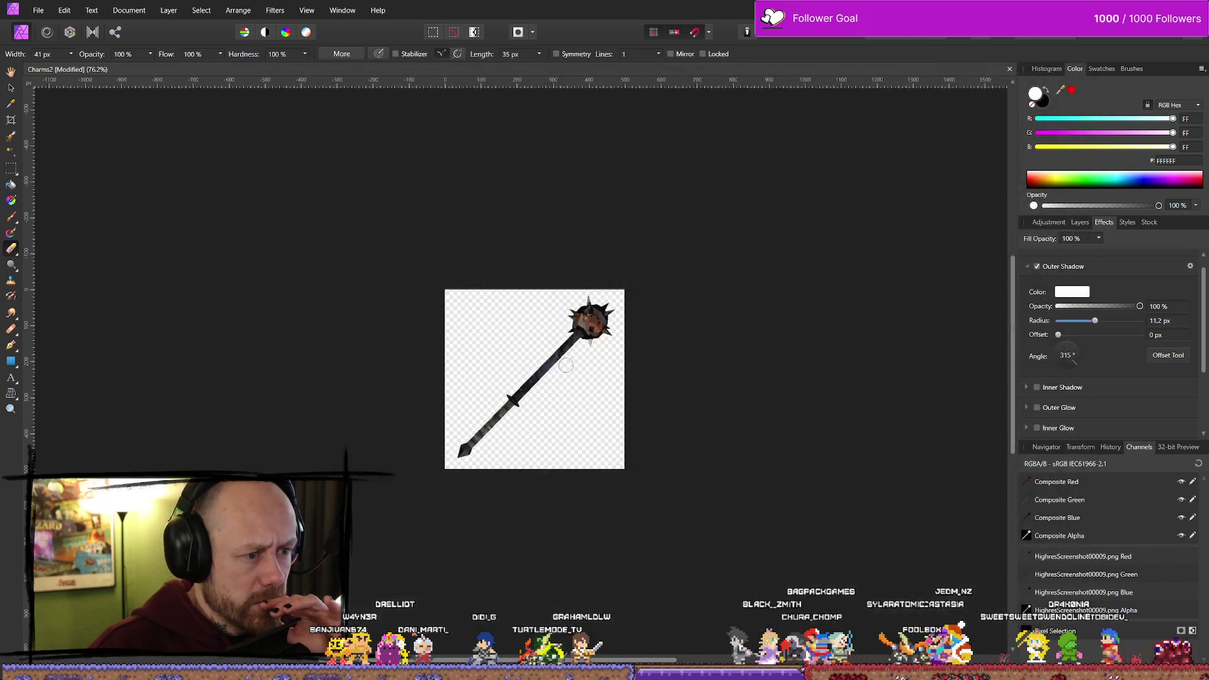
{"action": "key", "text": "alt+Tab"}
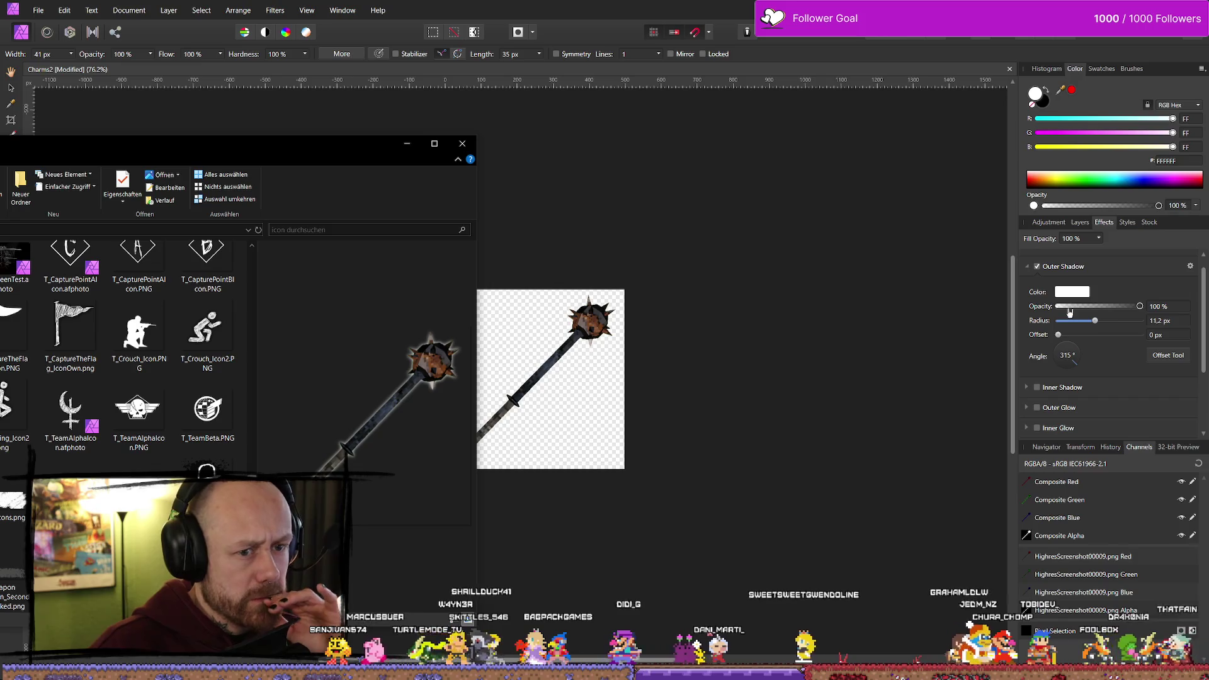
Enlarge the outer shadow radius and export again over MorningstarOutline.png
{"action": "left_click_drag", "start_coordinate": [1098, 324], "coordinate": [1133, 326]}
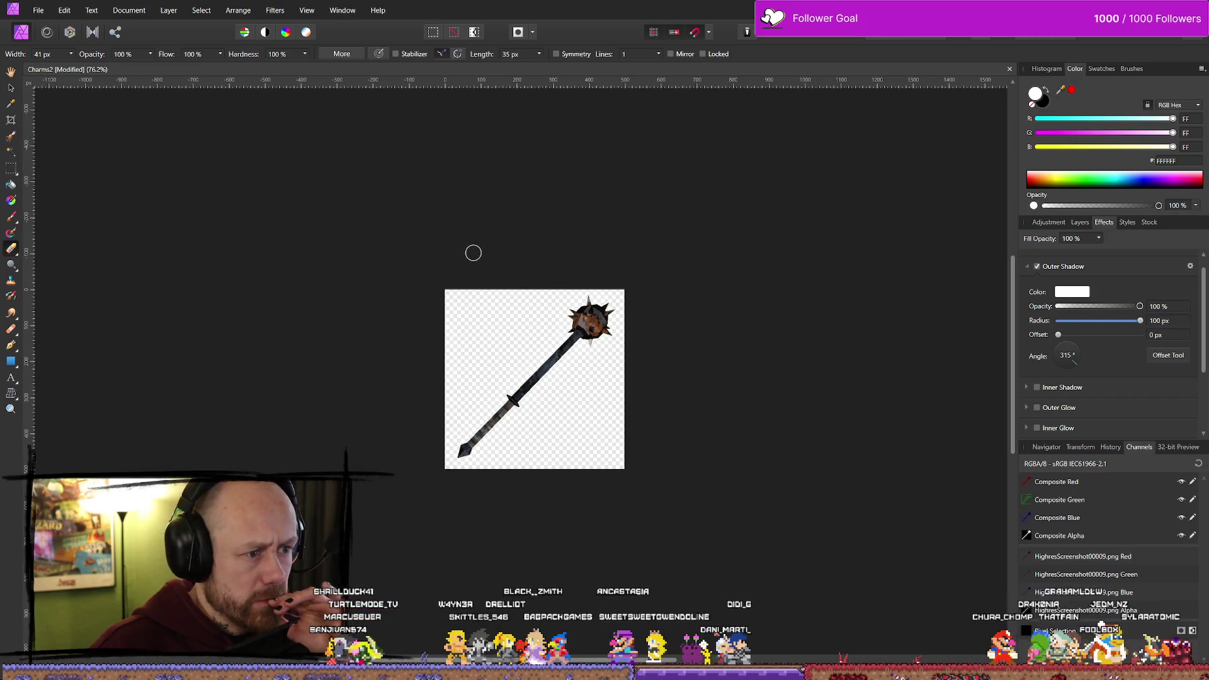
{"action": "left_click", "coordinate": [39, 10]}
{"action": "left_click", "coordinate": [94, 296]}
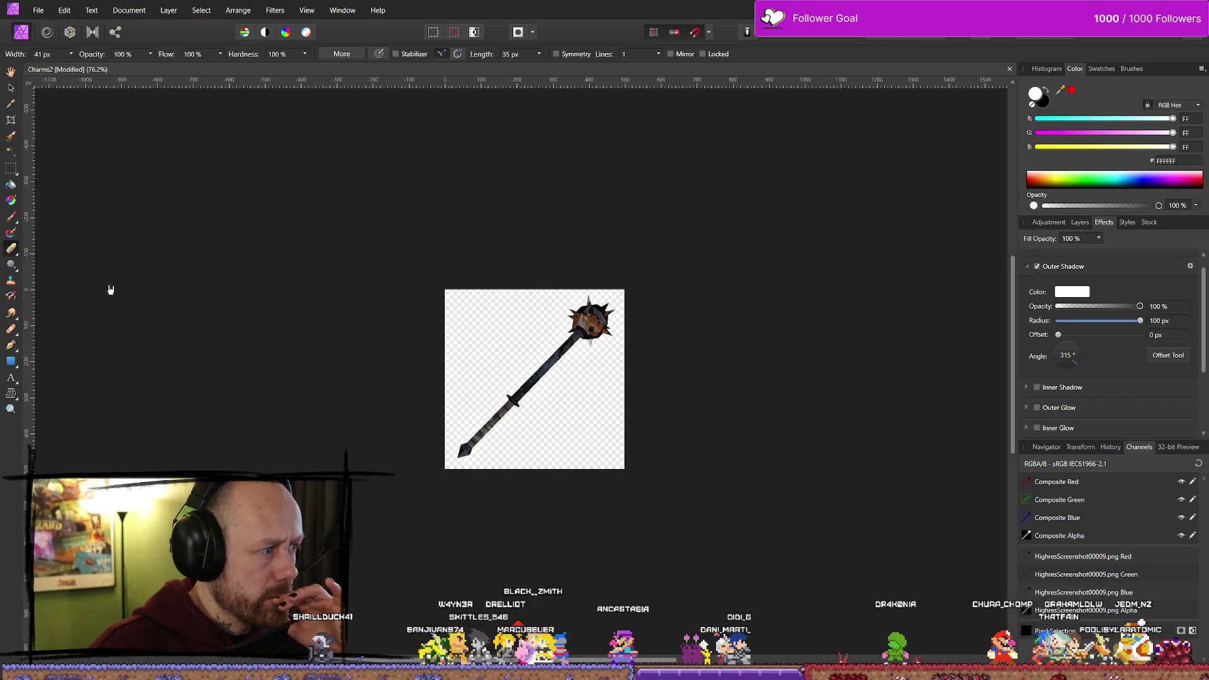
{"action": "left_click", "coordinate": [702, 418]}
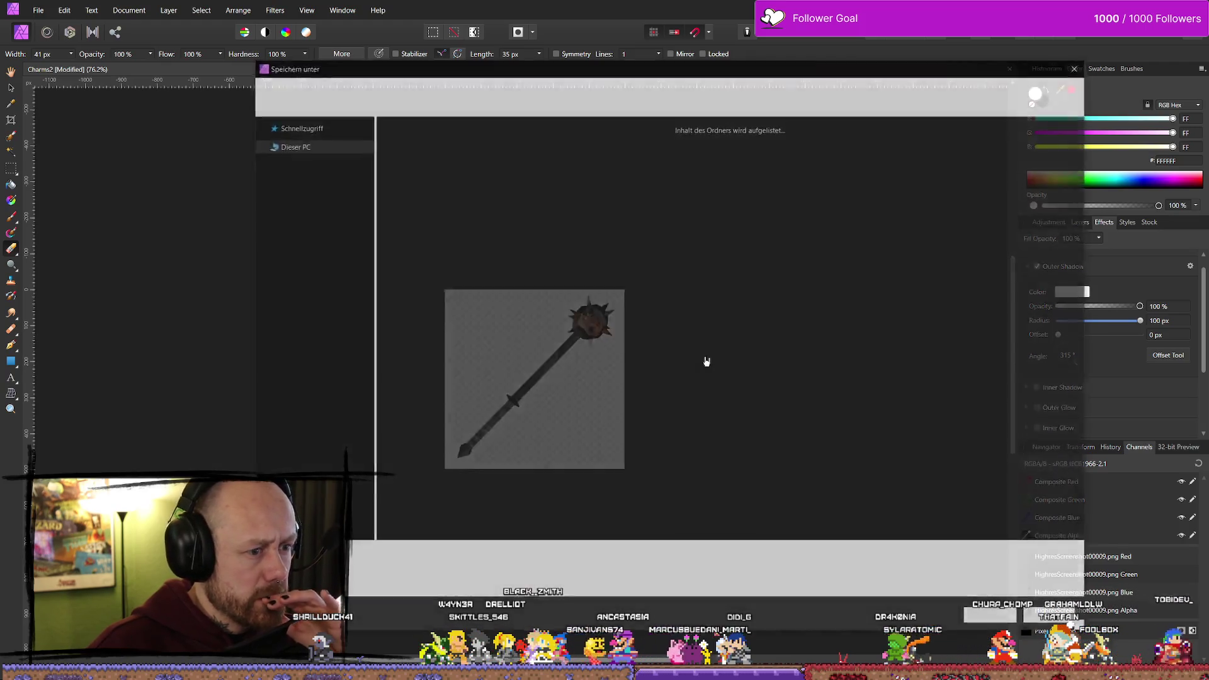
{"action": "left_click", "coordinate": [1045, 321]}
{"action": "left_click", "coordinate": [993, 618]}
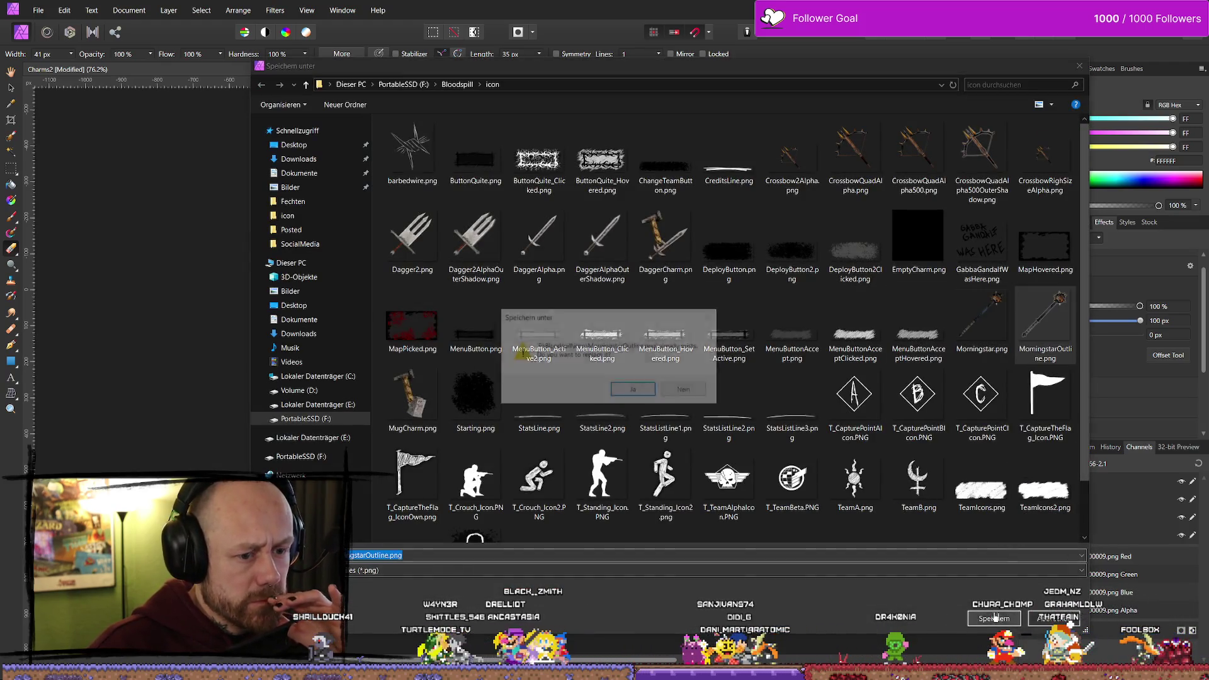
{"action": "left_click", "coordinate": [618, 389]}
{"action": "key", "text": "alt+Tab"}
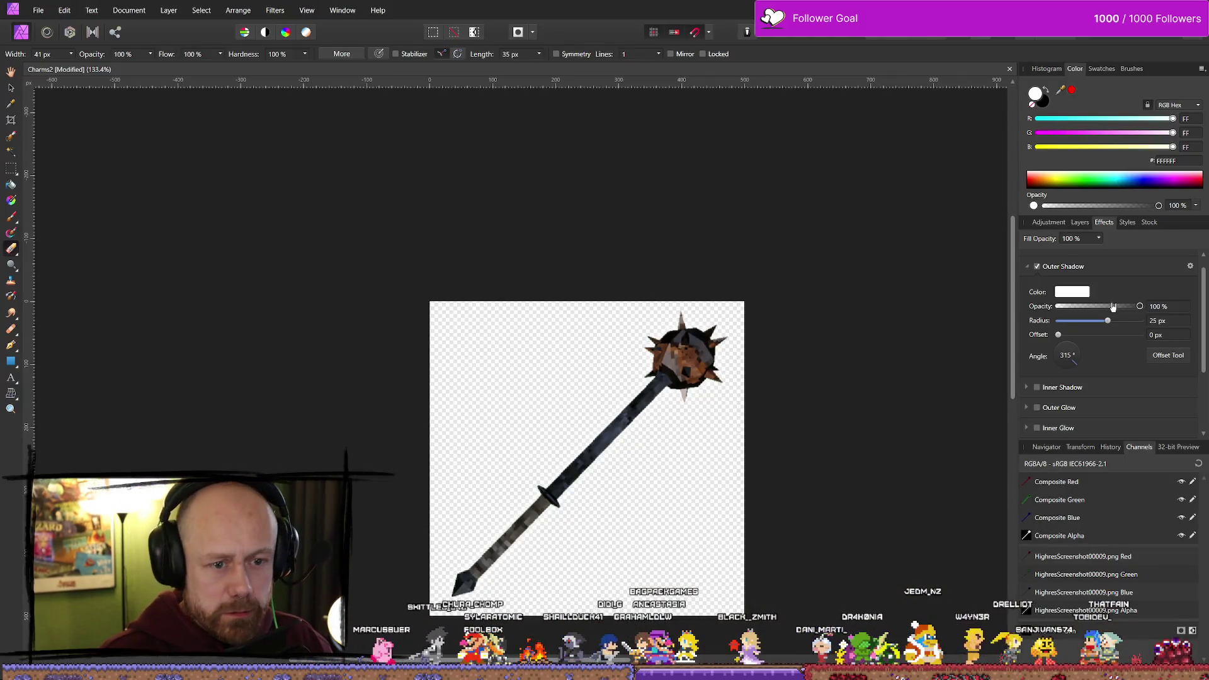
Set the outer shadow radius to 15 px and overwrite MorningstarOutline.png
{"action": "double_click", "coordinate": [1157, 320]}
{"action": "type", "text": "15"}
{"action": "key", "text": "Return"}
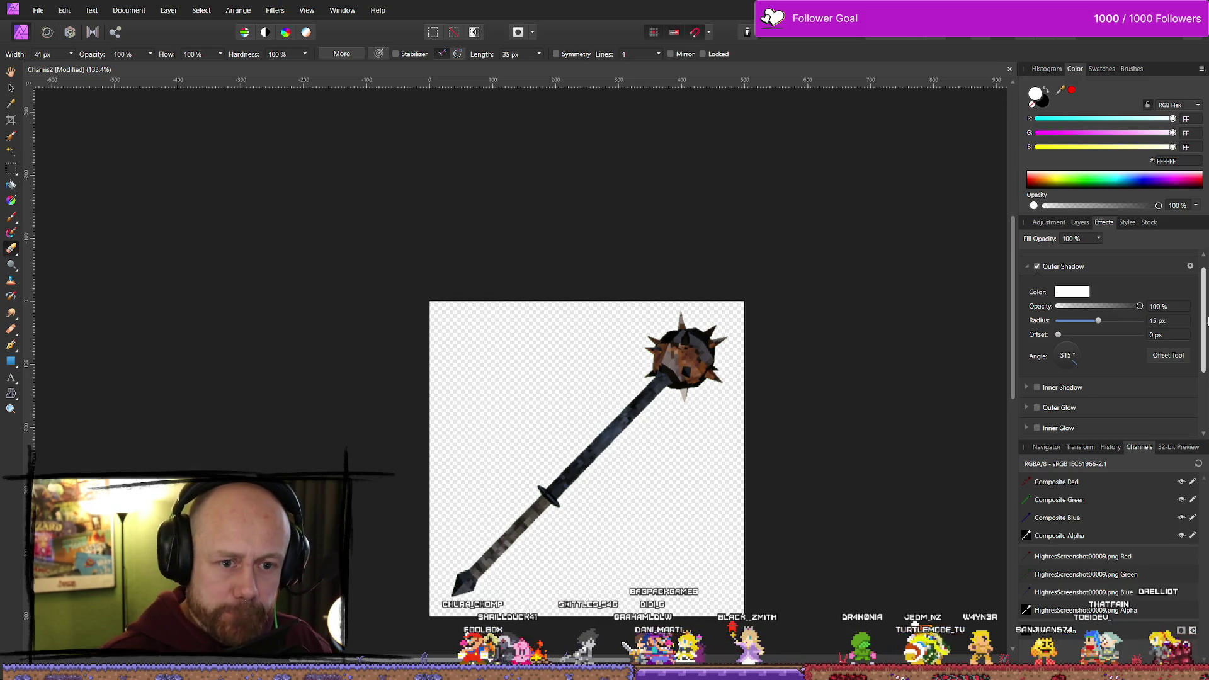
{"action": "left_click", "coordinate": [38, 10]}
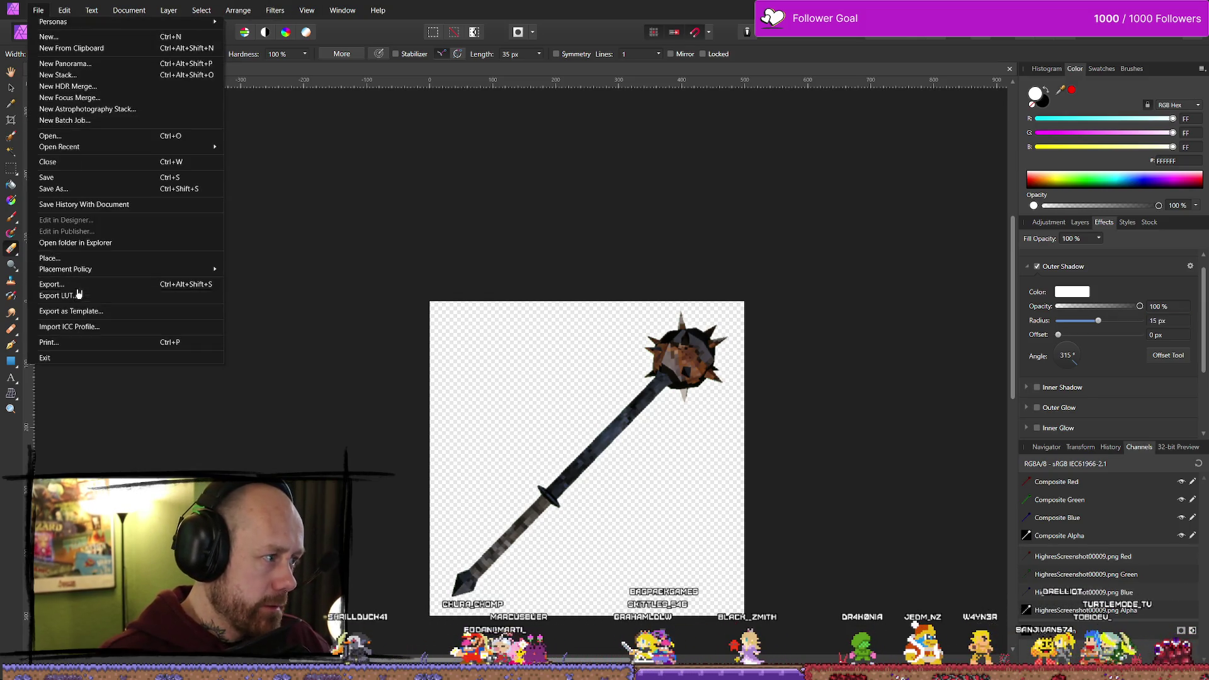
{"action": "left_click", "coordinate": [51, 284]}
{"action": "left_click", "coordinate": [700, 416]}
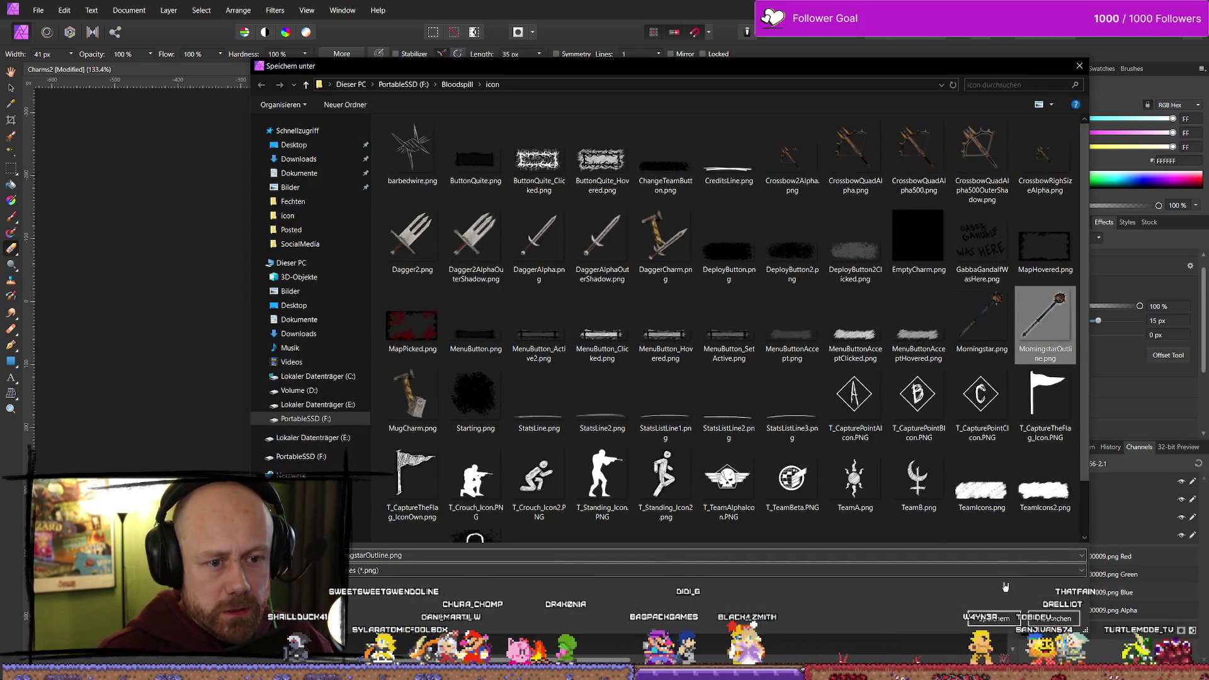
{"action": "left_click", "coordinate": [995, 618]}
{"action": "left_click", "coordinate": [634, 391]}
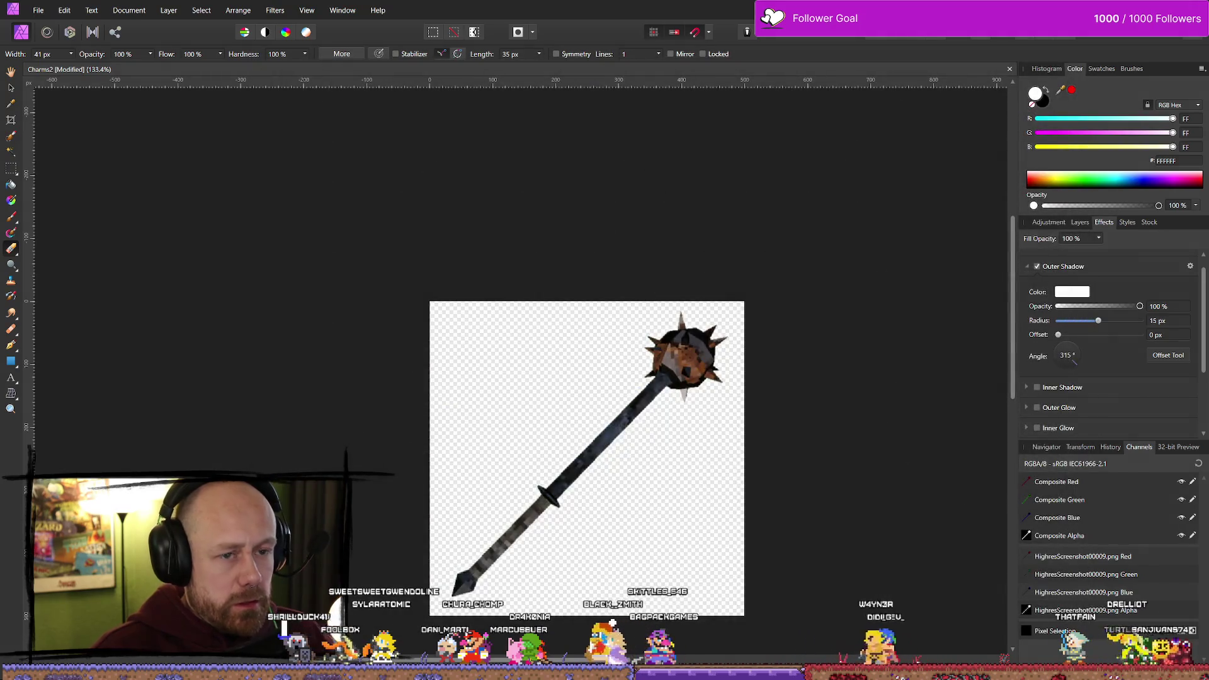
{"action": "key", "text": "alt+Tab"}
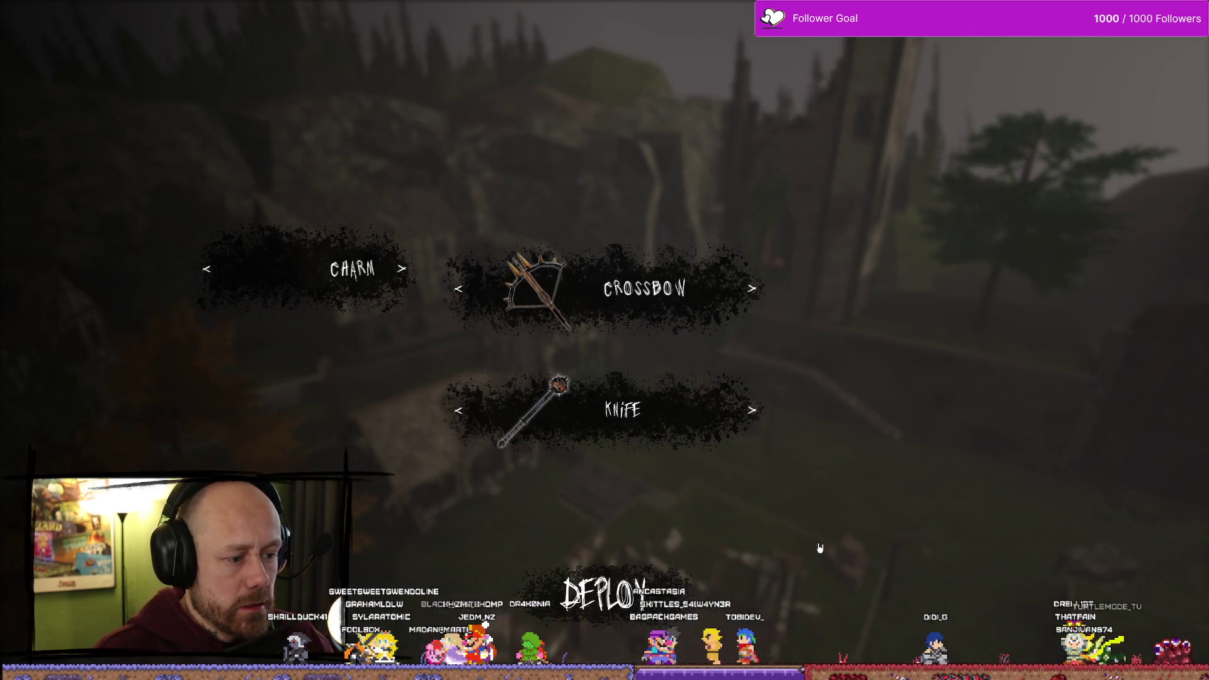
Leave the game, open the content drawer and move the camera closer to the houses
{"action": "key", "text": "Escape"}
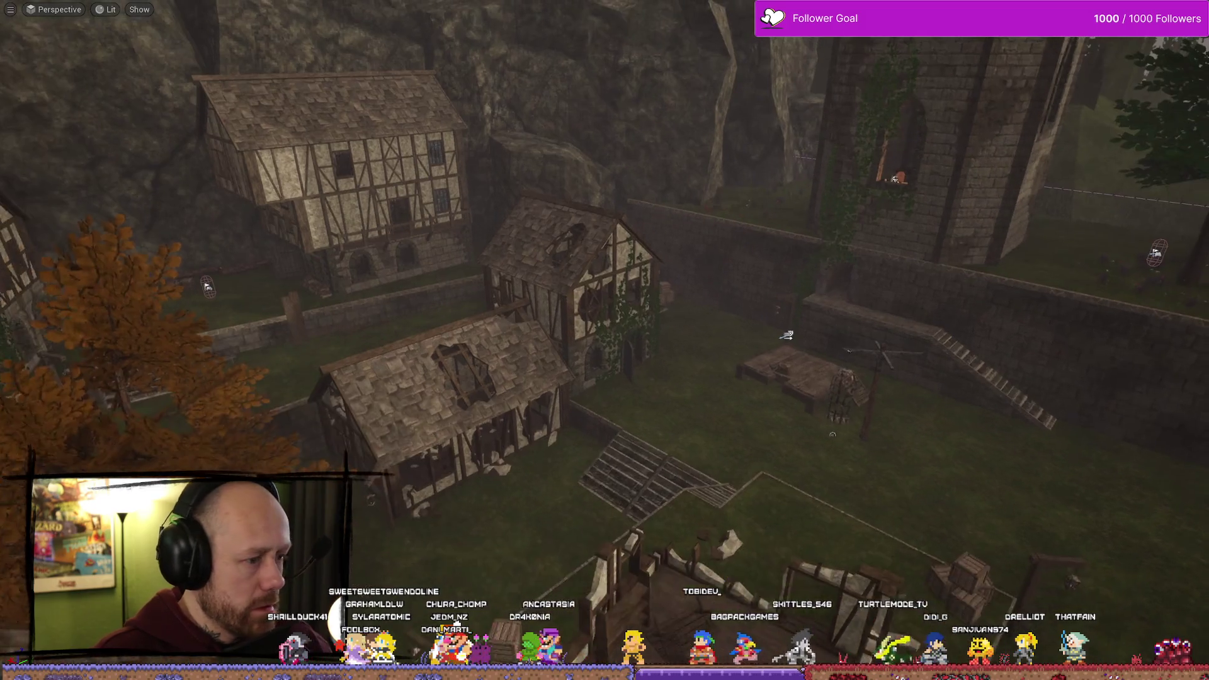
{"action": "key", "text": "ctrl+space"}
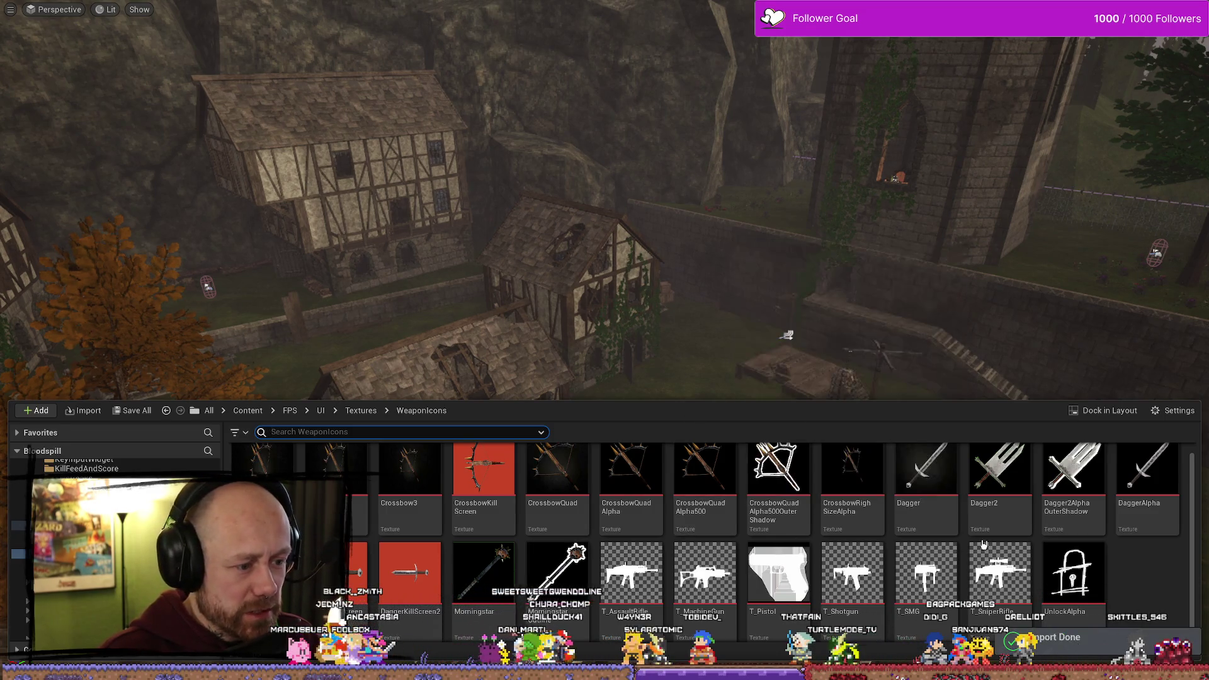
{"action": "left_click_drag", "start_coordinate": [639, 168], "coordinate": [827, 166]}
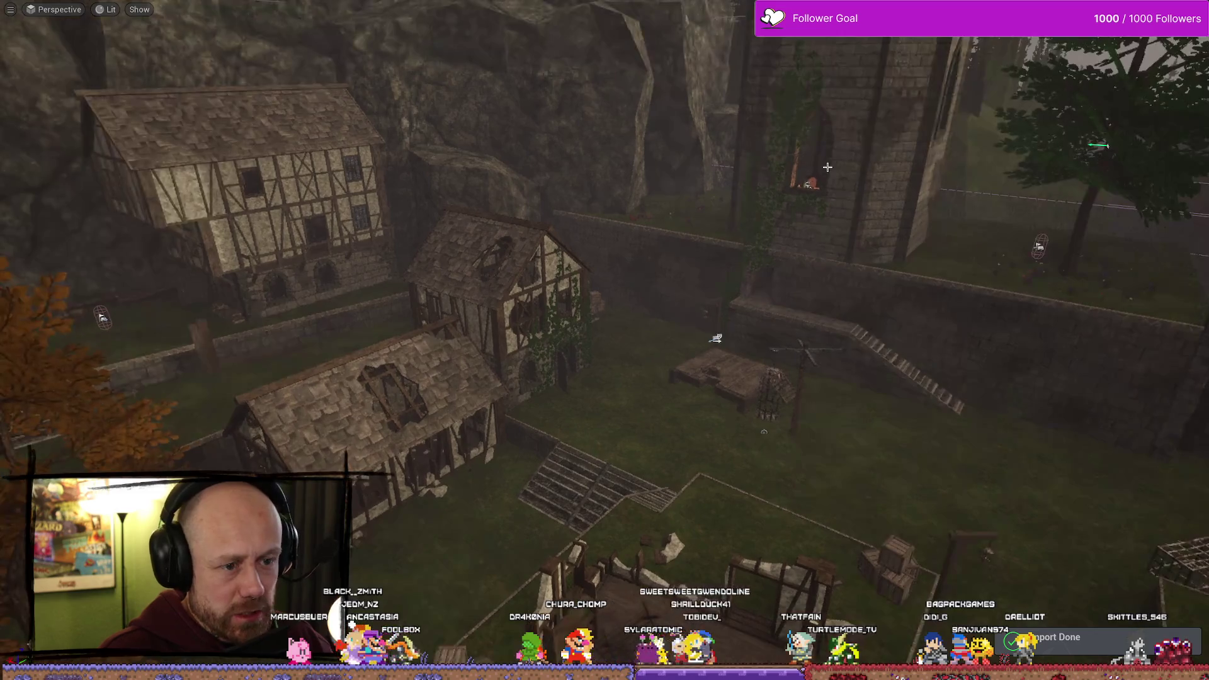
Play-test, cycling the knife slot through the mace, other weapons and the locked weapon
{"action": "key", "text": "alt+p"}
{"action": "left_click", "coordinate": [458, 410]}
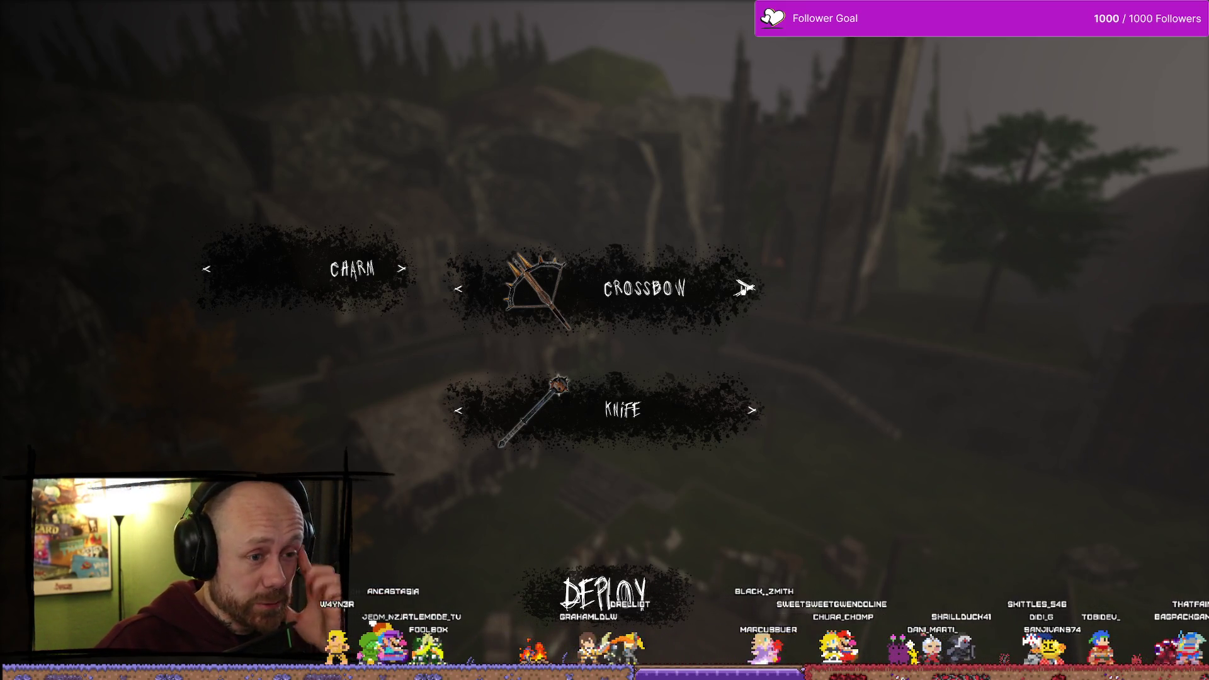
{"action": "left_click", "coordinate": [467, 407]}
{"action": "left_click", "coordinate": [467, 409]}
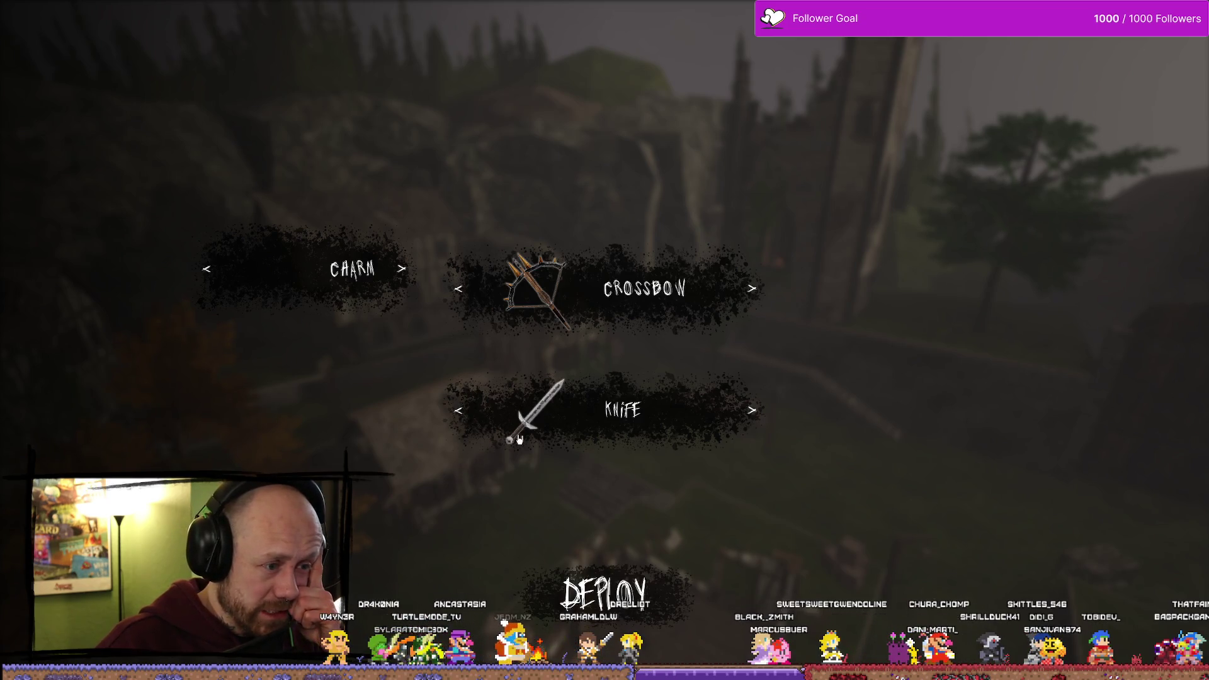
{"action": "left_click", "coordinate": [752, 410]}
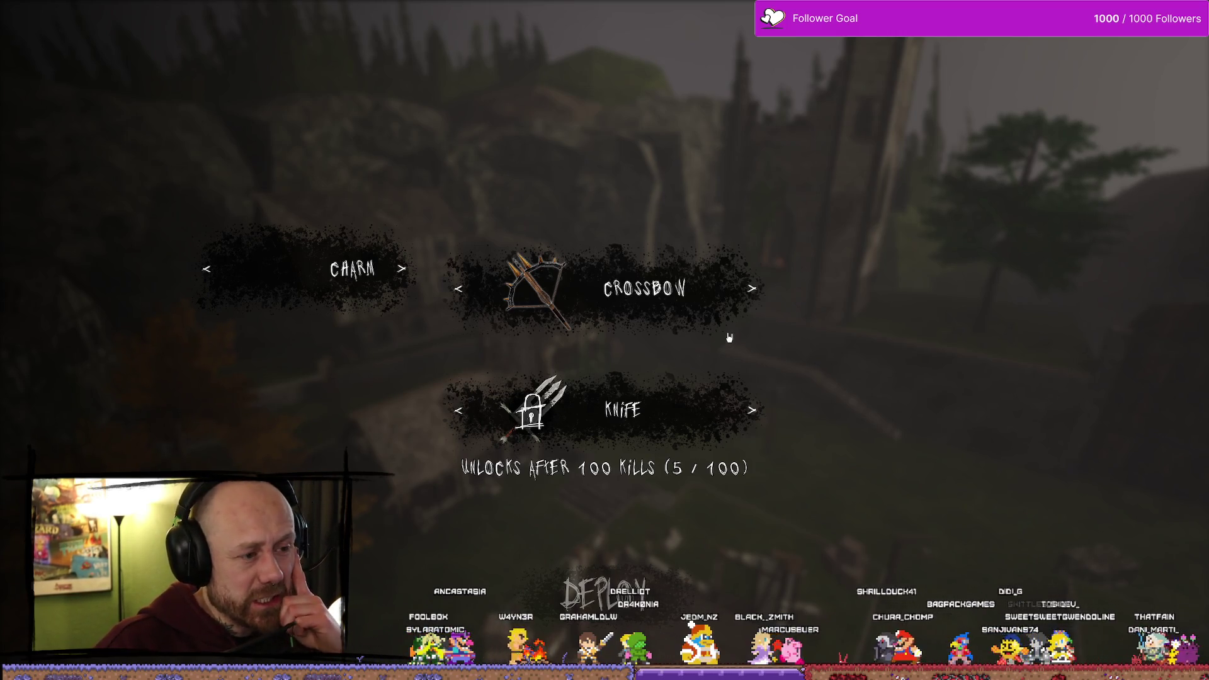
{"action": "left_click", "coordinate": [745, 409]}
{"action": "left_click", "coordinate": [760, 412]}
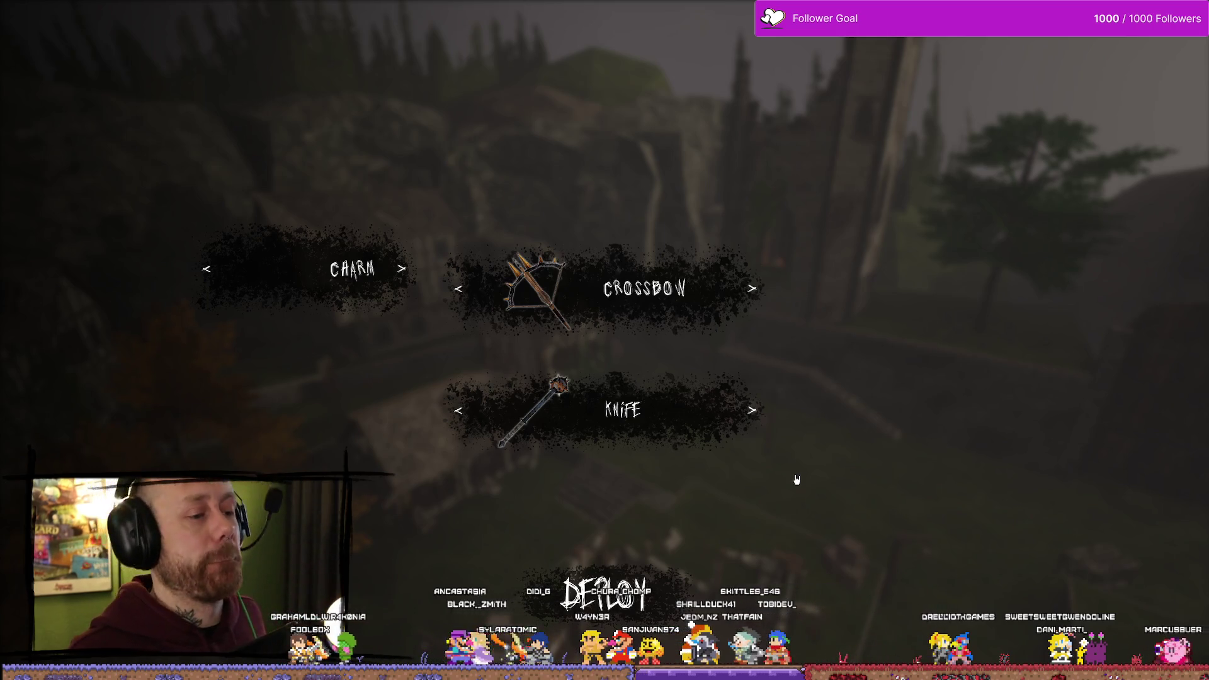
{"action": "key", "text": "Escape"}
{"action": "key", "text": "ctrl+space"}
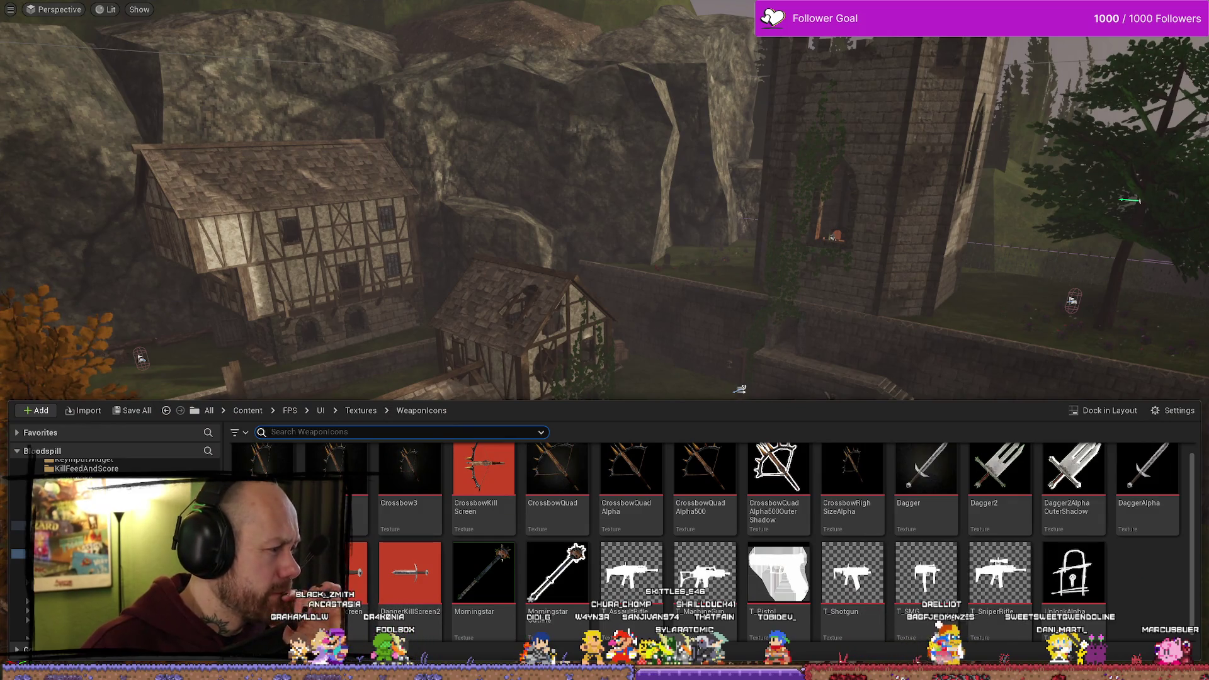
{"action": "key", "text": "alt+Tab"}
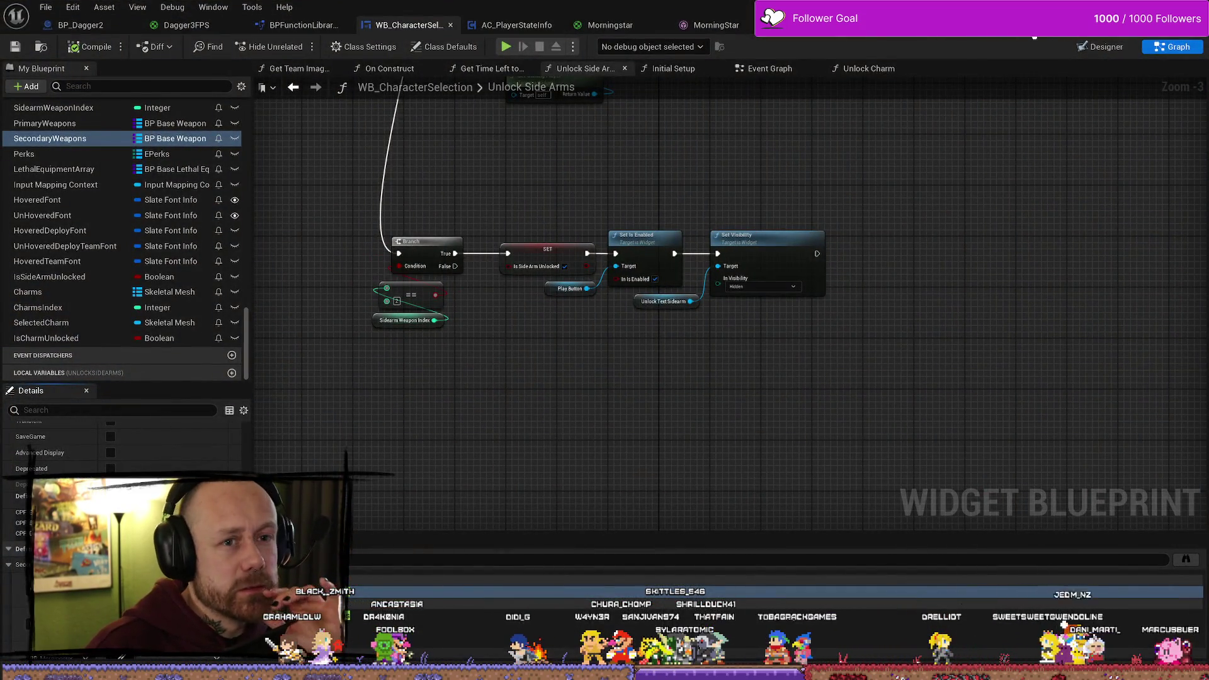
Open BP_Morningstar's Class Defaults and scroll the widened Details to Damage 100 and Melee Damage 100
{"action": "left_click", "coordinate": [1034, 28]}
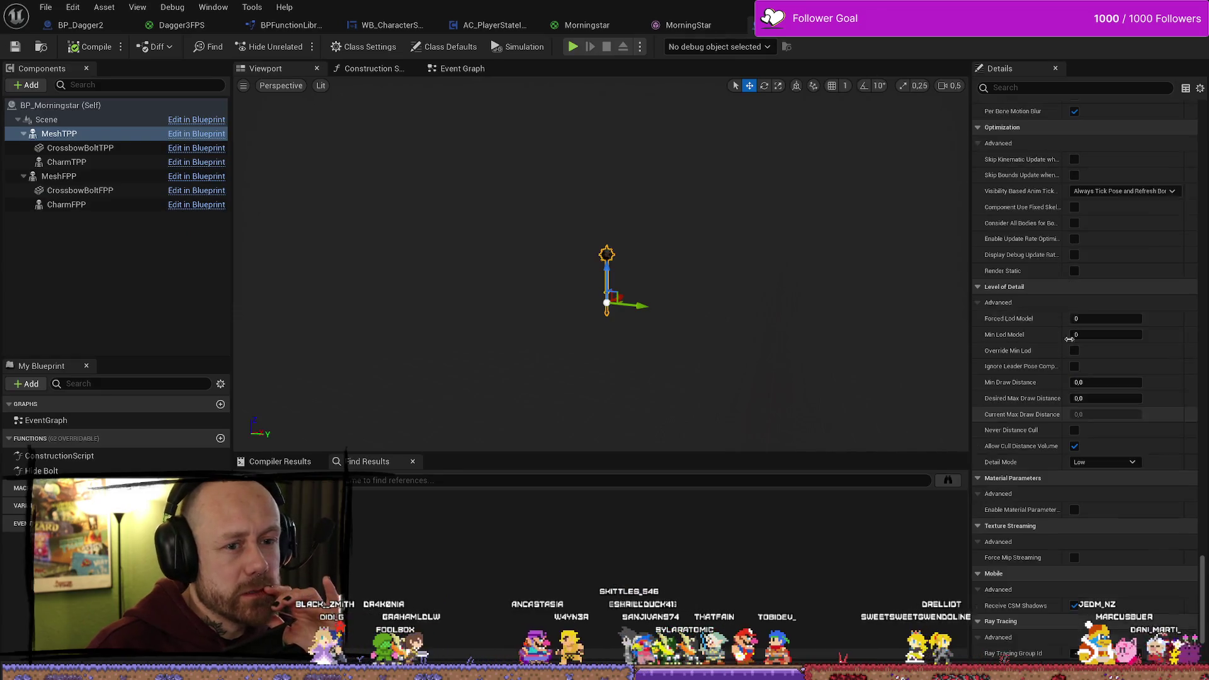
{"action": "left_click_drag", "start_coordinate": [1202, 598], "coordinate": [1206, 111]}
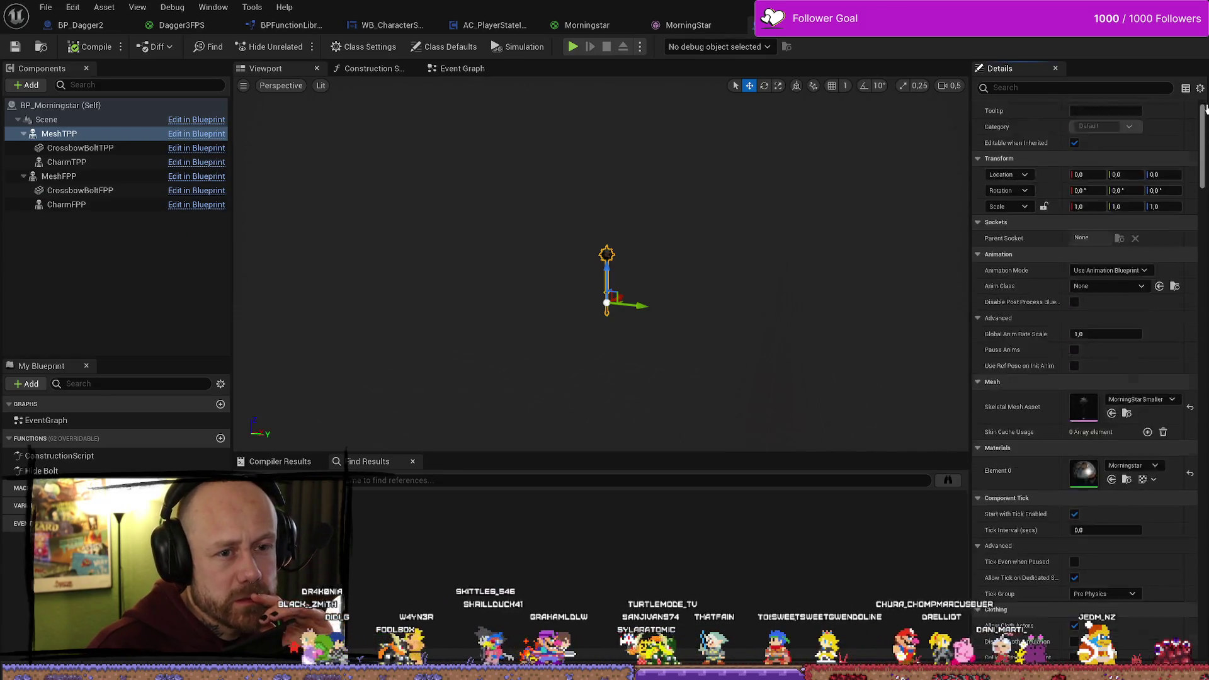
{"action": "left_click", "coordinate": [63, 105]}
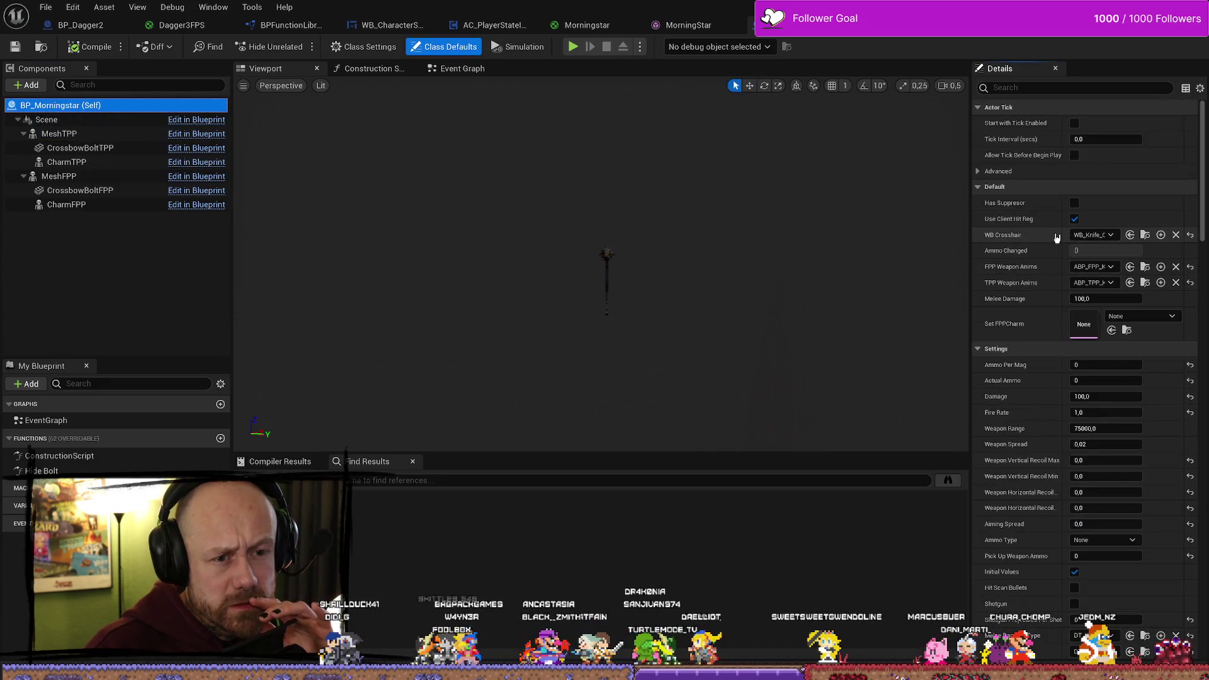
{"action": "left_click_drag", "start_coordinate": [970, 302], "coordinate": [769, 302]}
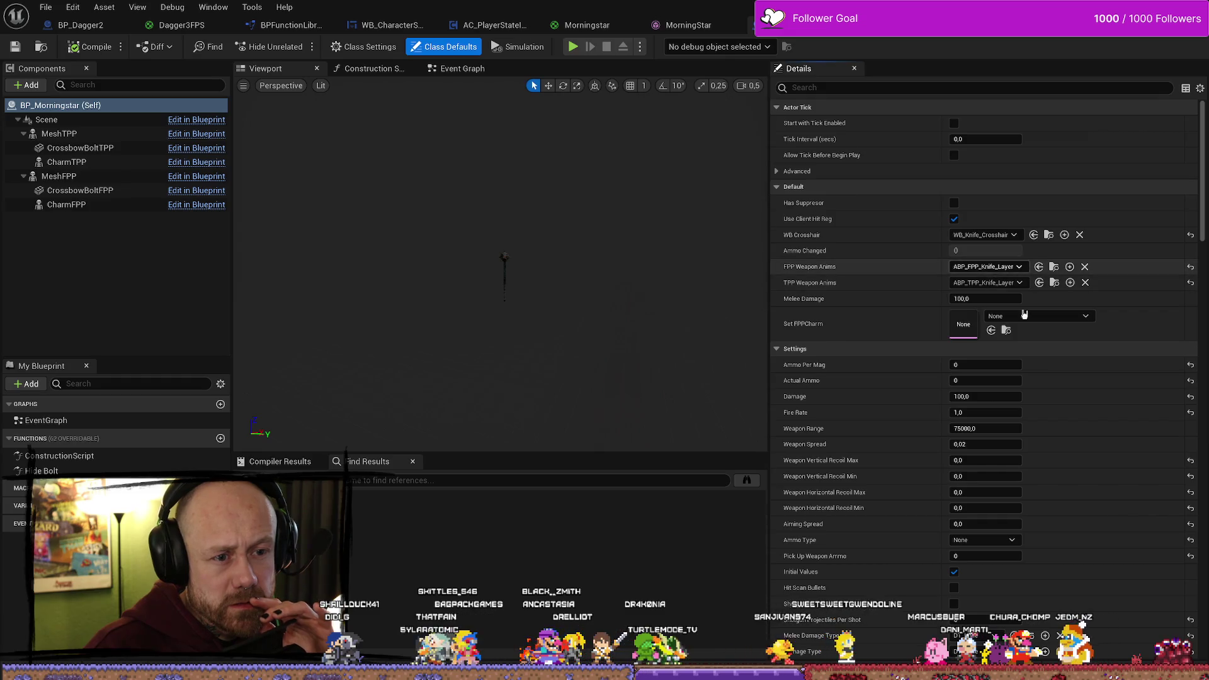
{"action": "scroll", "coordinate": [912, 243], "scroll_direction": "down", "scroll_amount": 3}
{"action": "scroll", "coordinate": [915, 243], "scroll_direction": "down", "scroll_amount": 6}
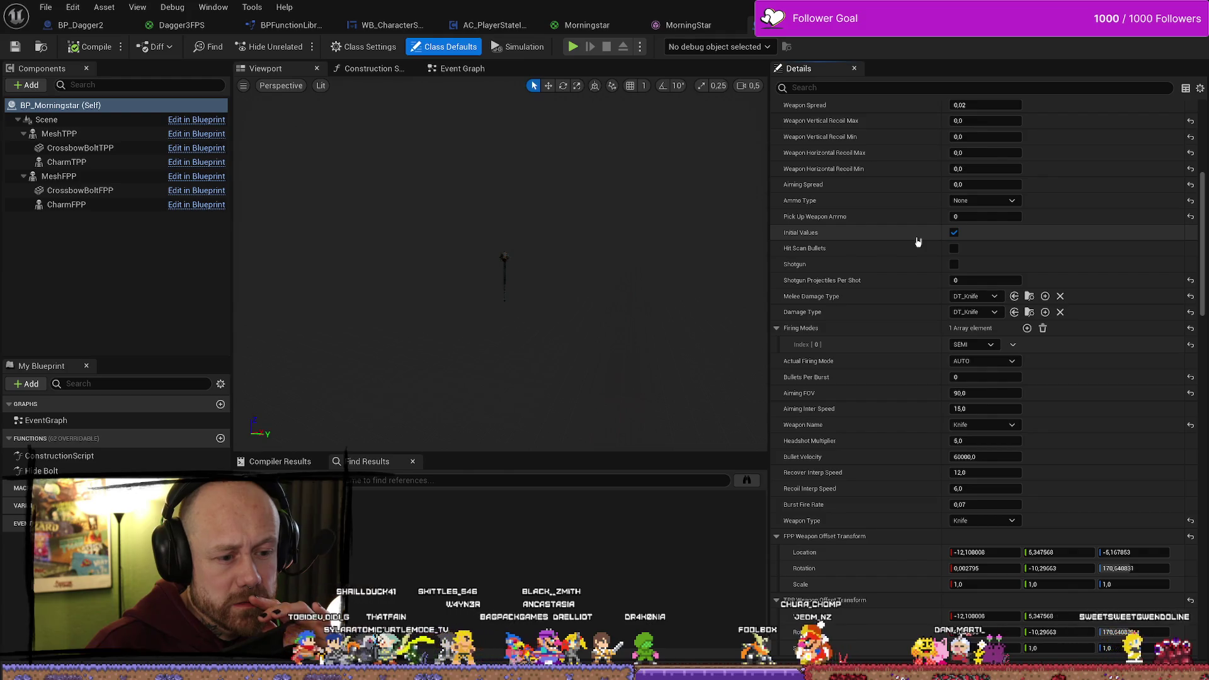
{"action": "scroll", "coordinate": [917, 241], "scroll_direction": "down", "scroll_amount": 9}
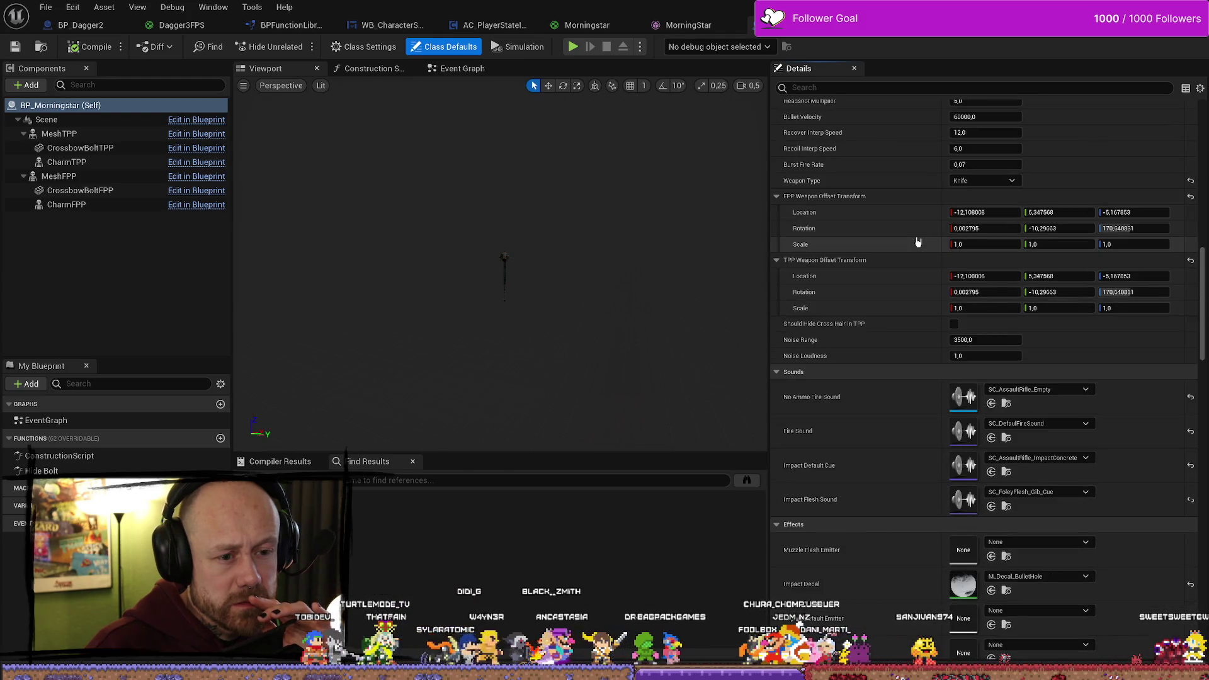
{"action": "scroll", "coordinate": [918, 241], "scroll_direction": "down", "scroll_amount": 11}
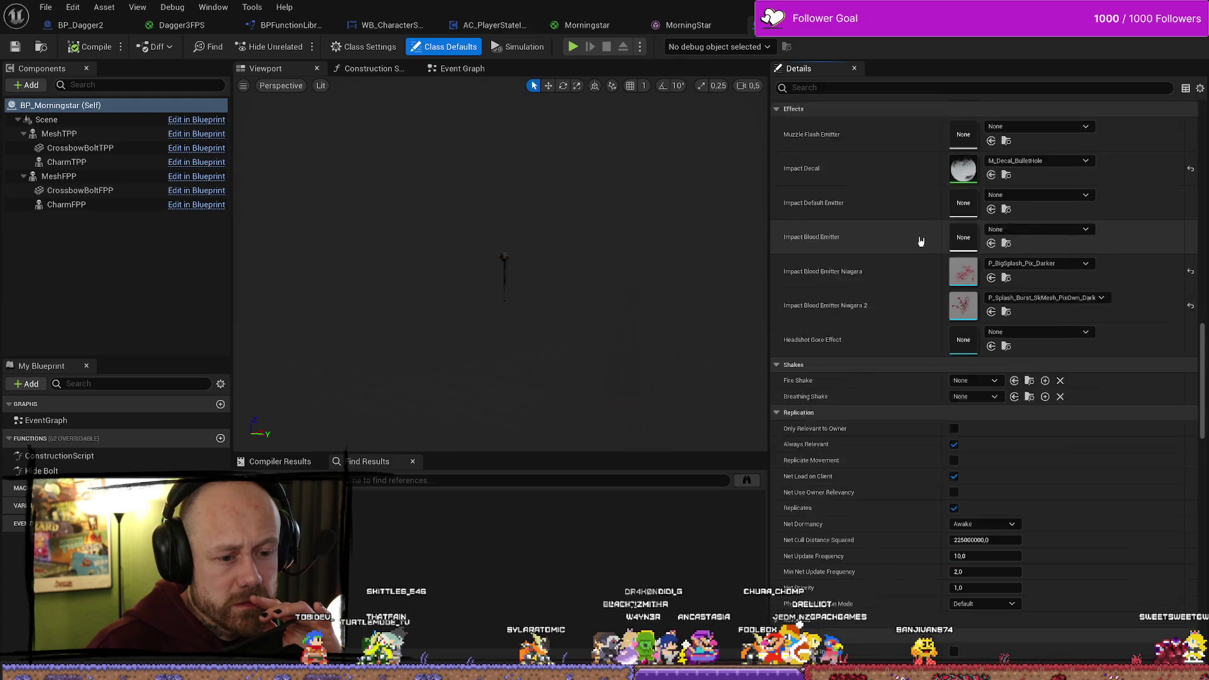
{"action": "scroll", "coordinate": [921, 242], "scroll_direction": "down", "scroll_amount": 6}
{"action": "mouse_move", "coordinate": [1203, 485]}
{"action": "left_mouse_down"}
{"action": "mouse_move", "coordinate": [1205, 625]}
{"action": "mouse_move", "coordinate": [1207, 135]}
{"action": "left_mouse_up"}
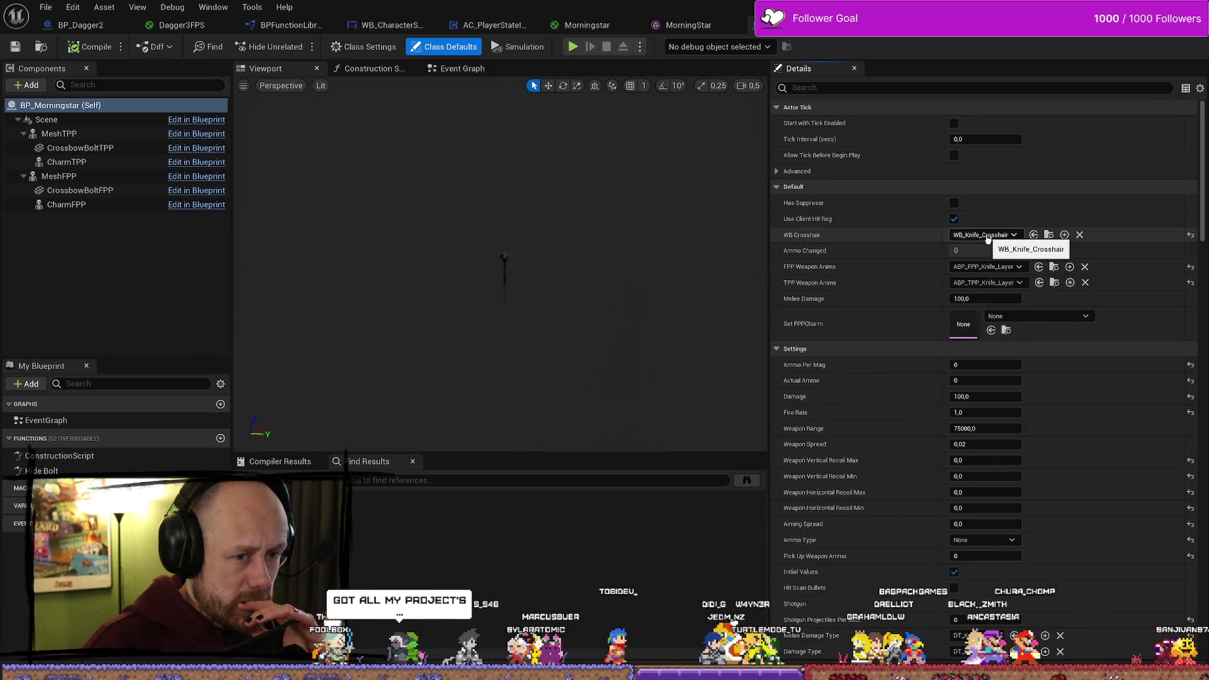
{"action": "mouse_move", "coordinate": [769, 217]}
{"action": "left_mouse_down"}
{"action": "mouse_move", "coordinate": [1029, 217]}
{"action": "mouse_move", "coordinate": [854, 230]}
{"action": "left_mouse_up"}
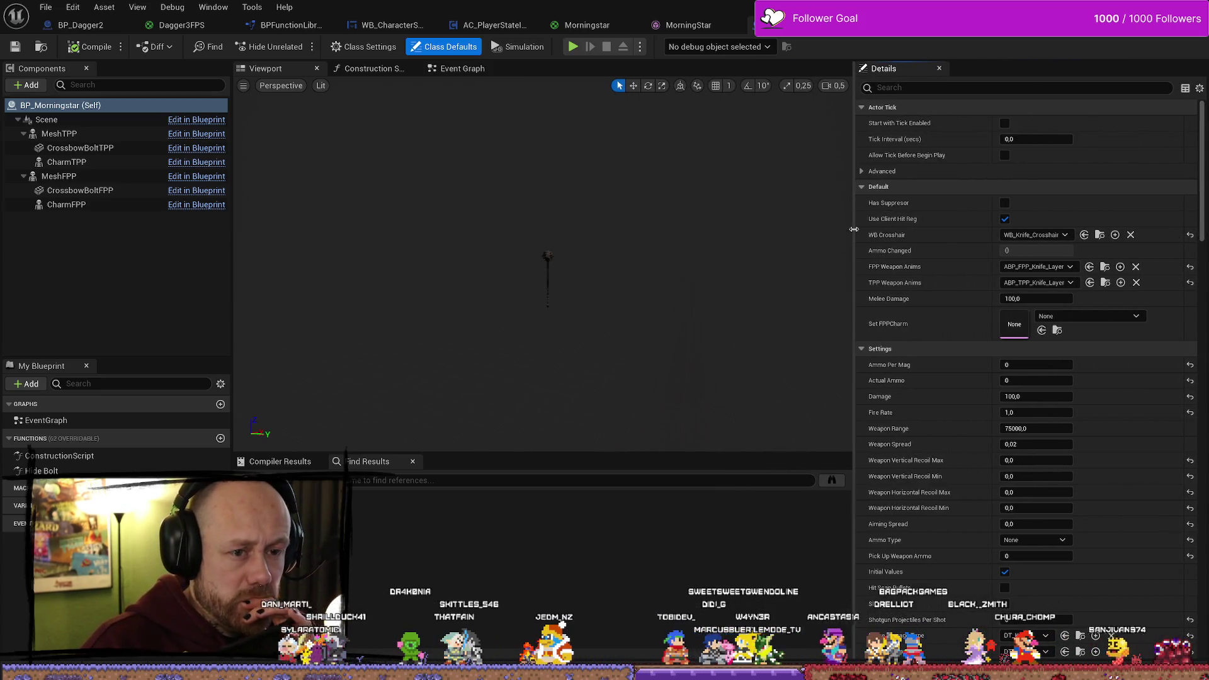
{"action": "left_click_drag", "start_coordinate": [853, 230], "coordinate": [1004, 233]}
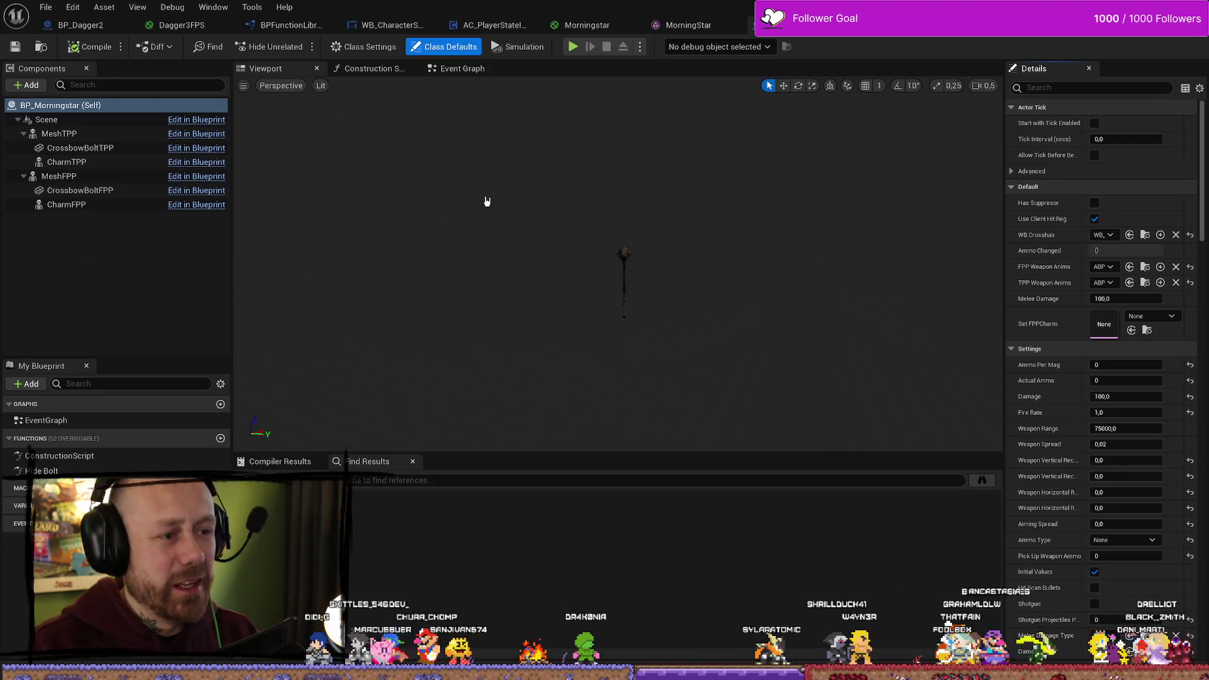
Save all assets, applying the changes to the original material
{"action": "left_click", "coordinate": [46, 6]}
{"action": "left_click", "coordinate": [93, 92]}
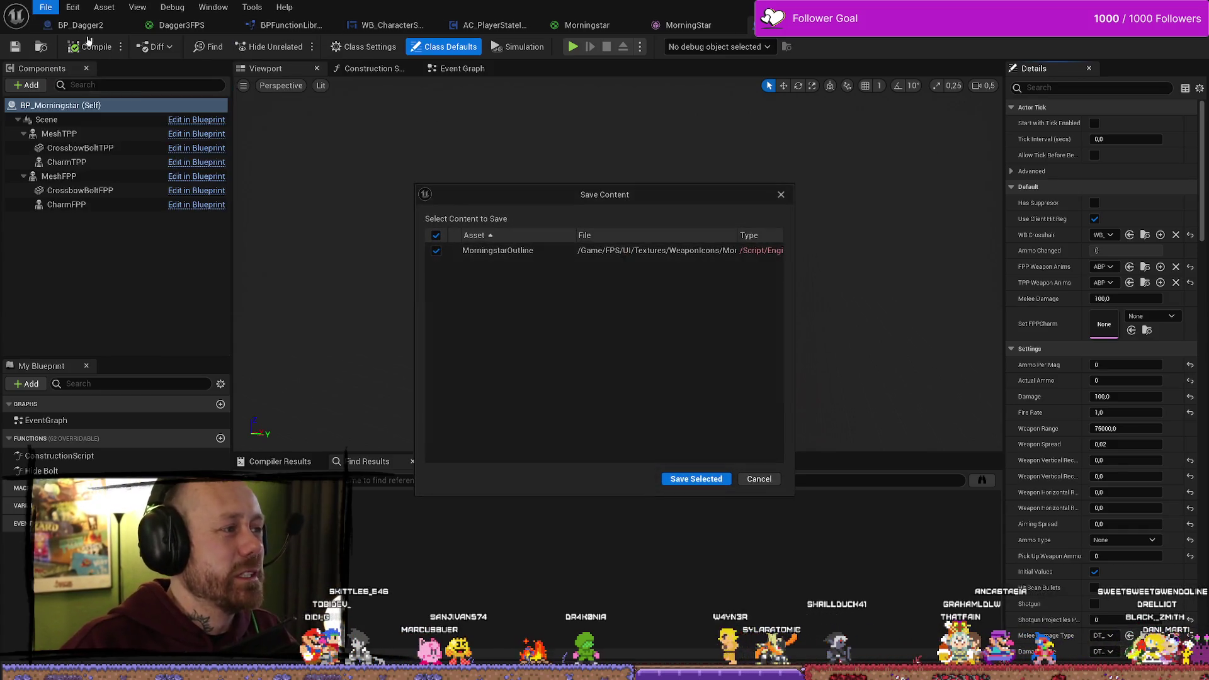
{"action": "left_click", "coordinate": [781, 195]}
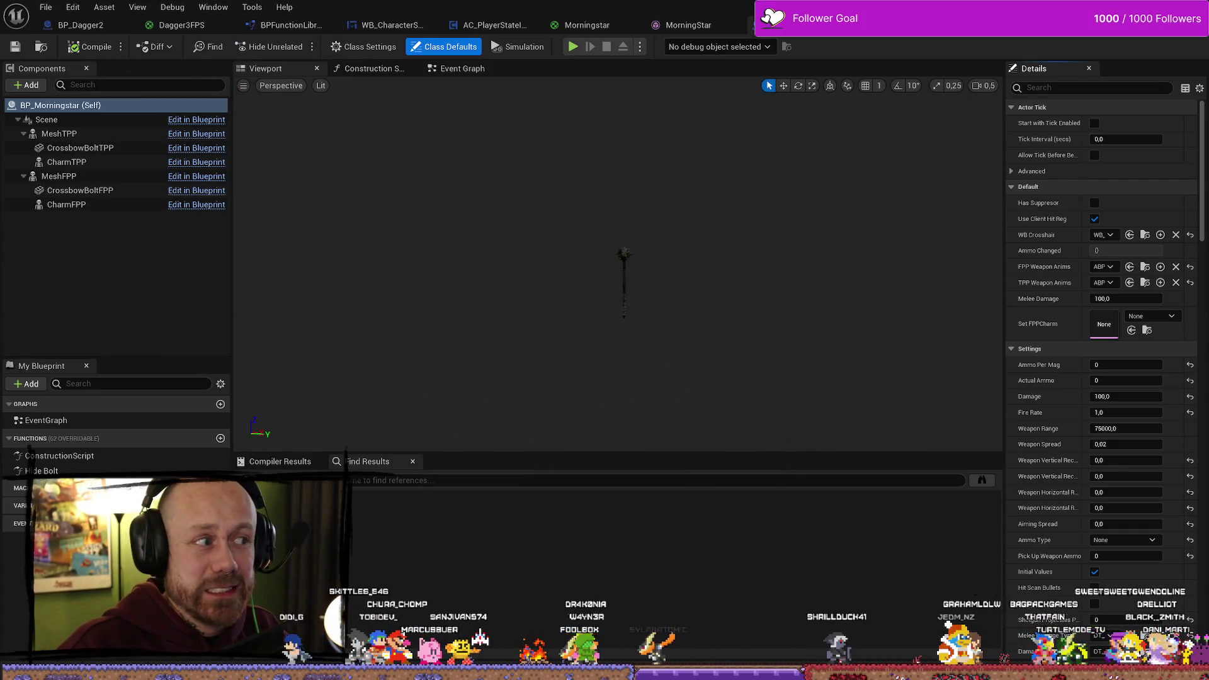
{"action": "left_click", "coordinate": [45, 7]}
{"action": "left_click", "coordinate": [158, 78]}
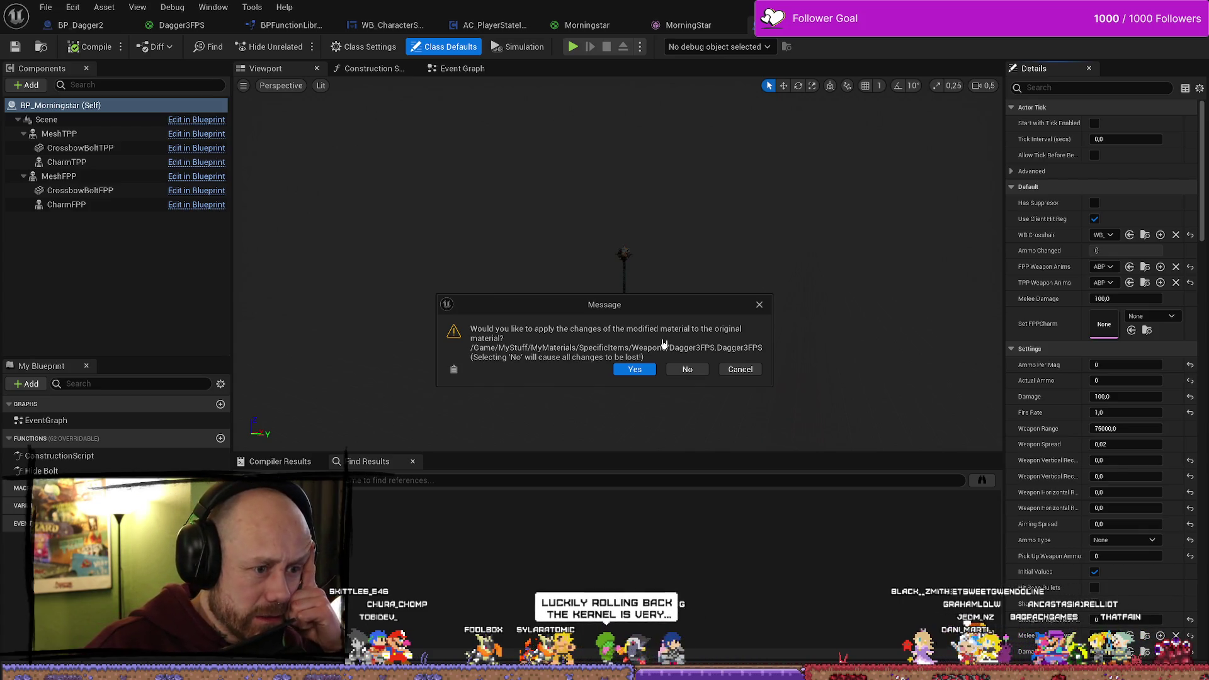
{"action": "left_click", "coordinate": [643, 373]}
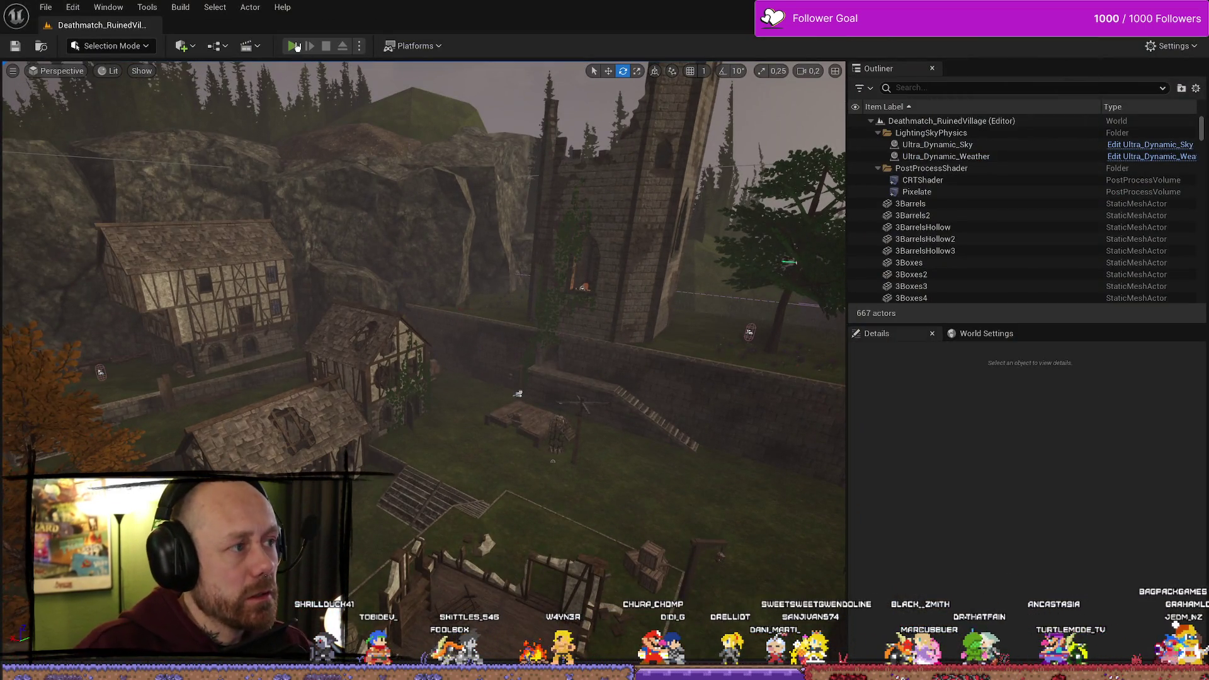
Play-test the Ruined Village full screen, walking forward with the morningstar
{"action": "left_click", "coordinate": [293, 46]}
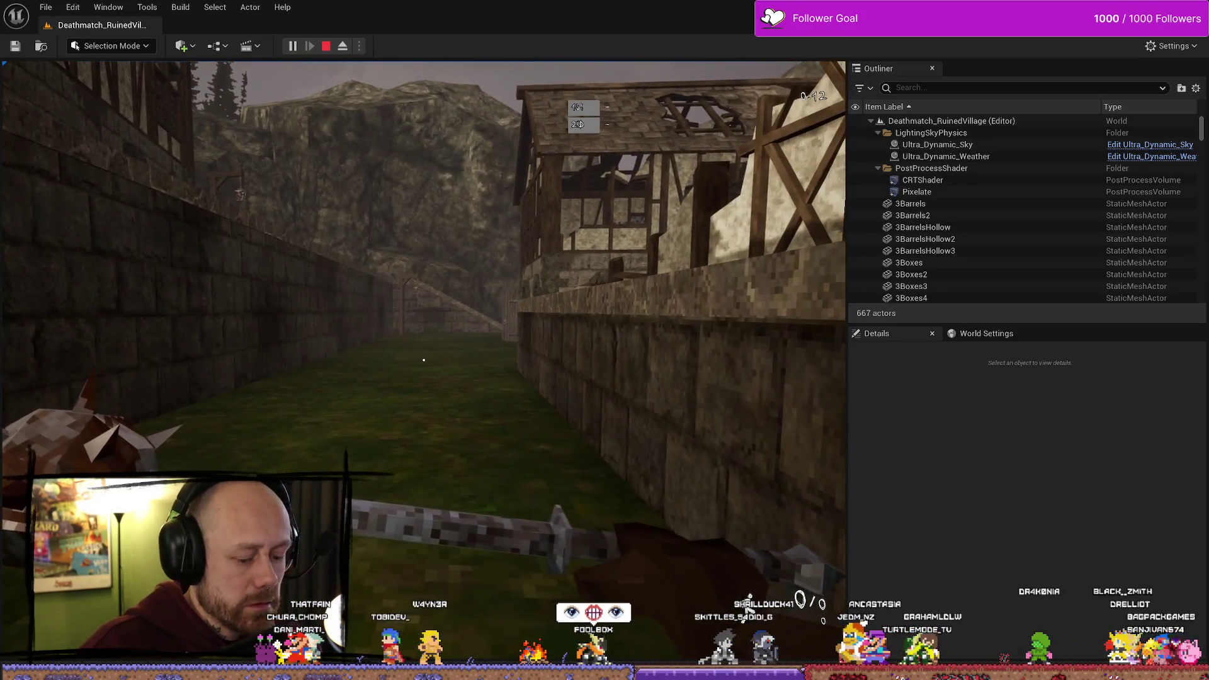
{"action": "key", "text": "F11"}
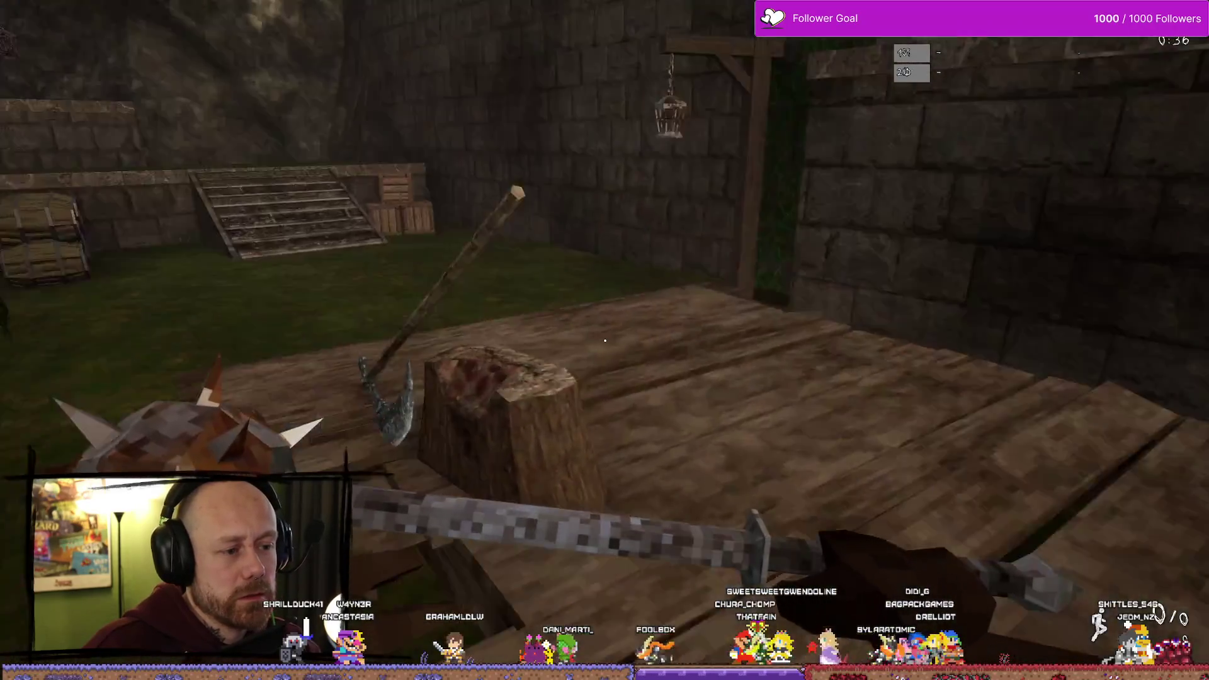
{"action": "key", "text": "w"}
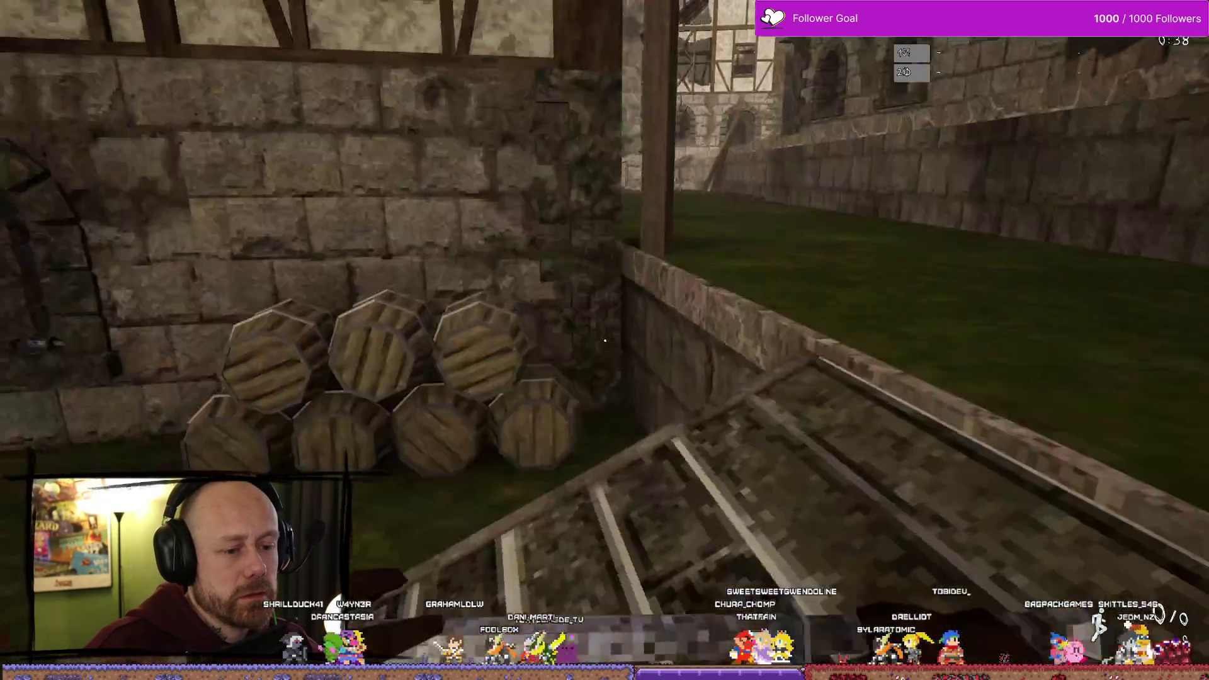
{"action": "key", "text": "Escape"}
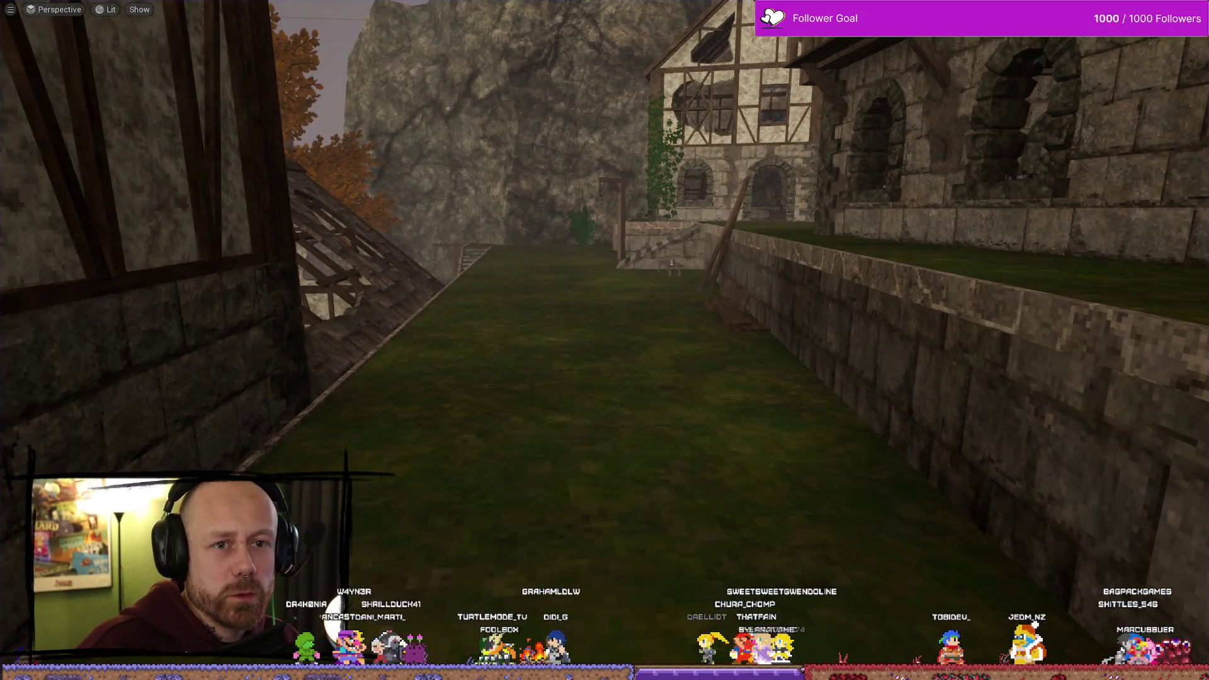
Go up to the Textures folder in the Content Drawer, then fly the camera into the village
{"action": "key", "text": "F11"}
{"action": "key", "text": "ctrl+space"}
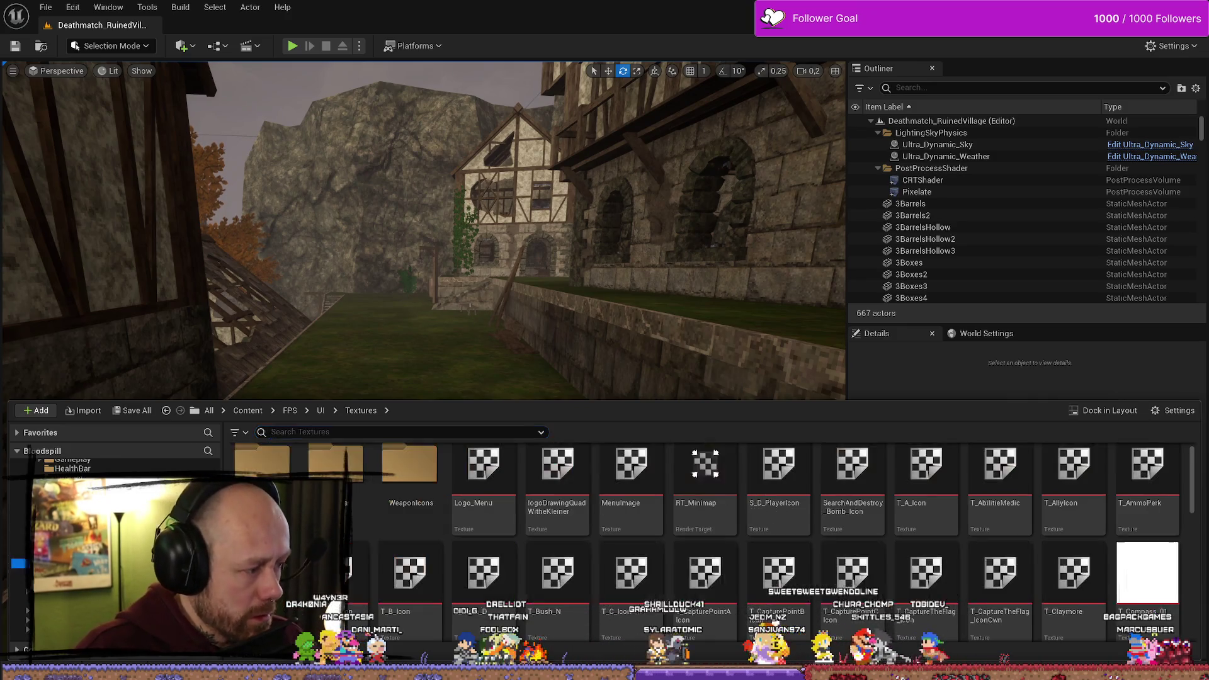
{"action": "left_click", "coordinate": [361, 410]}
{"action": "left_click", "coordinate": [354, 376]}
{"action": "key", "text": "super+d"}
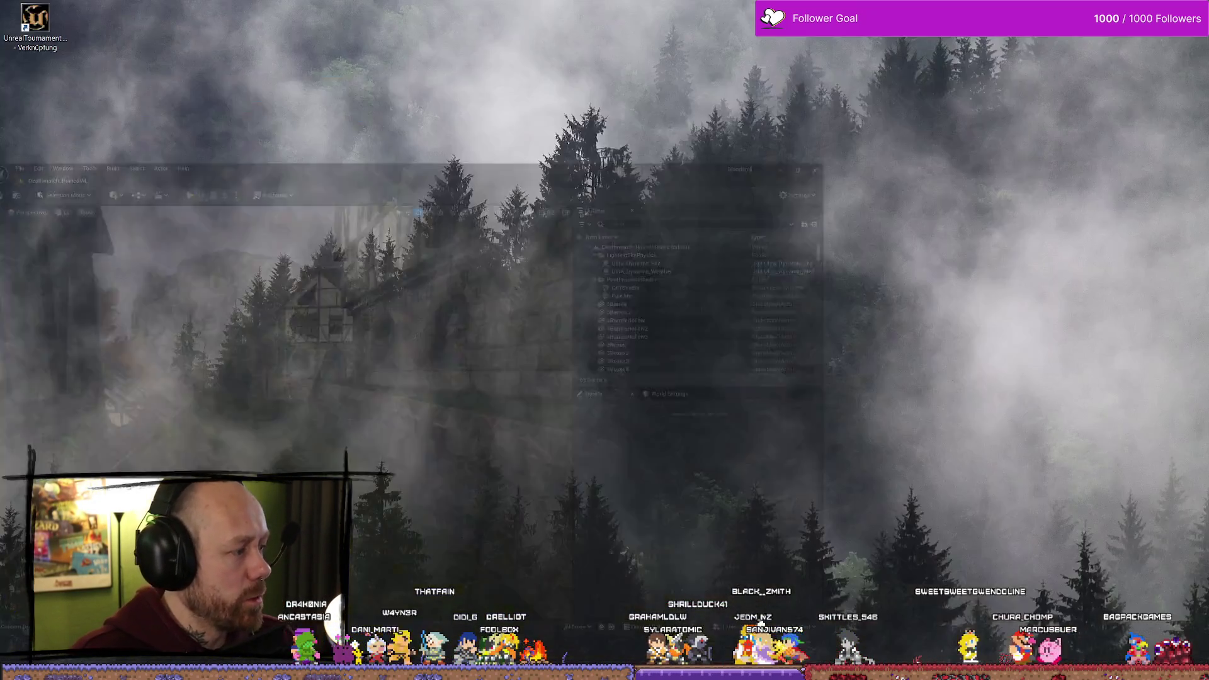
{"action": "key", "text": "super+d"}
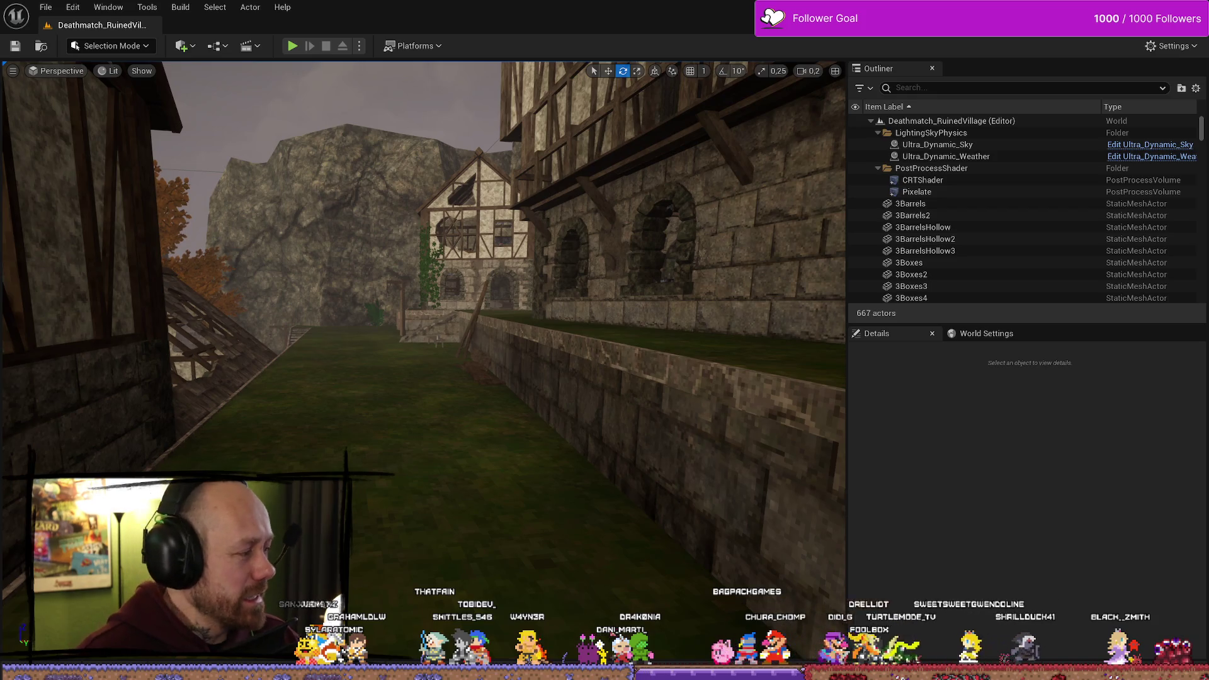
{"action": "key", "text": "w"}
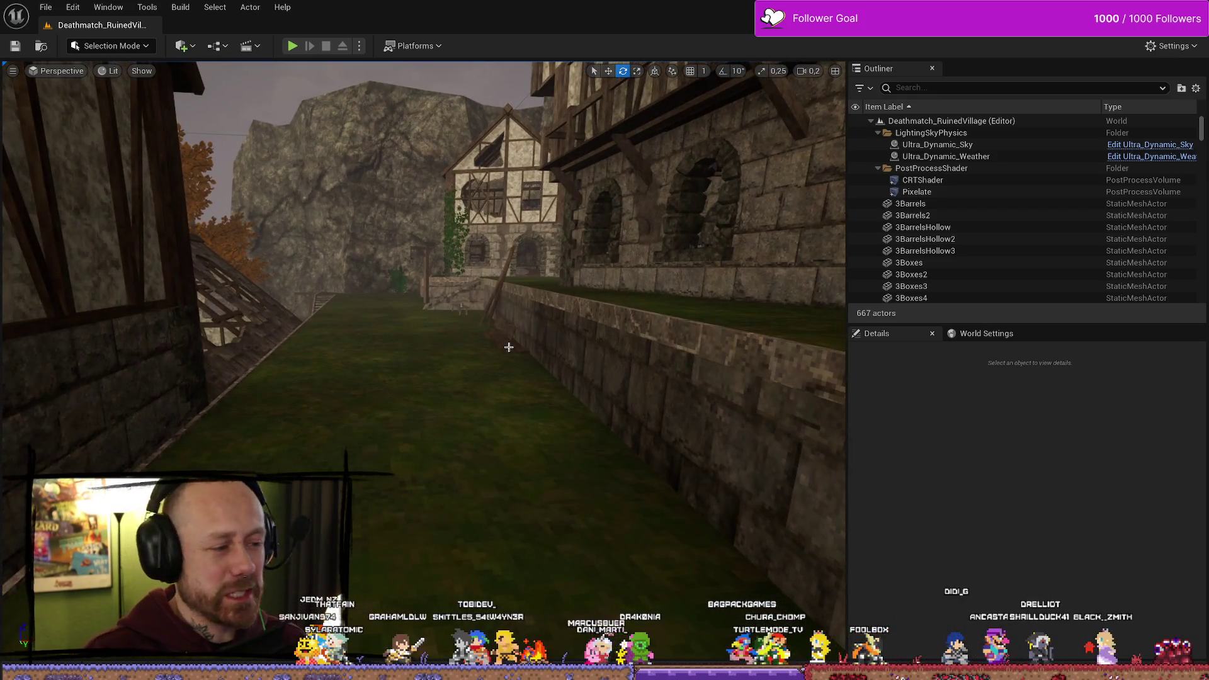
Open the UI folder in the Content Drawer, then go back up to FPS
{"action": "key", "text": "ctrl+space"}
{"action": "mouse_move", "coordinate": [869, 479]}
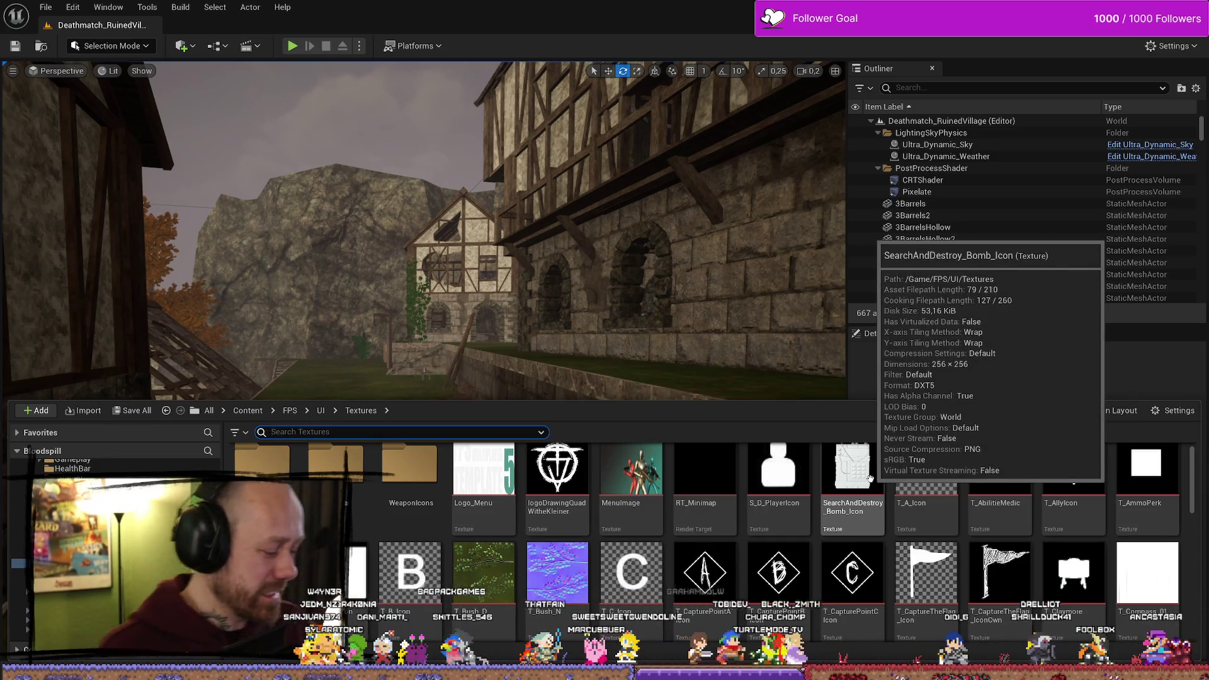
{"action": "mouse_move", "coordinate": [486, 572]}
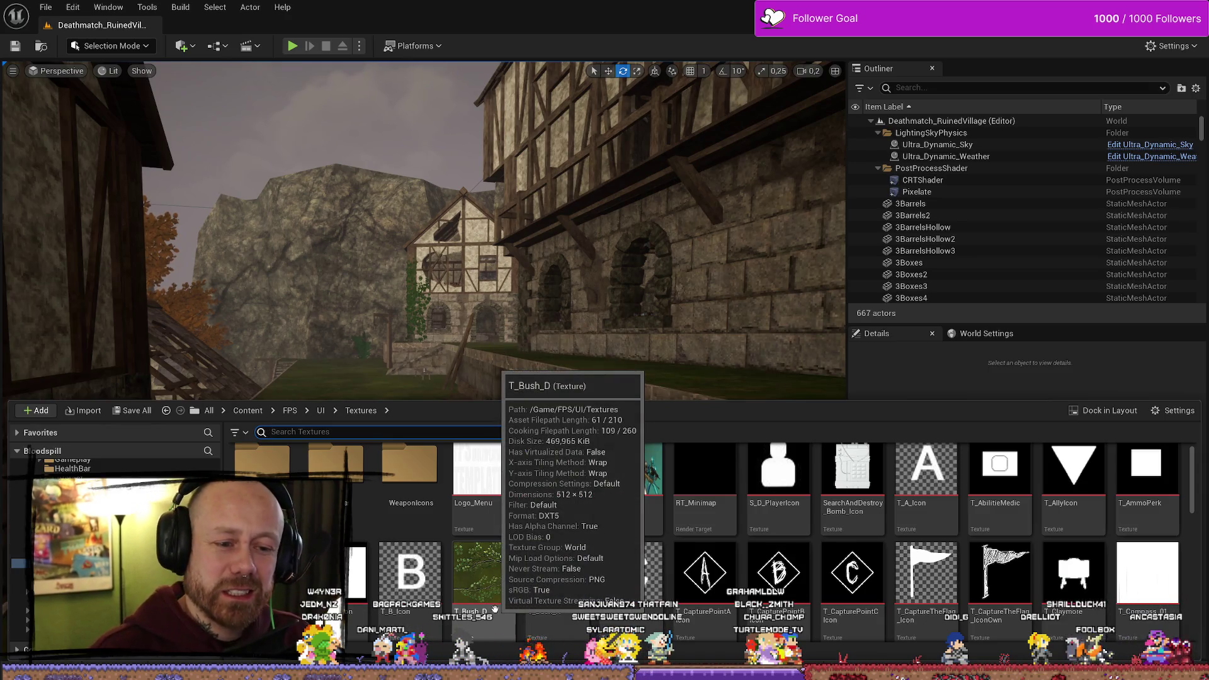
{"action": "scroll", "coordinate": [95, 536], "scroll_direction": "down", "scroll_amount": 5}
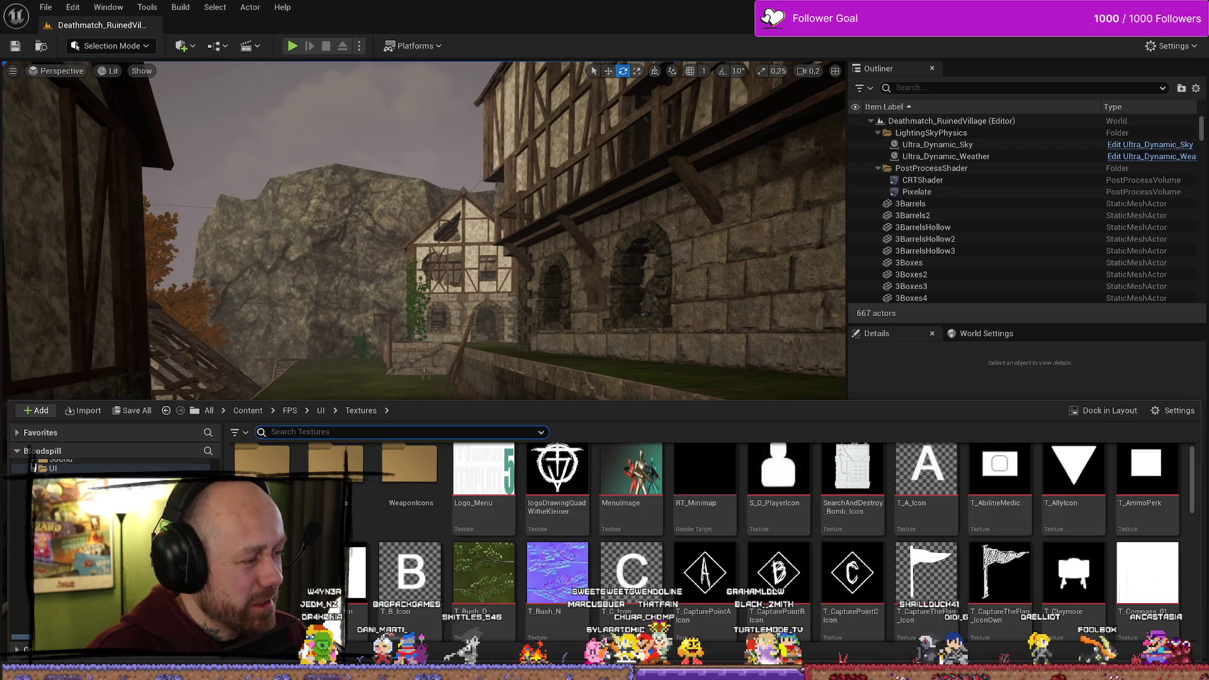
{"action": "left_click", "coordinate": [53, 468]}
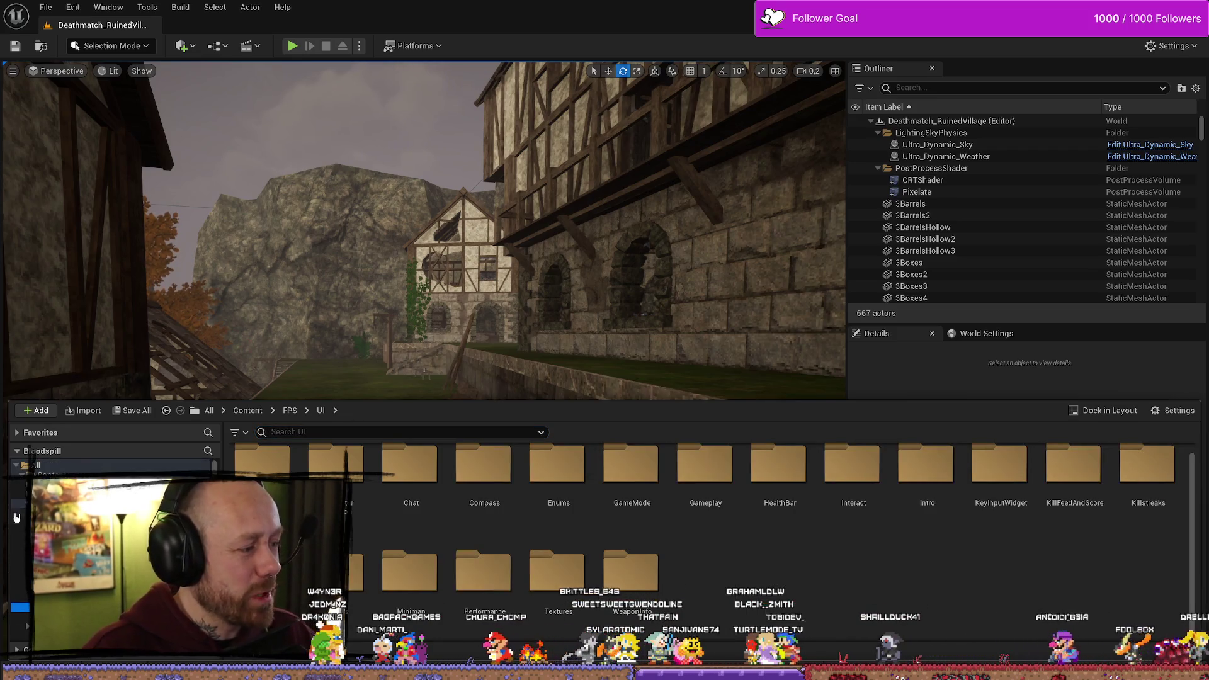
{"action": "left_click", "coordinate": [28, 504]}
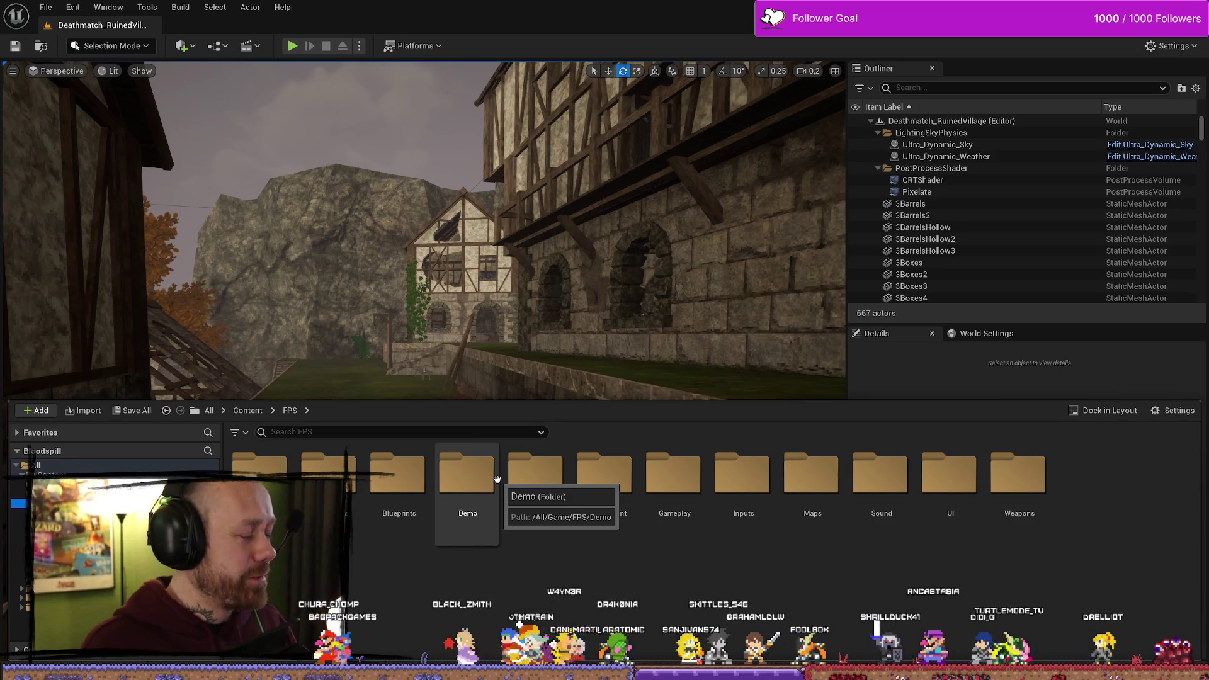
{"action": "mouse_move", "coordinate": [497, 315]}
{"action": "left_mouse_down"}
{"action": "mouse_move", "coordinate": [485, 277]}
{"action": "mouse_move", "coordinate": [409, 283]}
{"action": "mouse_move", "coordinate": [496, 415]}
{"action": "left_mouse_up"}
{"action": "scroll", "coordinate": [409, 283], "scroll_direction": "up", "scroll_amount": 1}
Navigate via MyStuff to the FPS UI folder and open CharacterSelection
{"action": "key", "text": "ctrl+space"}
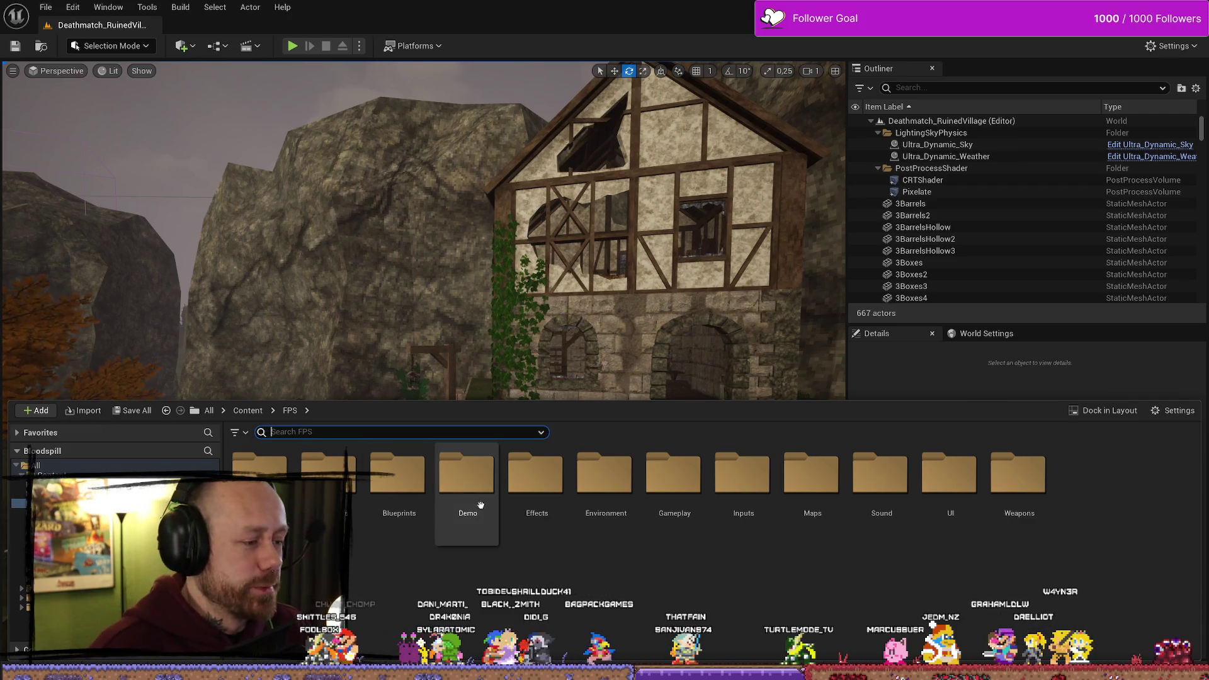
{"action": "left_click", "coordinate": [19, 531]}
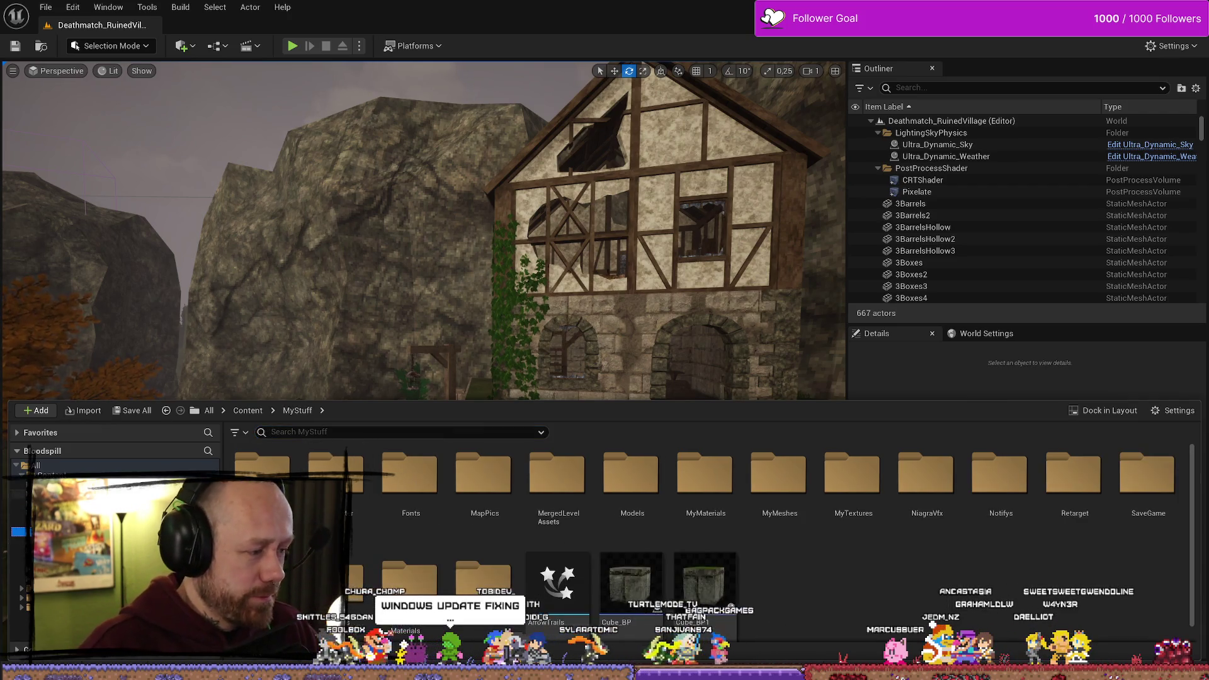
{"action": "left_click", "coordinate": [19, 607]}
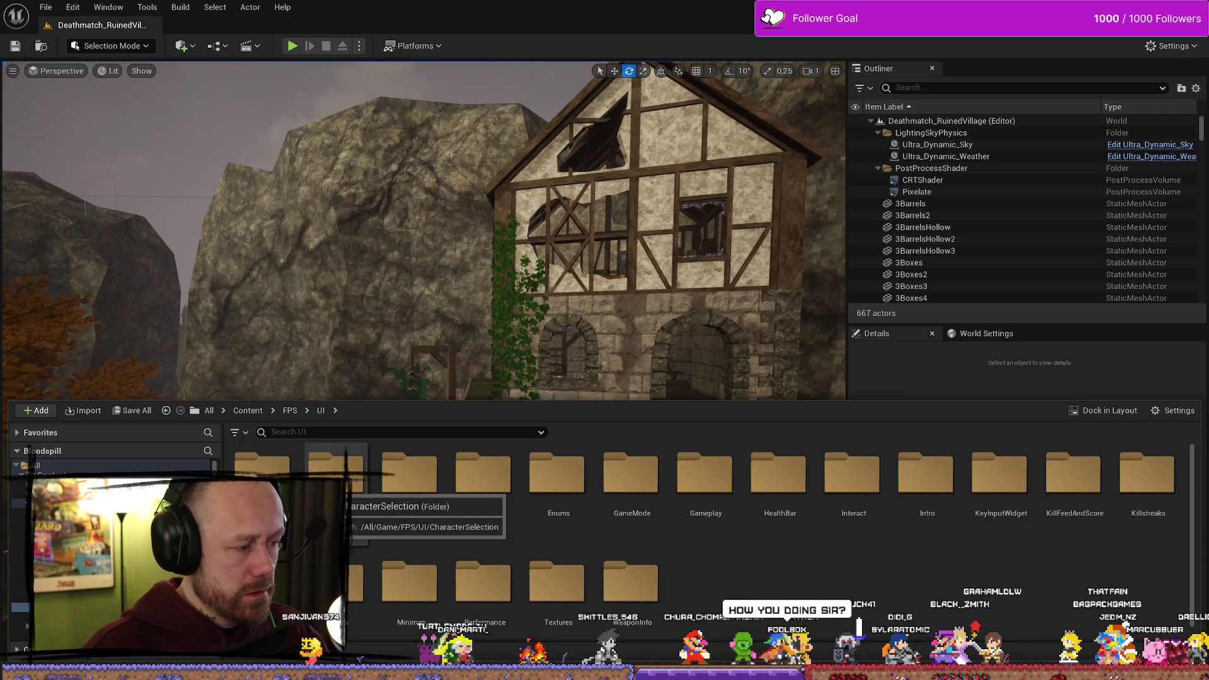
{"action": "double_click", "coordinate": [335, 478]}
Open WB_CharacterSelection's graph, select the dagger unlock nodes and open Is Dagger 2 Unlocked
{"action": "double_click", "coordinate": [277, 469]}
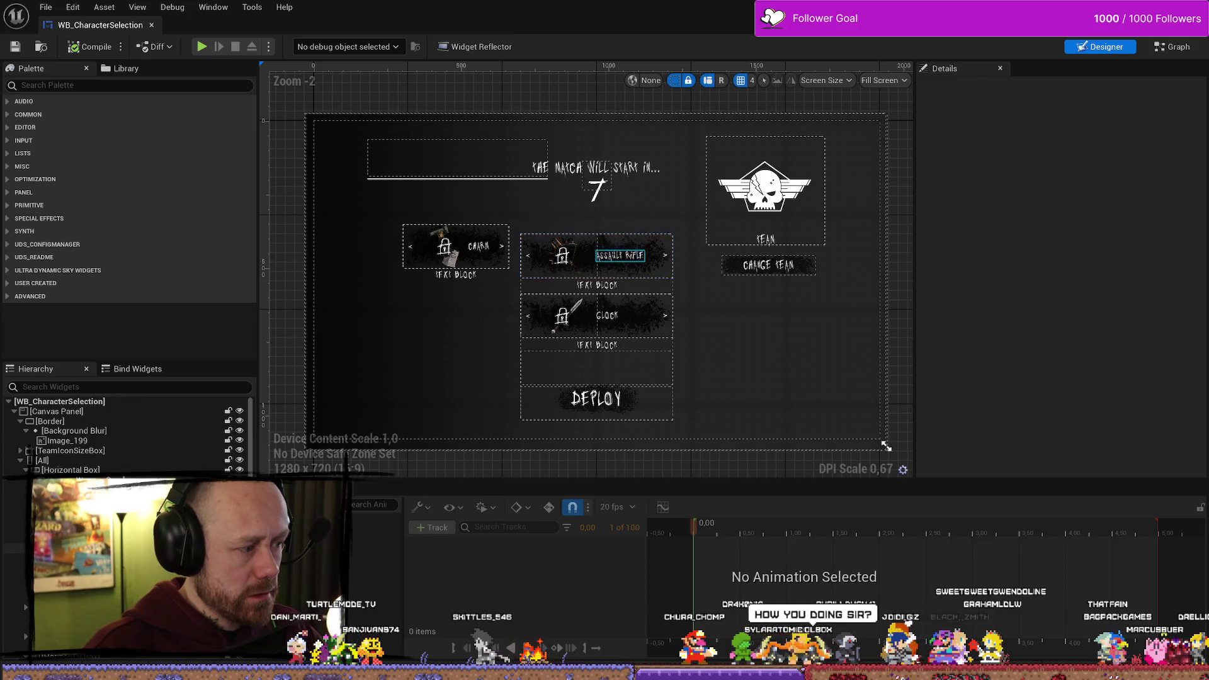
{"action": "left_click", "coordinate": [1175, 49]}
{"action": "scroll", "coordinate": [722, 323], "scroll_direction": "down", "scroll_amount": 1}
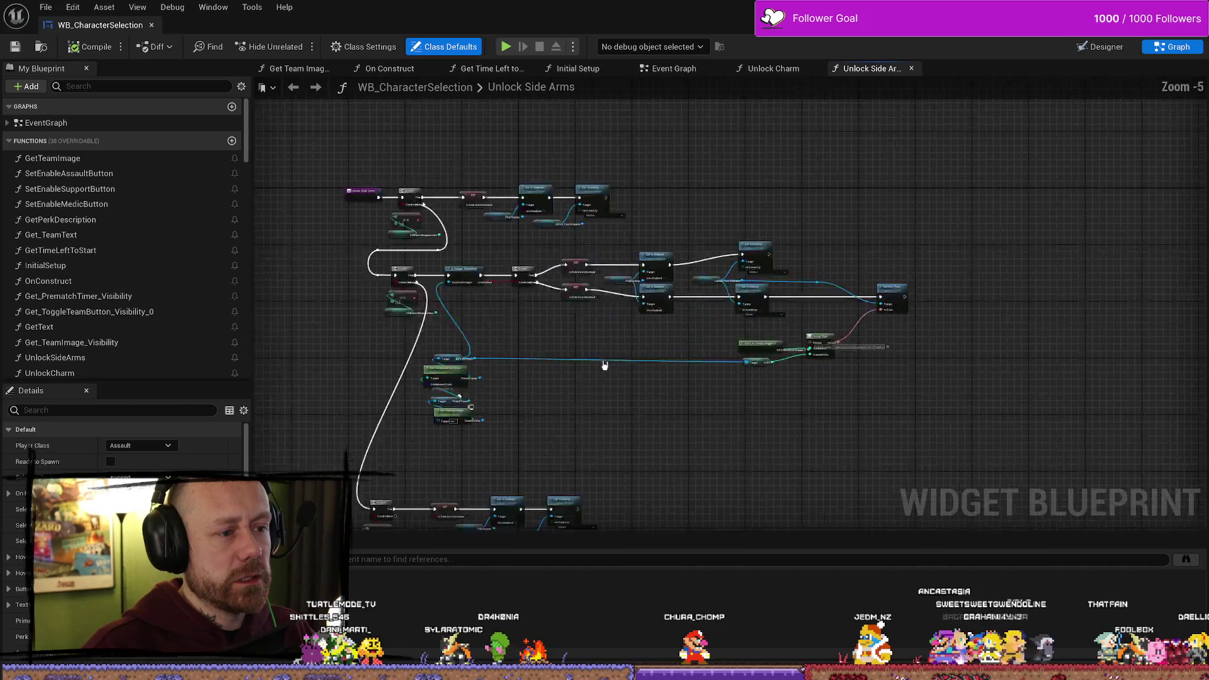
{"action": "mouse_move", "coordinate": [807, 350]}
{"action": "left_mouse_down"}
{"action": "mouse_move", "coordinate": [527, 516]}
{"action": "mouse_move", "coordinate": [753, 413]}
{"action": "left_mouse_up"}
{"action": "key", "text": "ctrl+z"}
{"action": "key", "text": "ctrl+z"}
{"action": "key", "text": "ctrl+z"}
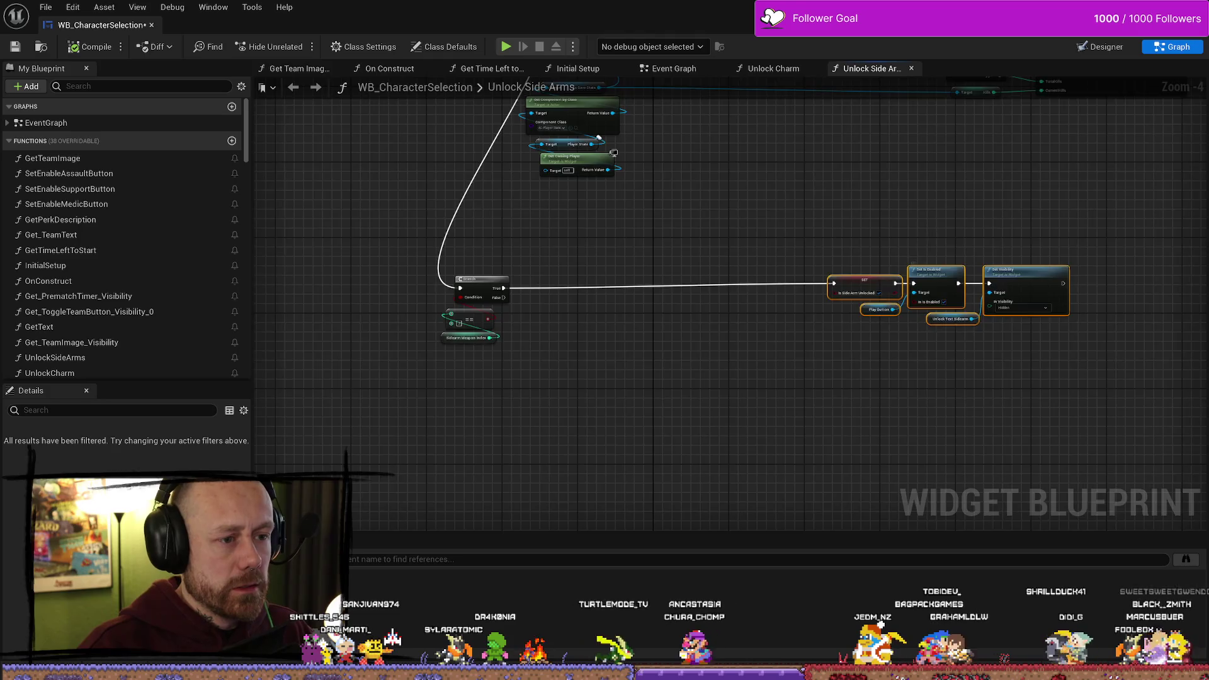
{"action": "left_click_drag", "start_coordinate": [680, 319], "coordinate": [516, 261]}
{"action": "right_click", "coordinate": [524, 266]}
{"action": "left_click", "coordinate": [529, 236]}
{"action": "double_click", "coordinate": [518, 275]}
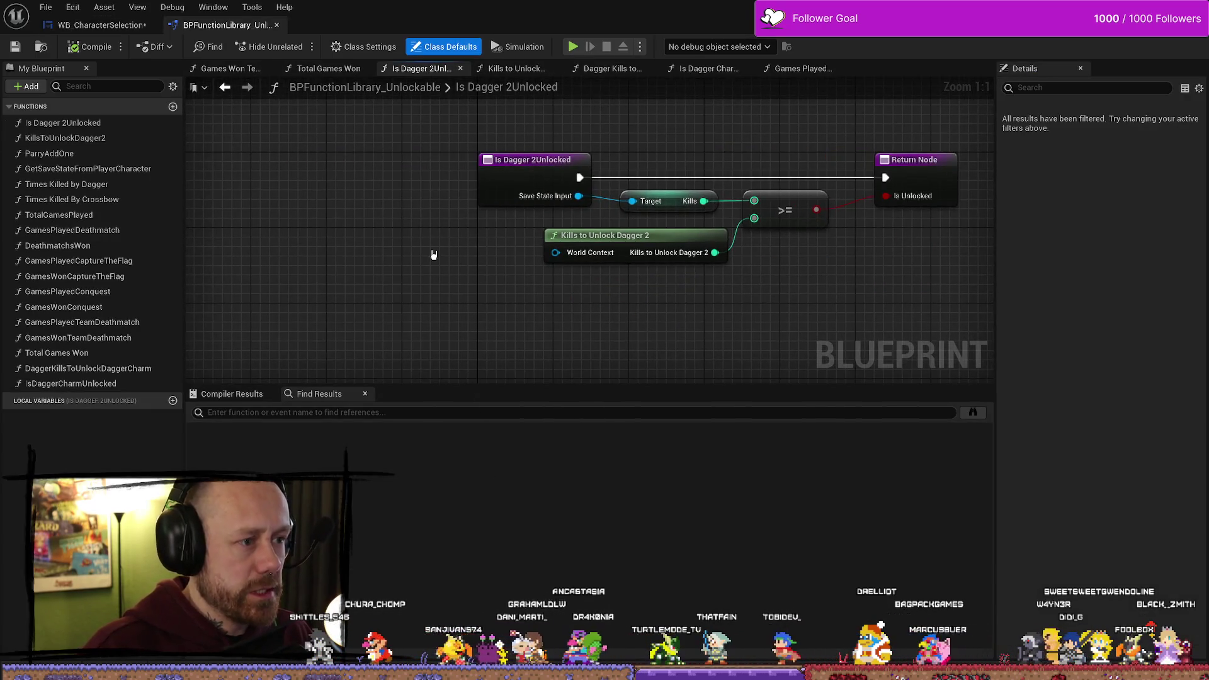
{"action": "key", "text": "ctrl+space"}
{"action": "left_click", "coordinate": [386, 248]}
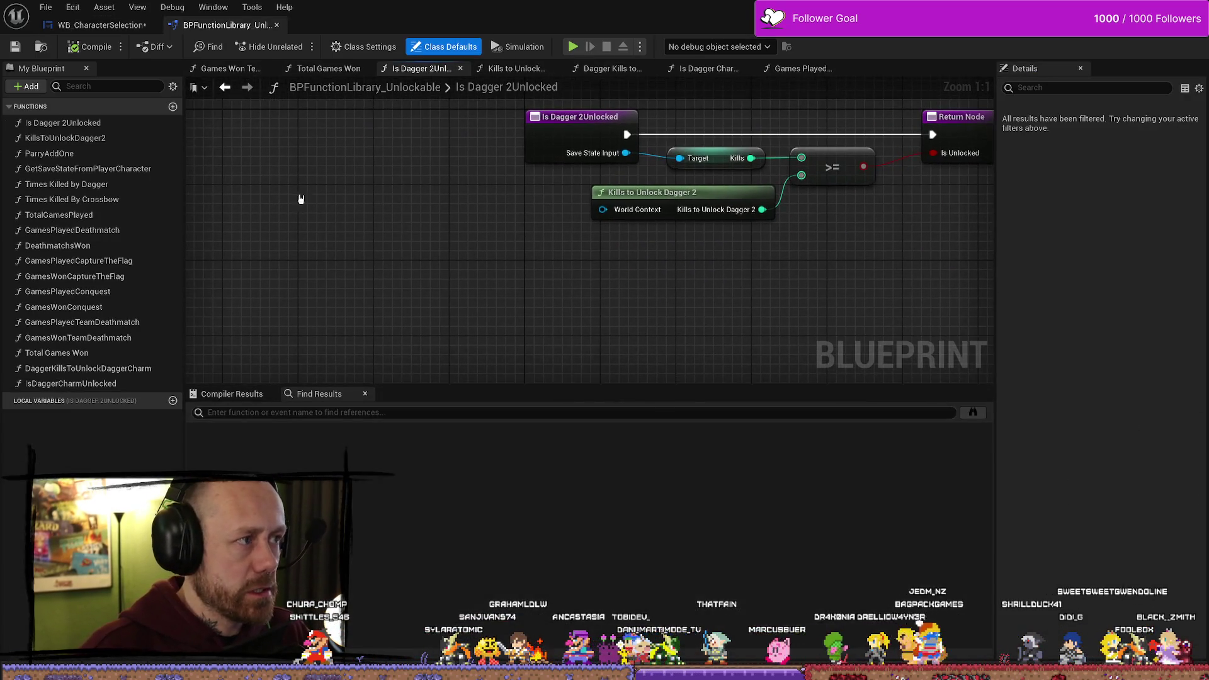
{"action": "left_click_drag", "start_coordinate": [432, 294], "coordinate": [380, 313]}
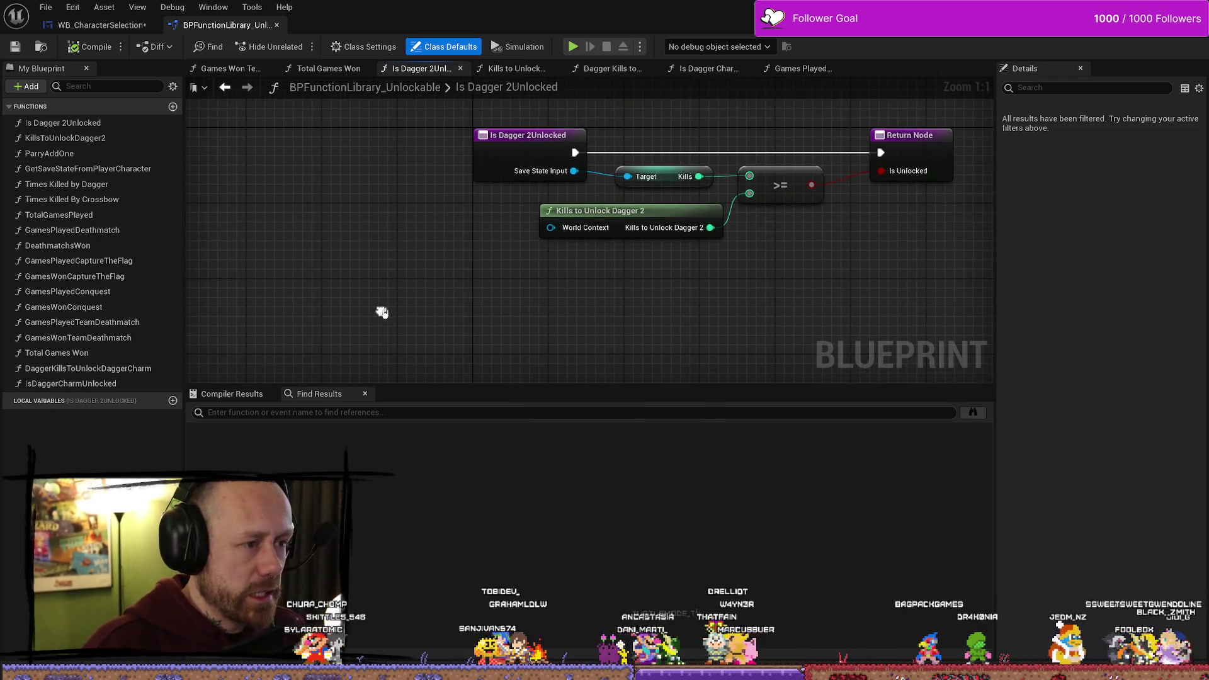
{"action": "left_click_drag", "start_coordinate": [516, 334], "coordinate": [469, 373]}
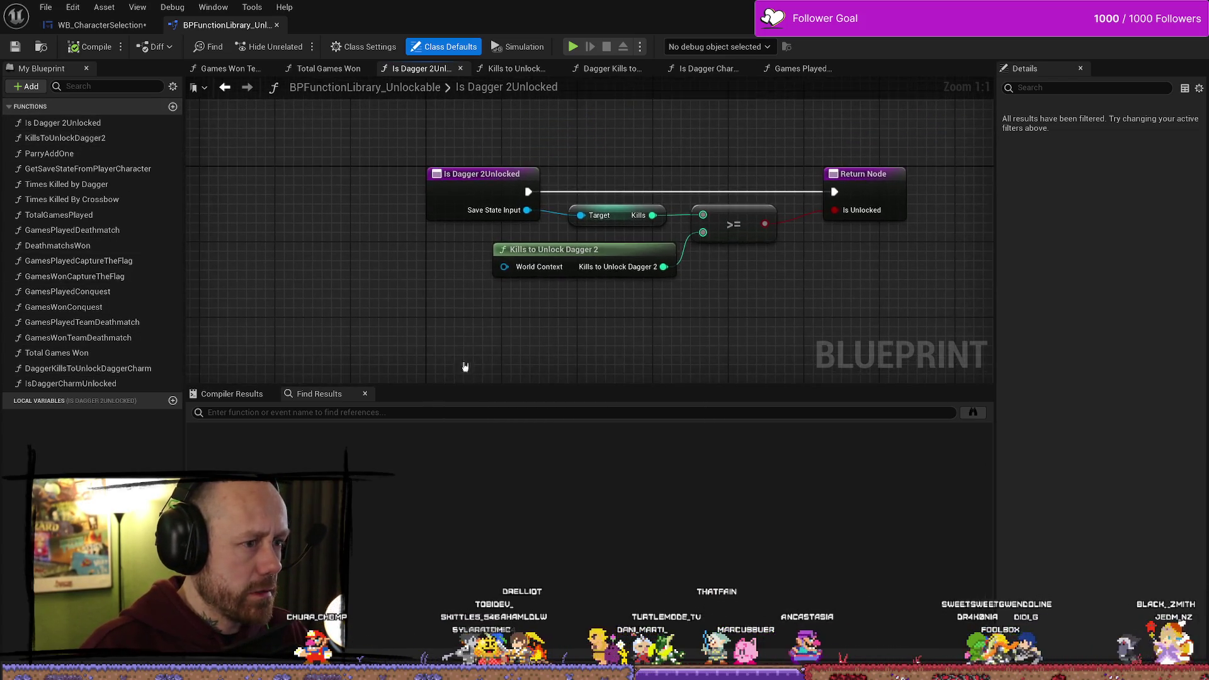
{"action": "left_click", "coordinate": [172, 106]}
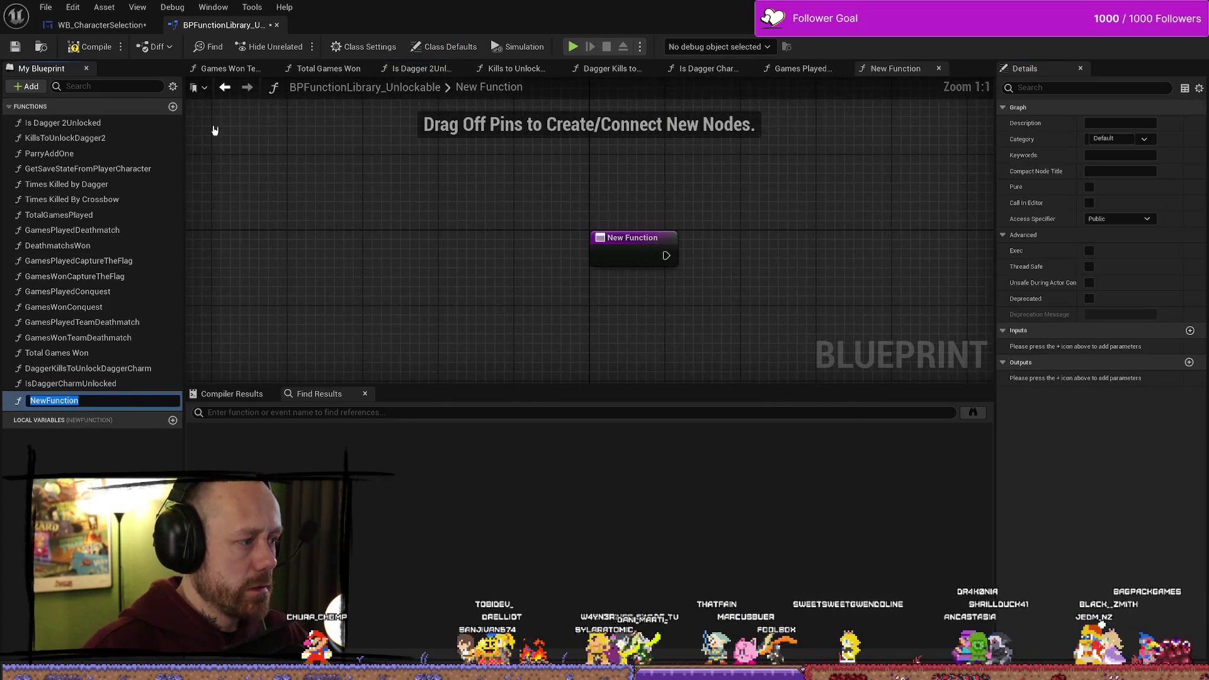
{"action": "left_click", "coordinate": [449, 278]}
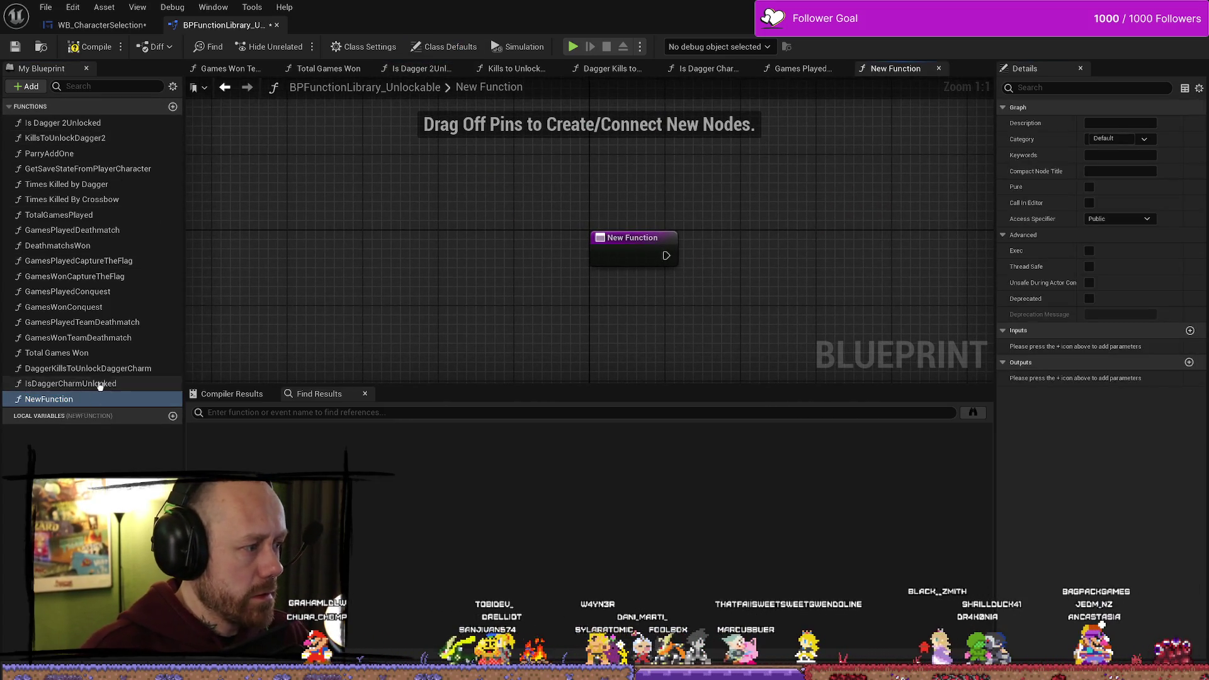
{"action": "key", "text": "Delete"}
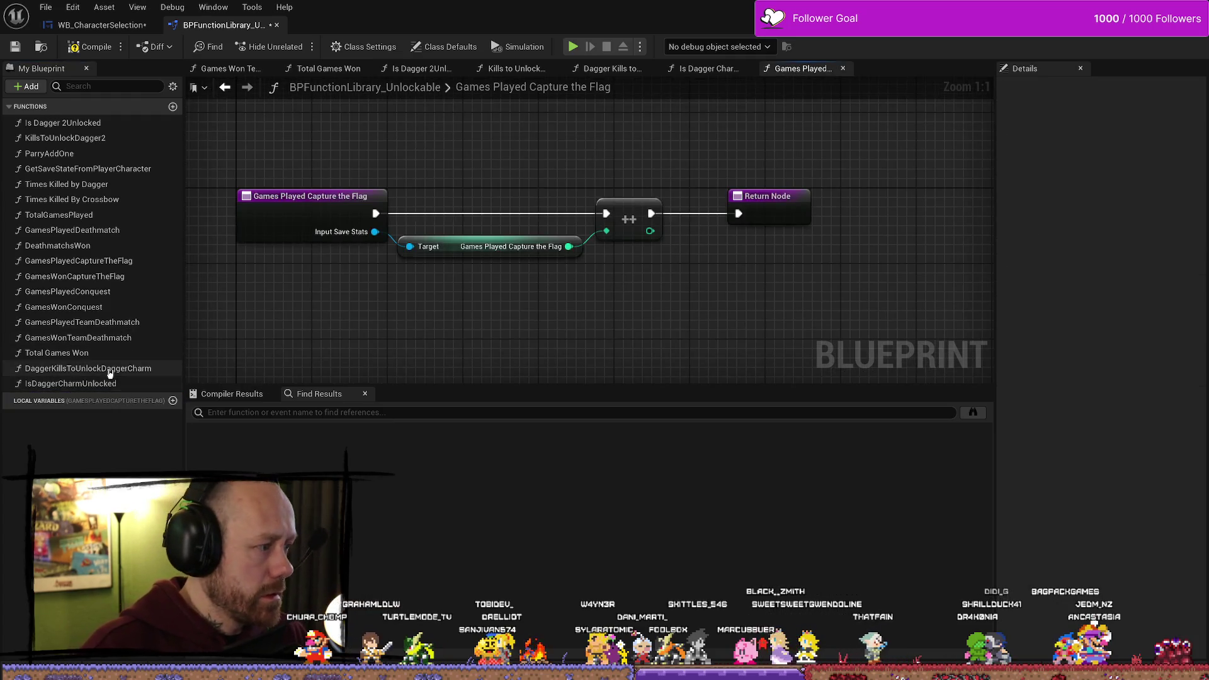
{"action": "left_click", "coordinate": [109, 371]}
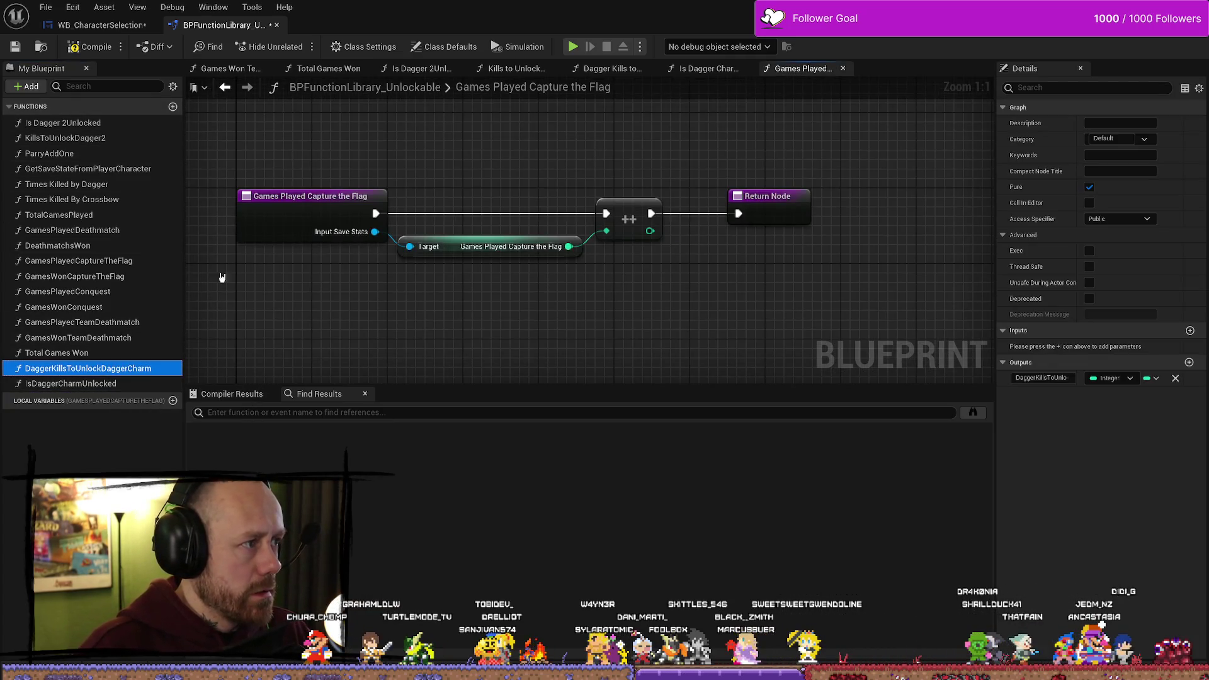
{"action": "right_click", "coordinate": [124, 374]}
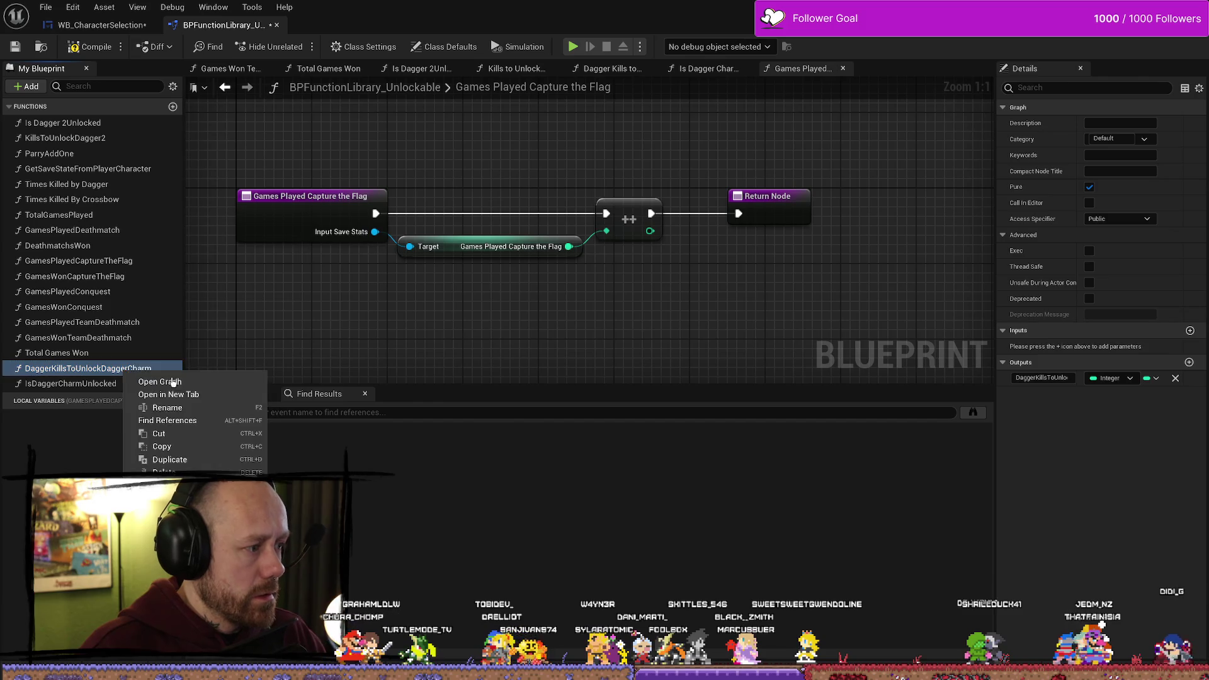
Duplicate the dagger charm kills function, rename the copy DaggerKillsToUnlockMorningstar, and save
{"action": "left_click", "coordinate": [187, 460]}
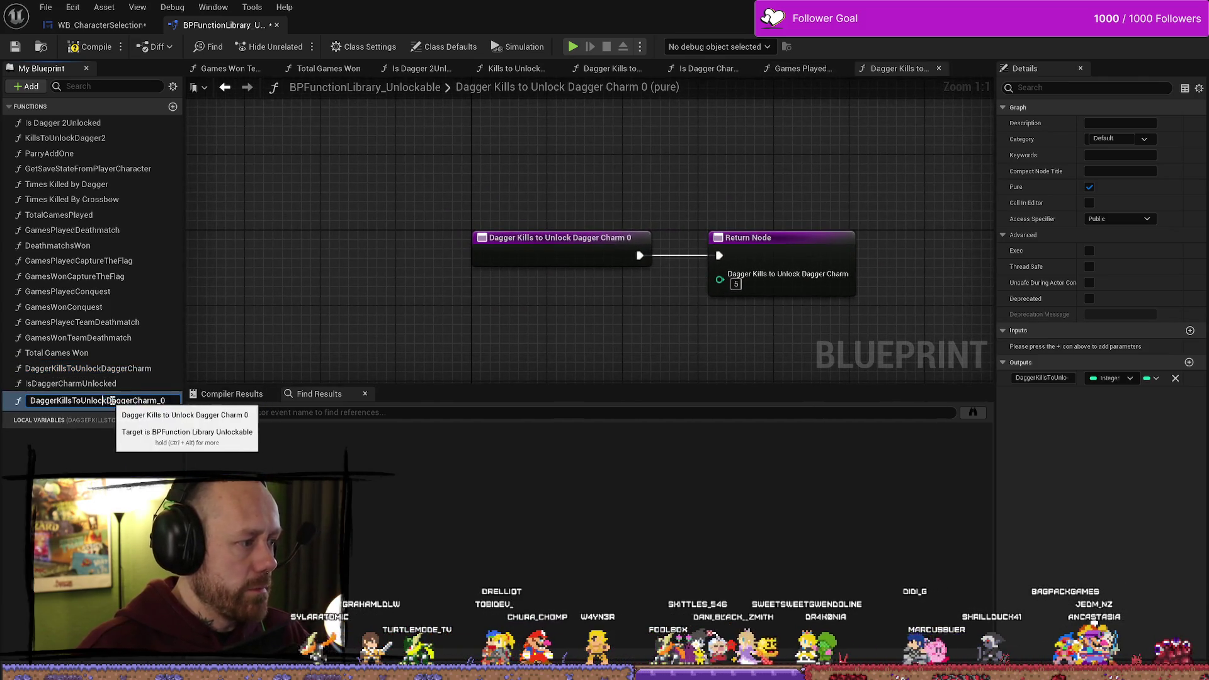
{"action": "left_click_drag", "start_coordinate": [107, 401], "coordinate": [188, 410]}
{"action": "type", "text": "Mo"}
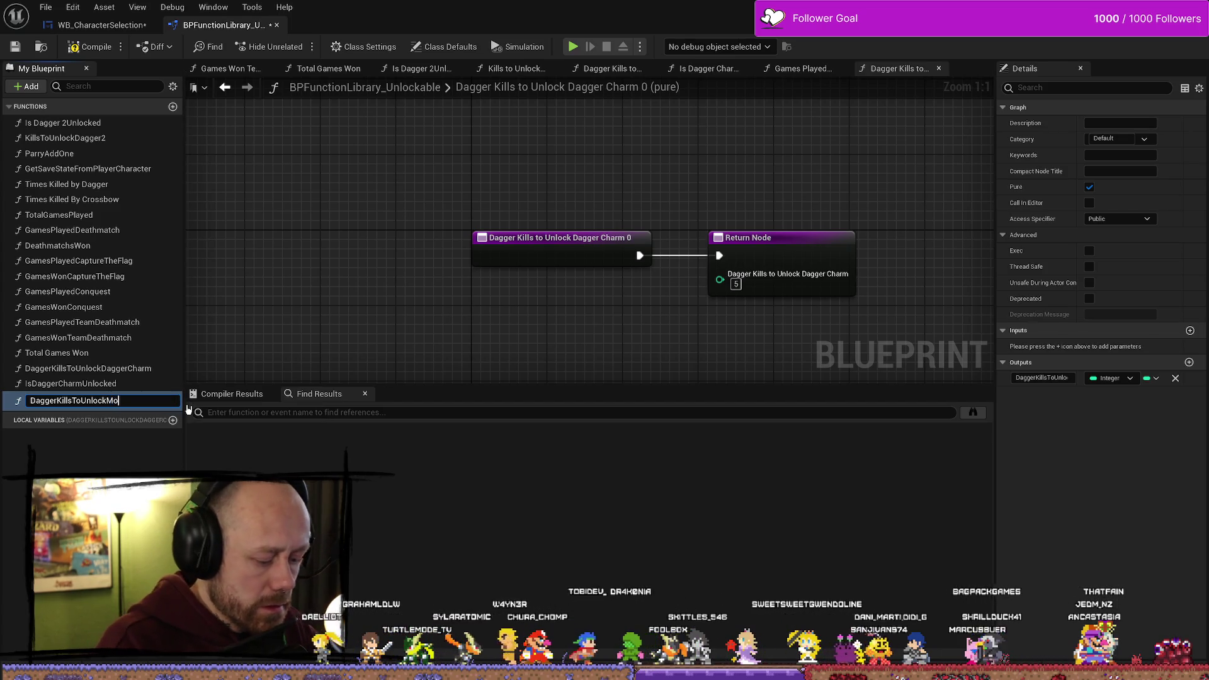
{"action": "type", "text": "rningstar"}
{"action": "key", "text": "Return"}
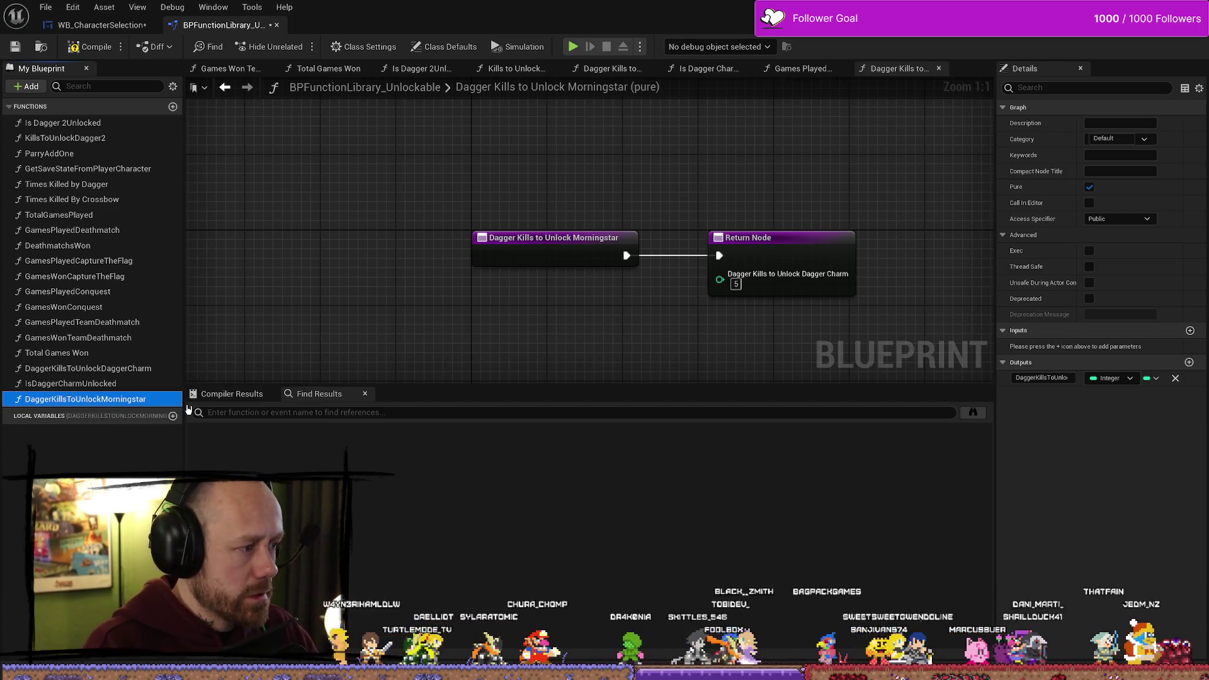
{"action": "left_click_drag", "start_coordinate": [836, 303], "coordinate": [668, 302]}
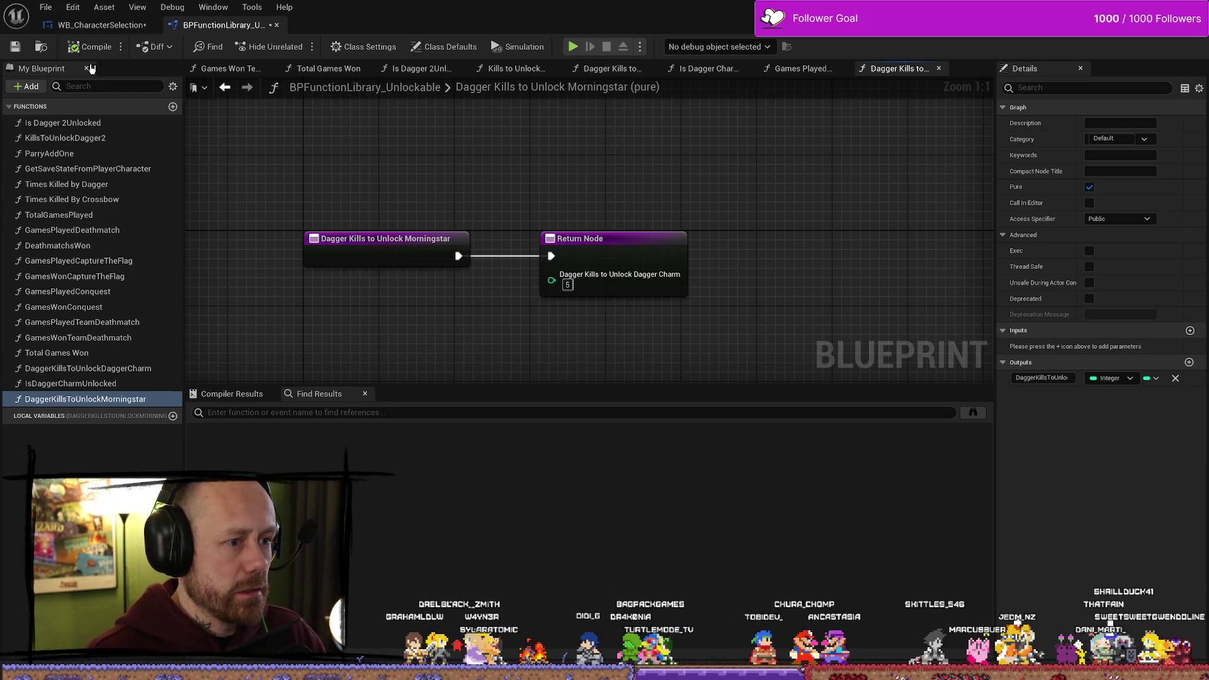
{"action": "left_click", "coordinate": [15, 47]}
Rename the function's output to Morningstar, returning 50, and compile the blueprint
{"action": "double_click", "coordinate": [71, 383]}
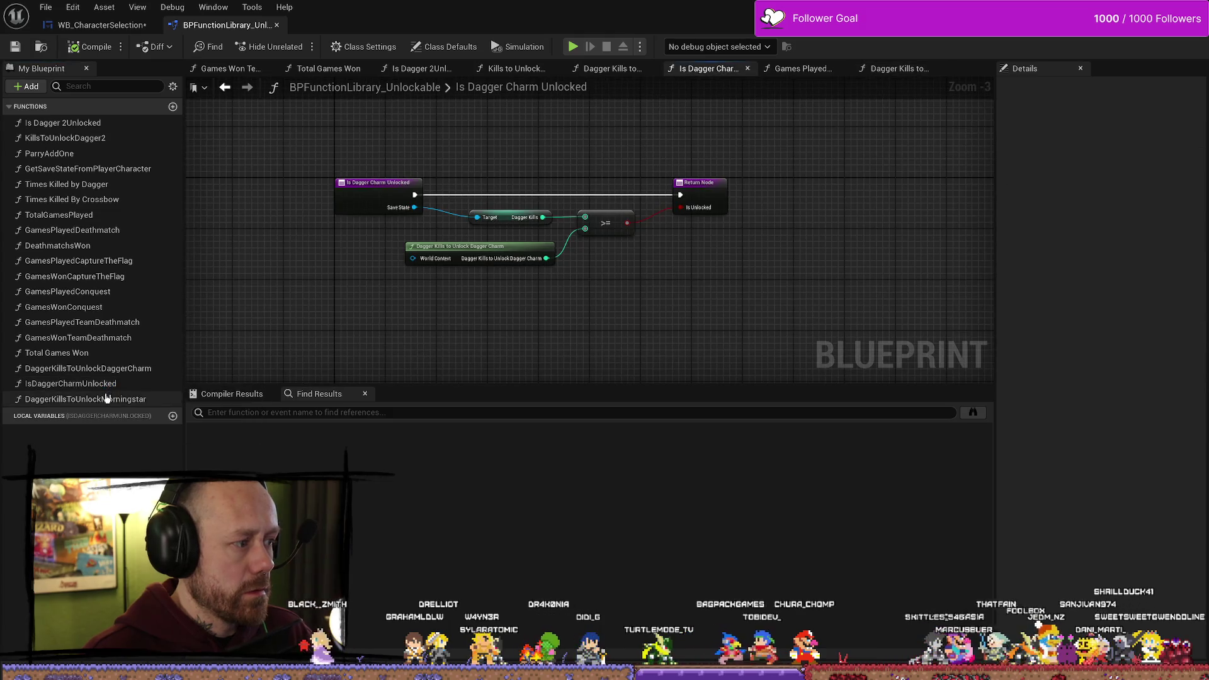
{"action": "double_click", "coordinate": [106, 398]}
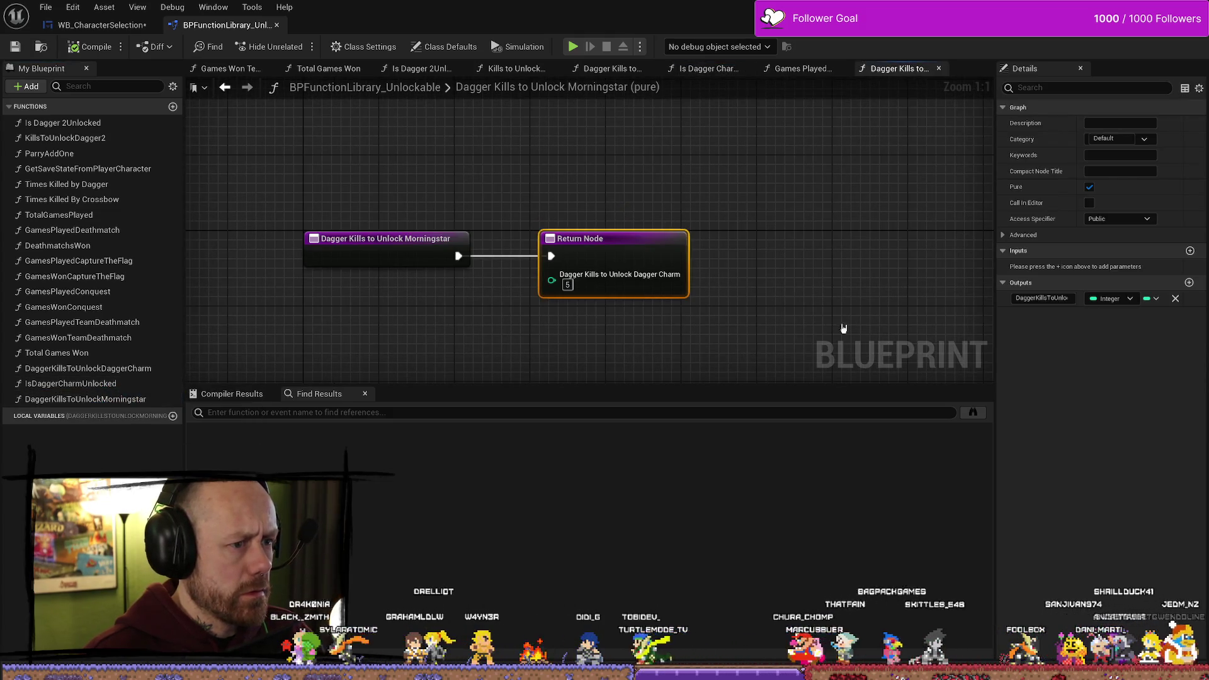
{"action": "left_click", "coordinate": [1042, 298]}
{"action": "key", "text": "End"}
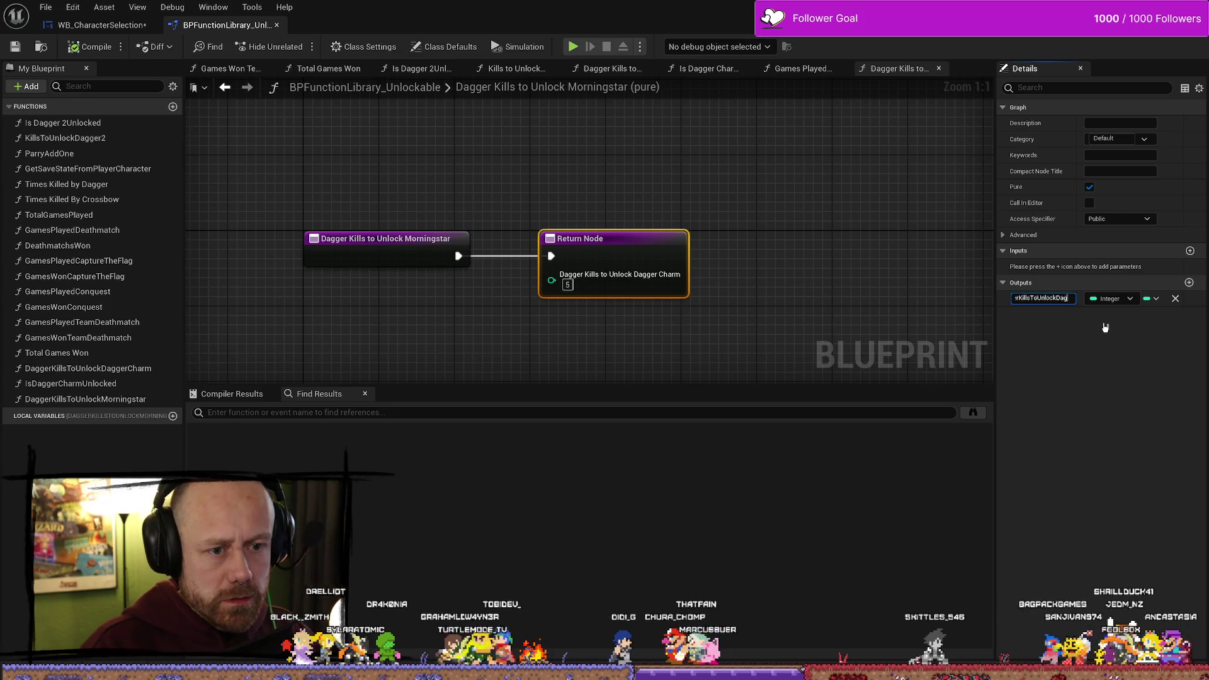
{"action": "key", "text": "BackSpace"}
{"action": "key", "text": "BackSpace"}
{"action": "key", "text": "BackSpace"}
{"action": "type", "text": "Morn"}
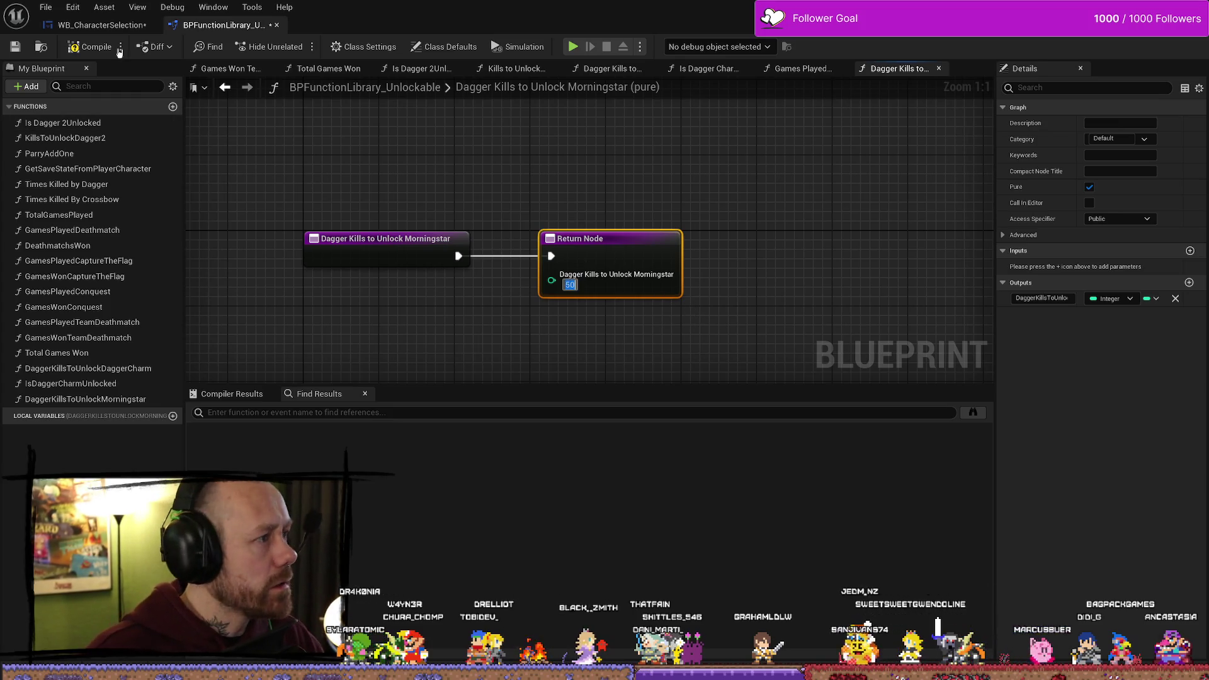
{"action": "left_click", "coordinate": [89, 48]}
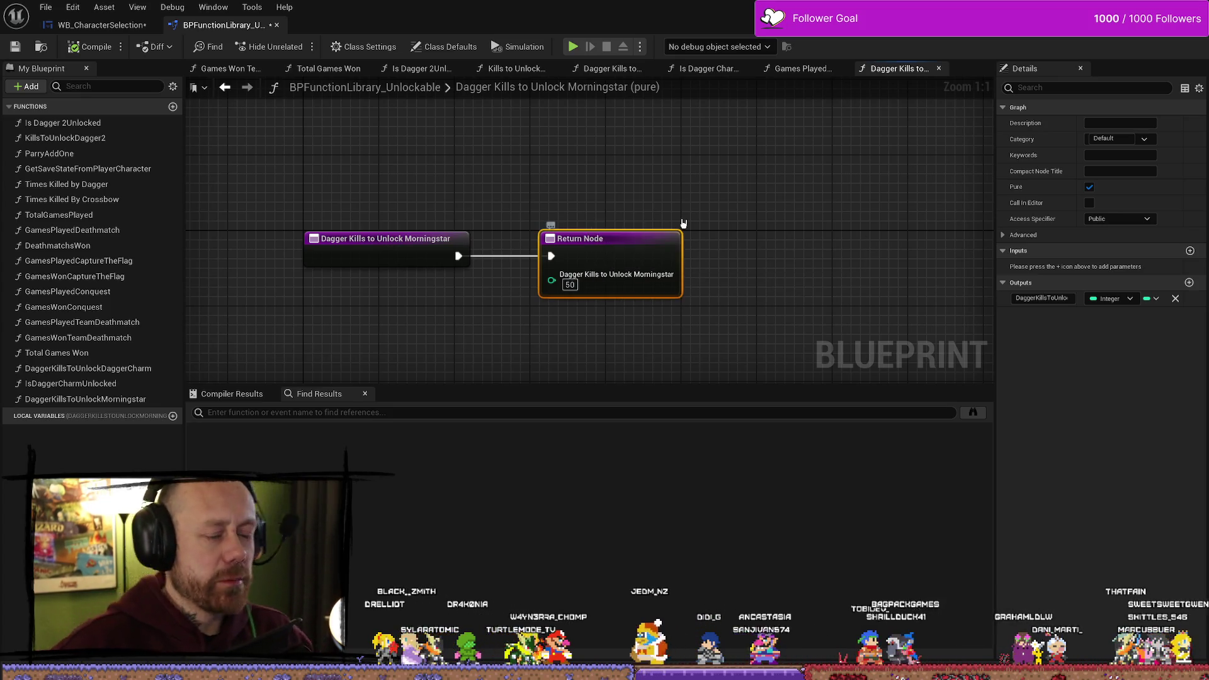
{"action": "left_click", "coordinate": [704, 209]}
{"action": "left_click_drag", "start_coordinate": [580, 203], "coordinate": [634, 216]}
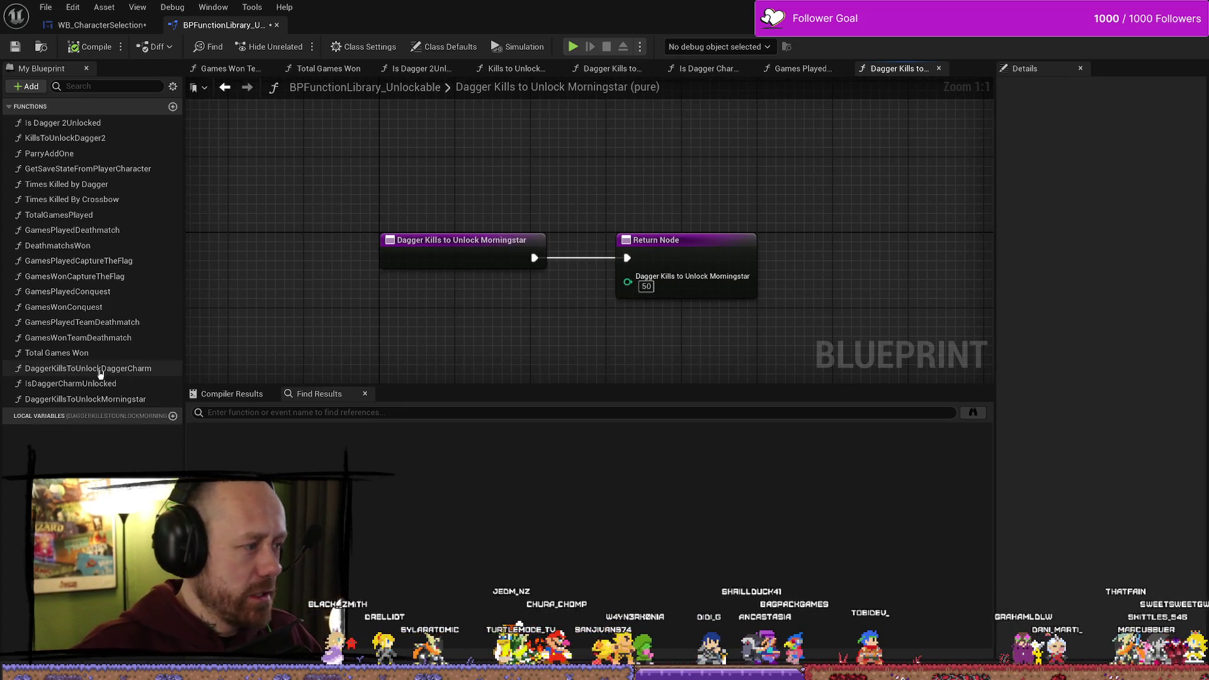
{"action": "left_click", "coordinate": [108, 401]}
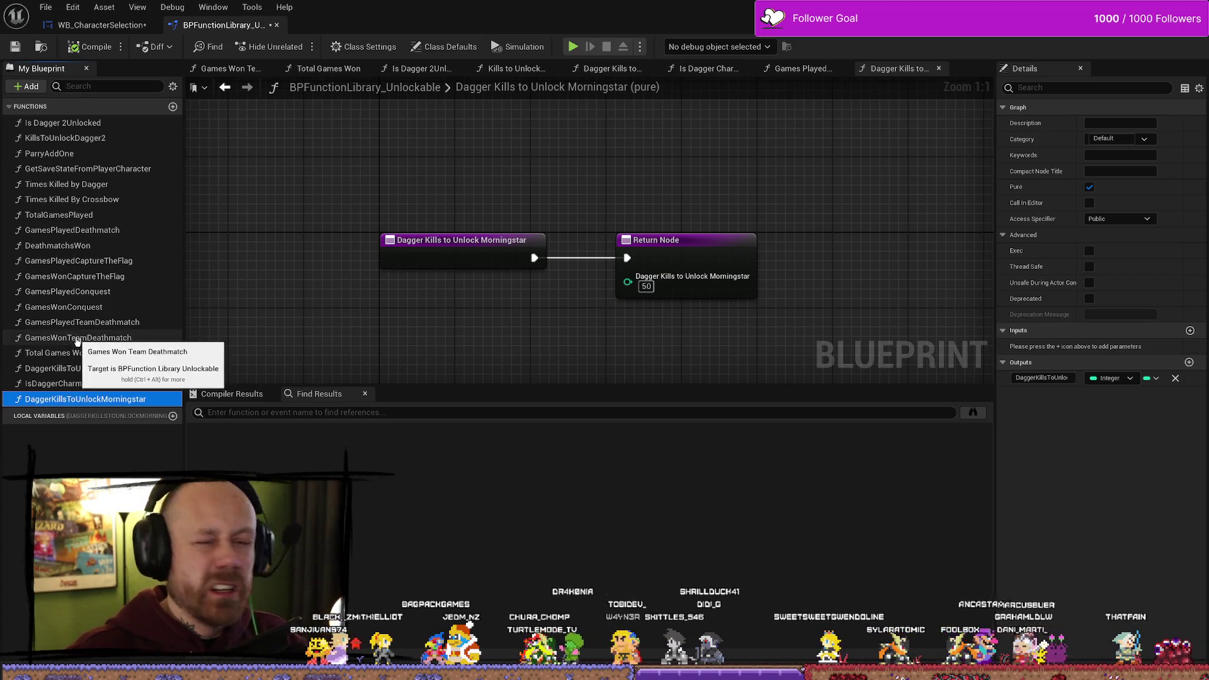
{"action": "left_click", "coordinate": [123, 382]}
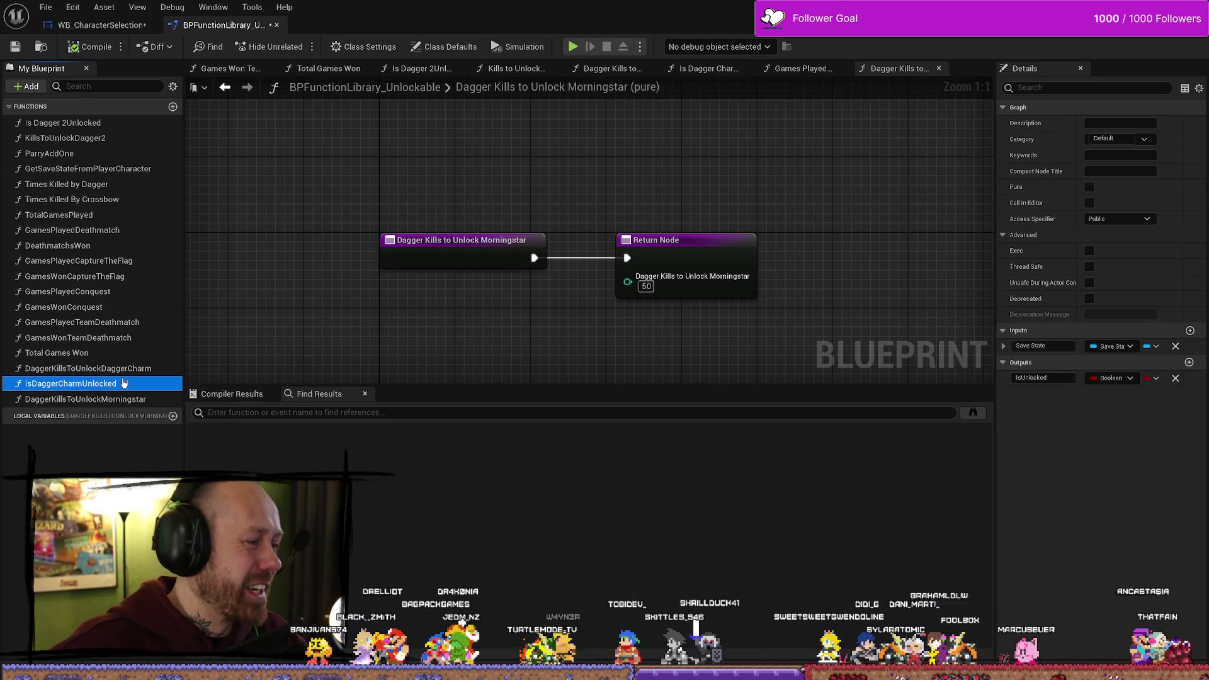
{"action": "left_click", "coordinate": [75, 403]}
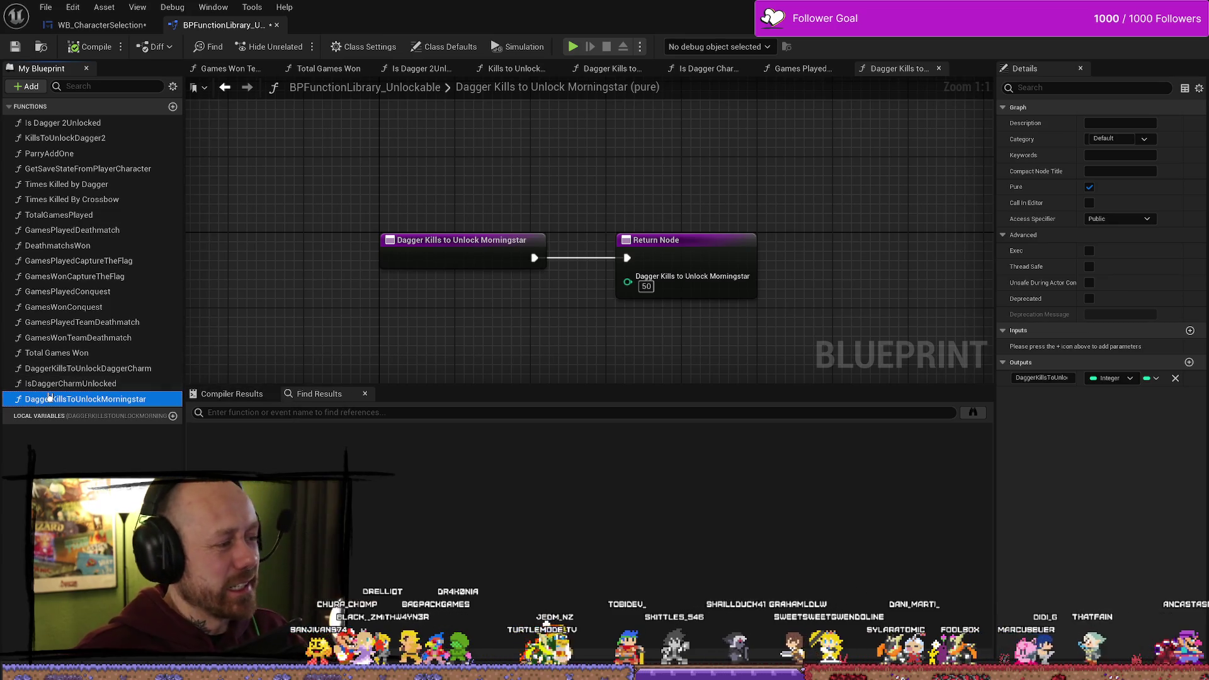
{"action": "left_click", "coordinate": [649, 203]}
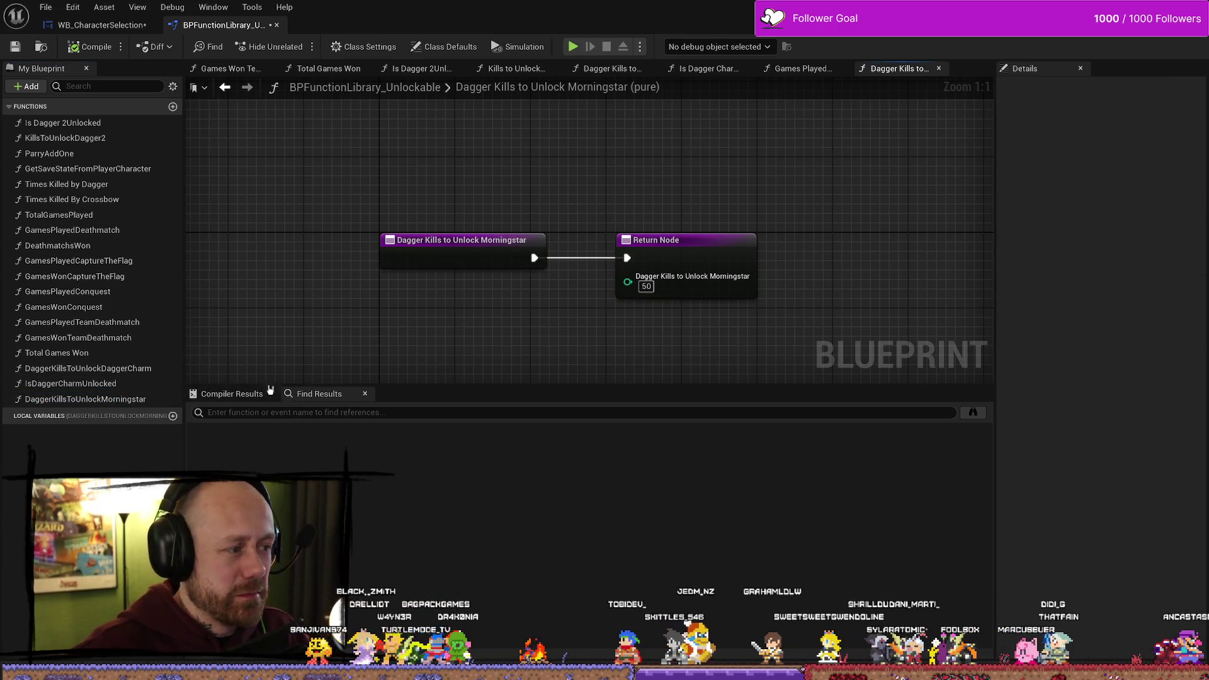
{"action": "left_click", "coordinate": [120, 383]}
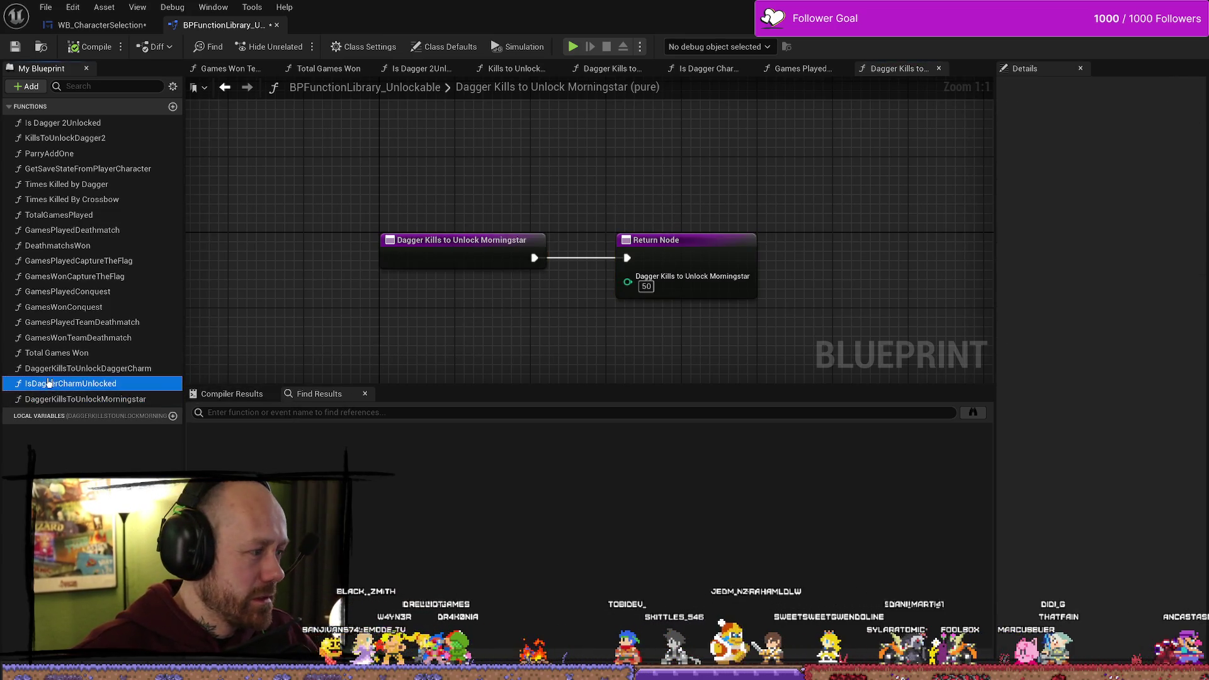
{"action": "left_click", "coordinate": [121, 404]}
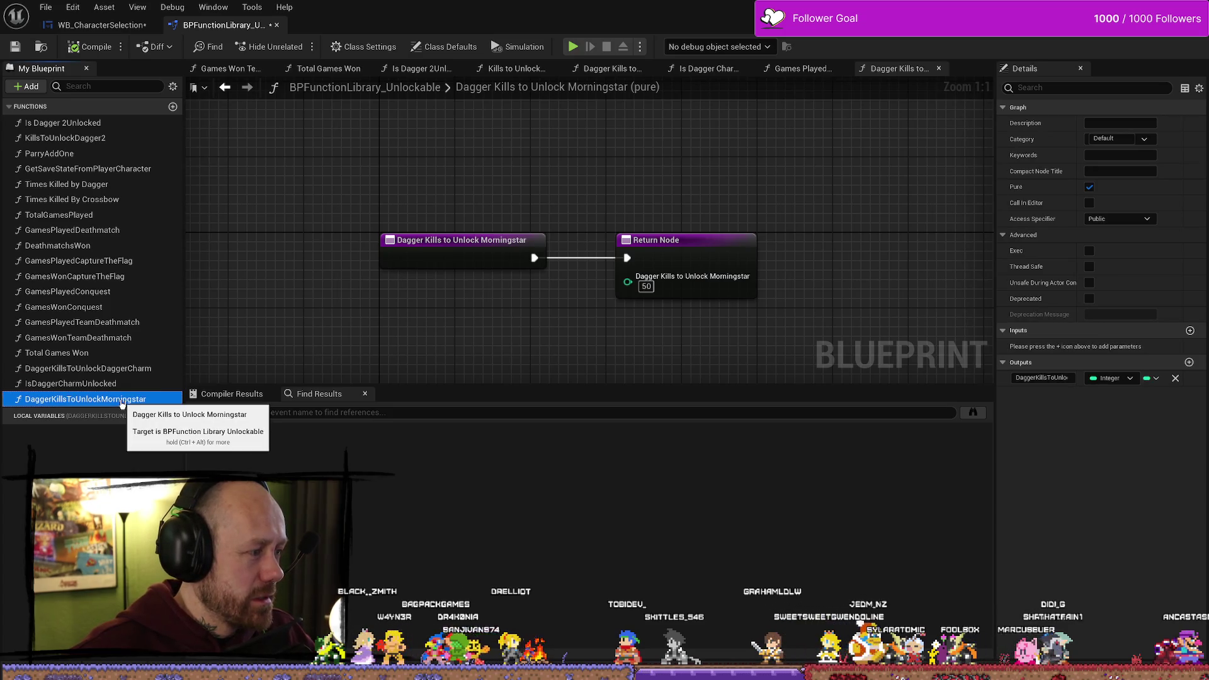
{"action": "left_click", "coordinate": [112, 384]}
{"action": "right_click", "coordinate": [108, 388]}
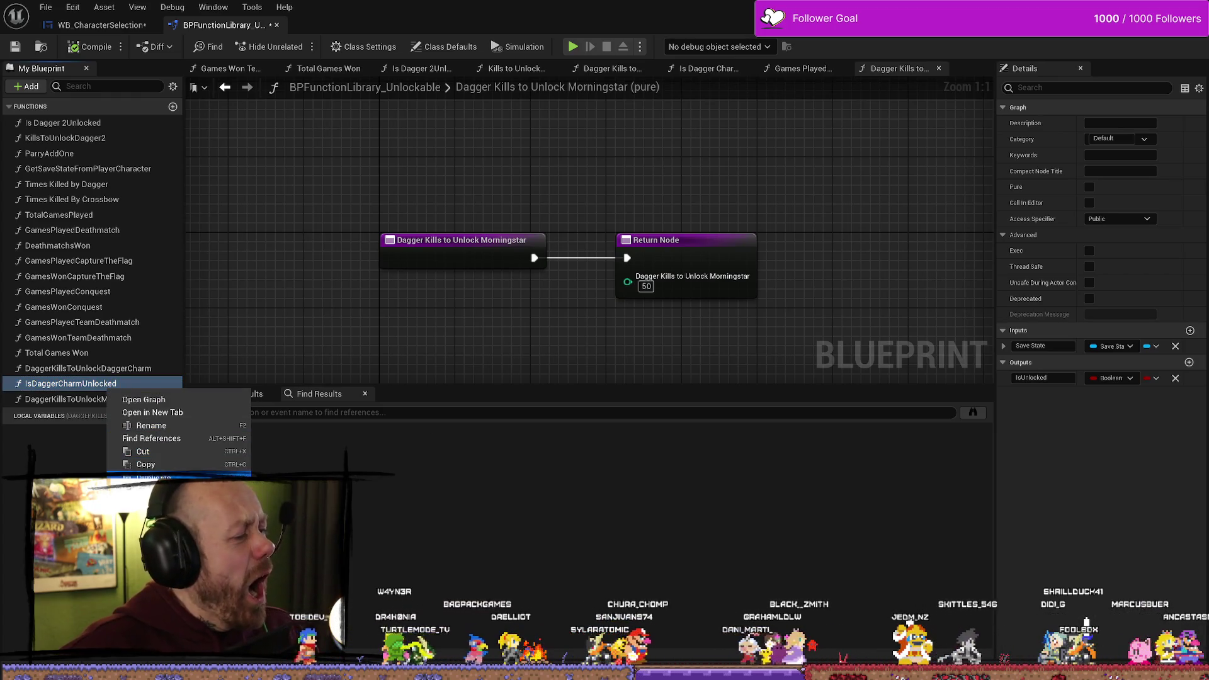
Duplicate IsDaggerCharmUnlocked as IsMorningstarUnlocked and delete its Dagger Kills to Unlock Dagger Charm node
{"action": "left_click", "coordinate": [153, 476]}
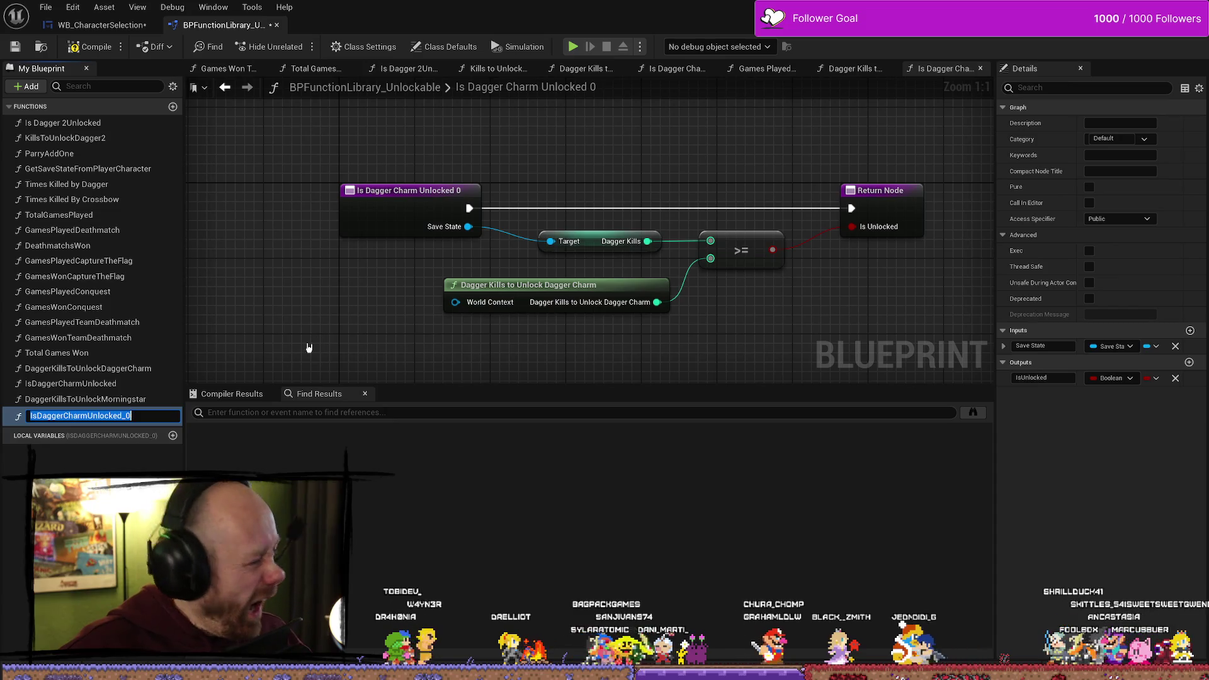
{"action": "key", "text": "End"}
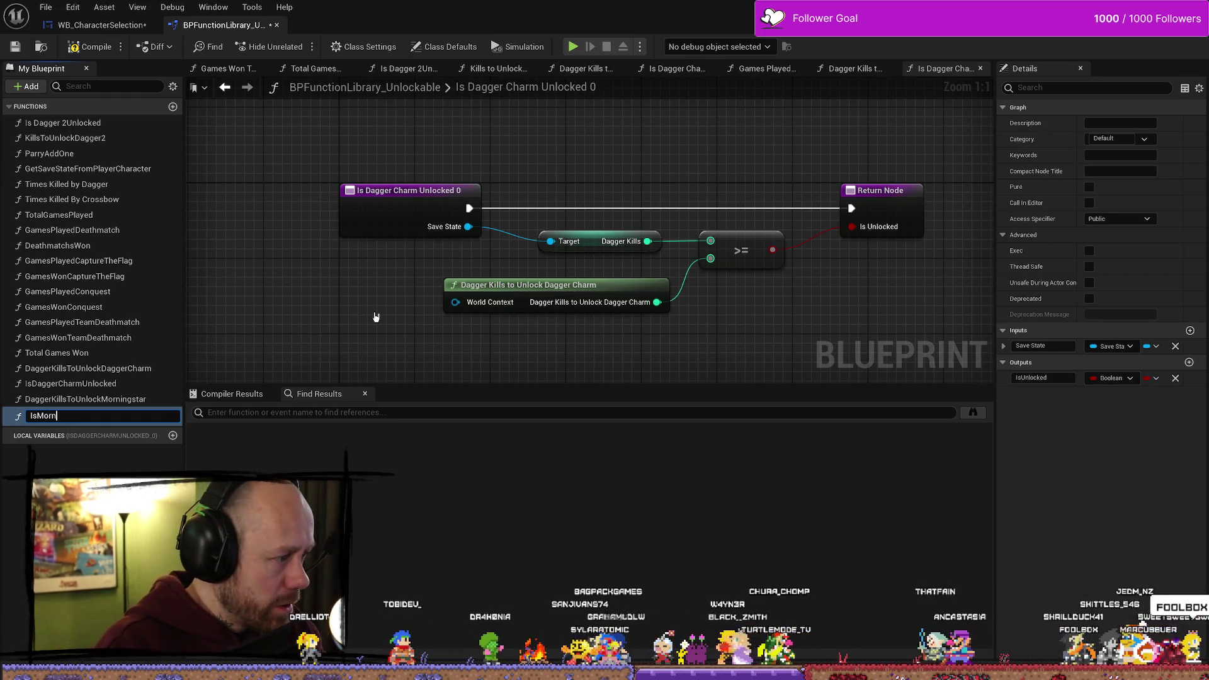
{"action": "type", "text": "fg"}
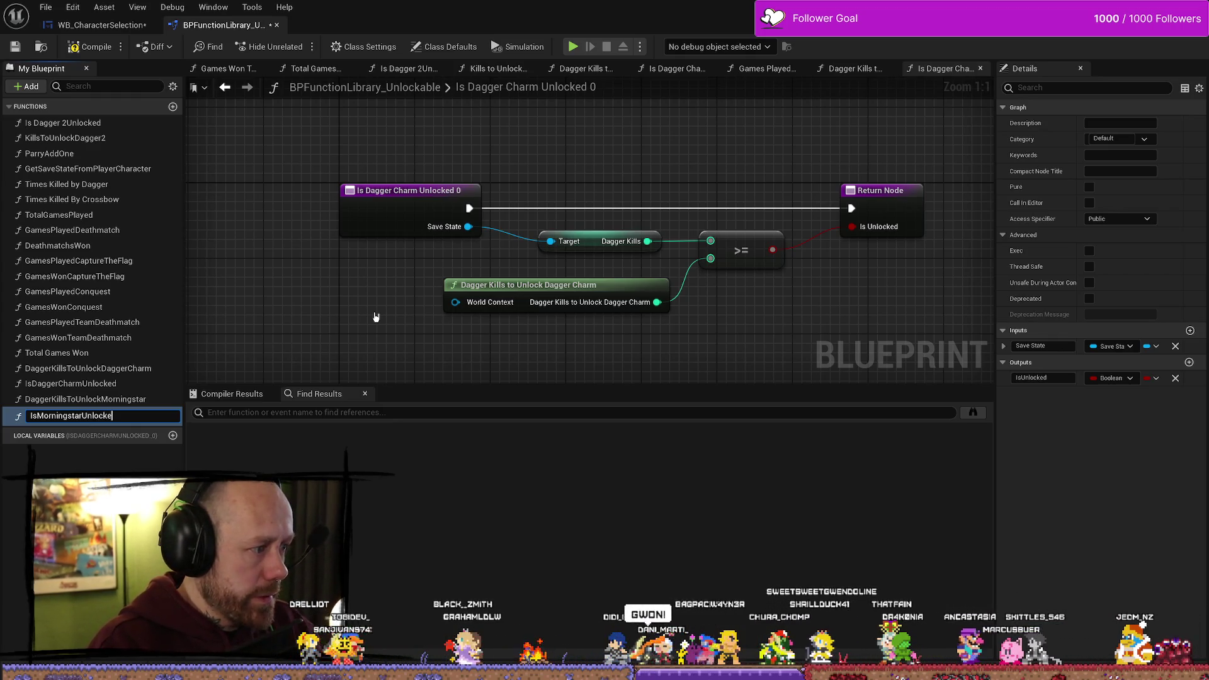
{"action": "key", "text": "Return"}
{"action": "left_click_drag", "start_coordinate": [402, 311], "coordinate": [306, 299]}
{"action": "left_click", "coordinate": [453, 274]}
{"action": "key", "text": "Delete"}
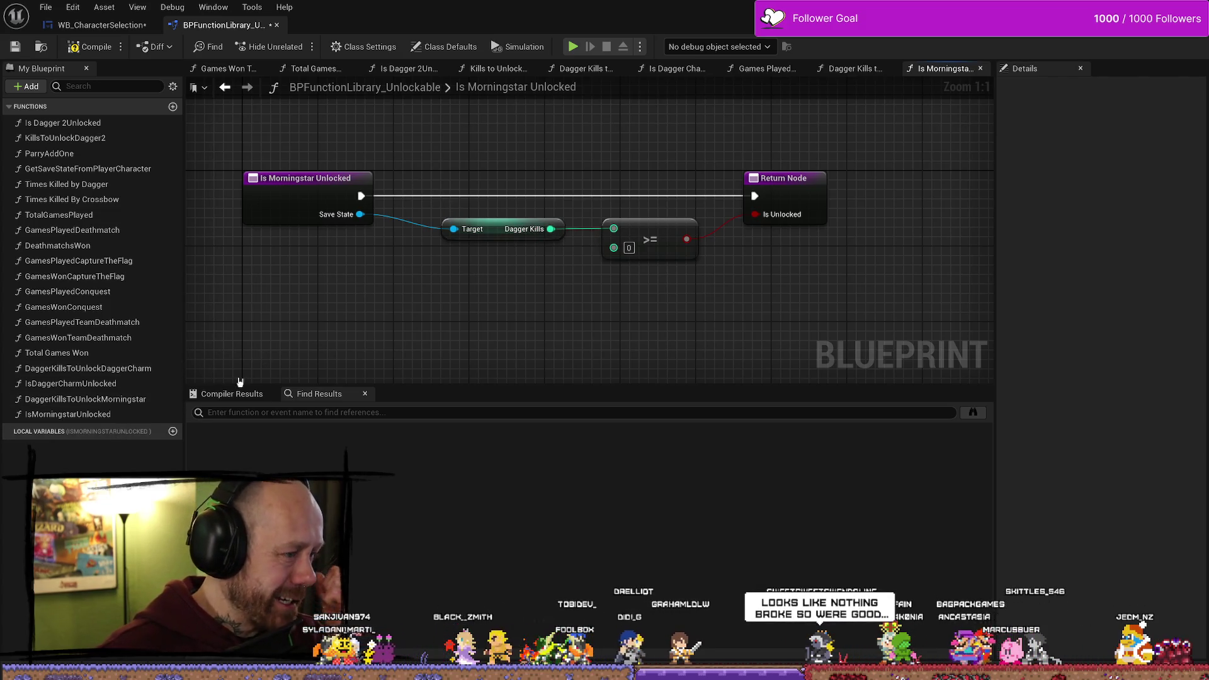
Review DaggerKillsToUnlockMorningstar's entry node and advanced function settings, then return to IsMorningstarUnlocked
{"action": "double_click", "coordinate": [101, 399]}
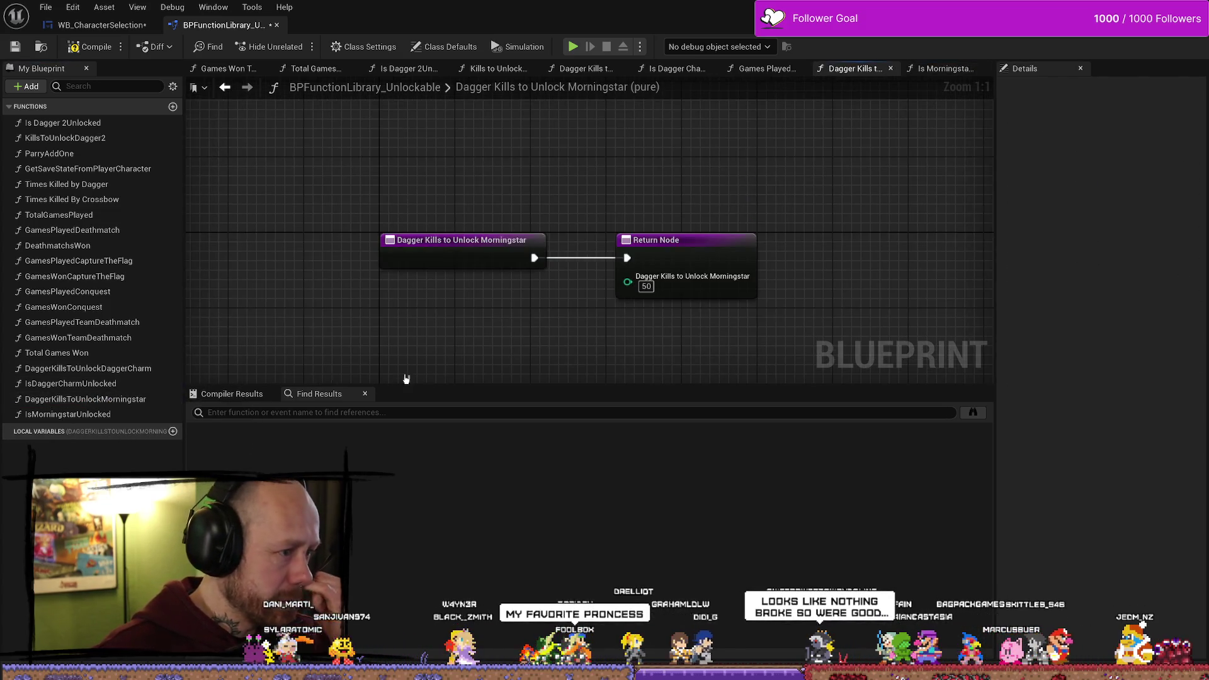
{"action": "double_click", "coordinate": [83, 414]}
{"action": "double_click", "coordinate": [122, 399]}
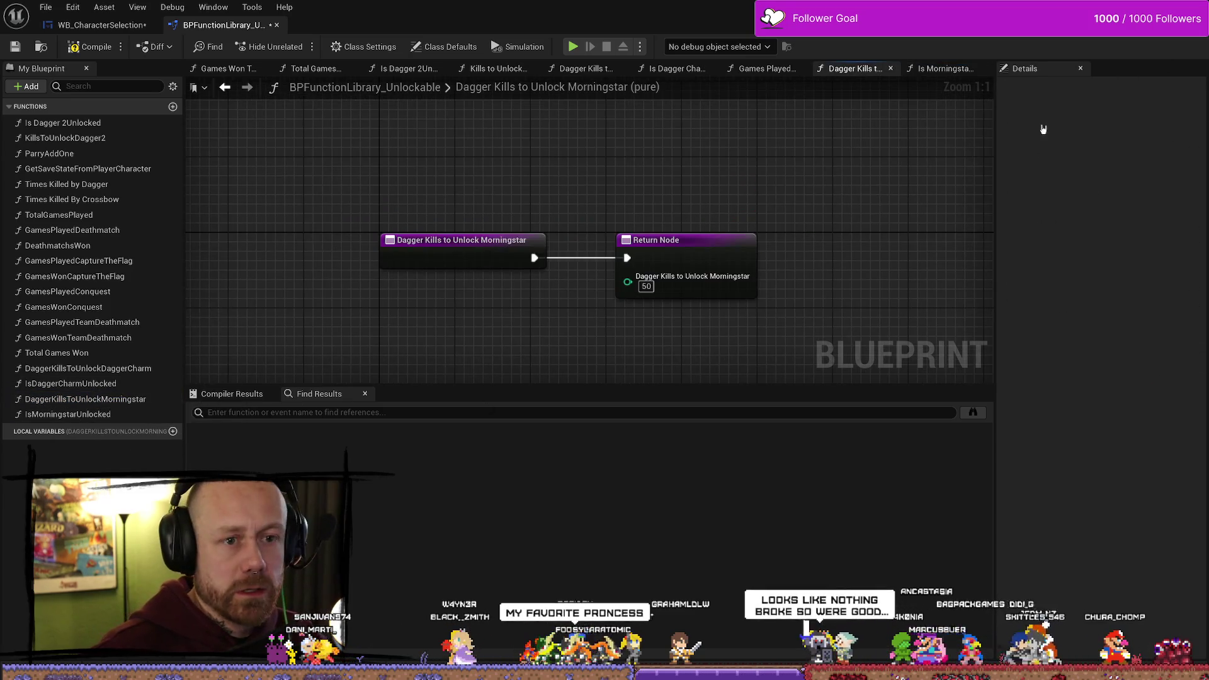
{"action": "left_click", "coordinate": [478, 255]}
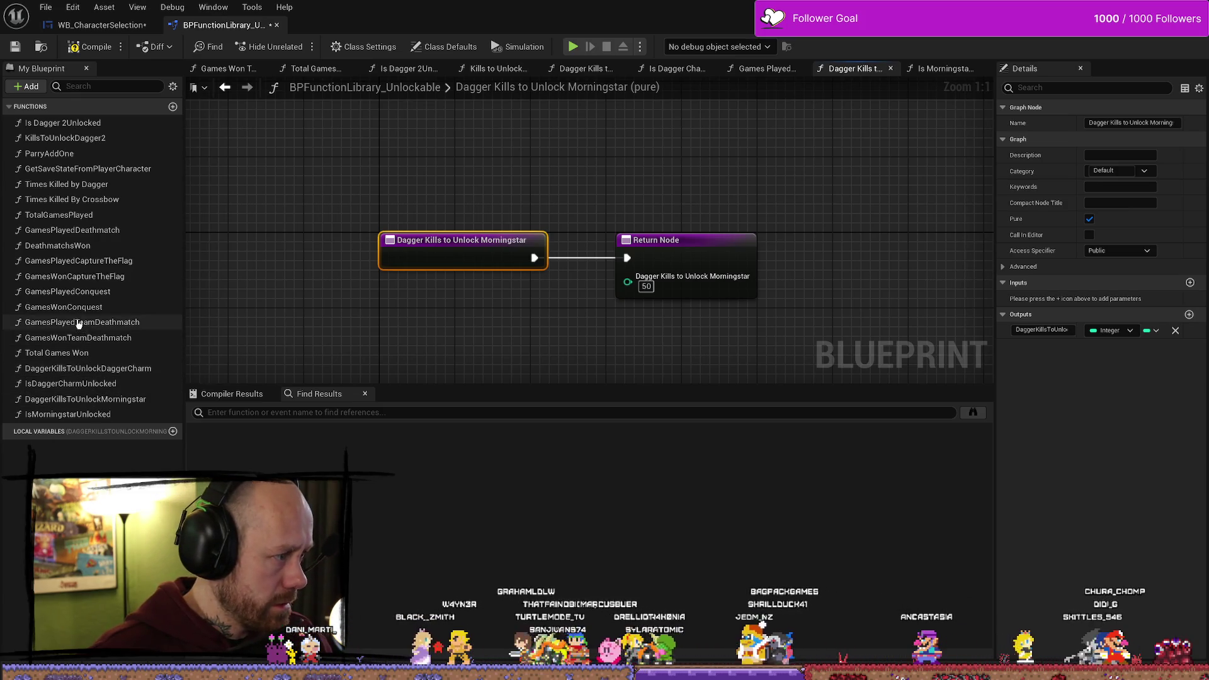
{"action": "left_click", "coordinate": [133, 400]}
{"action": "left_click", "coordinate": [1070, 235]}
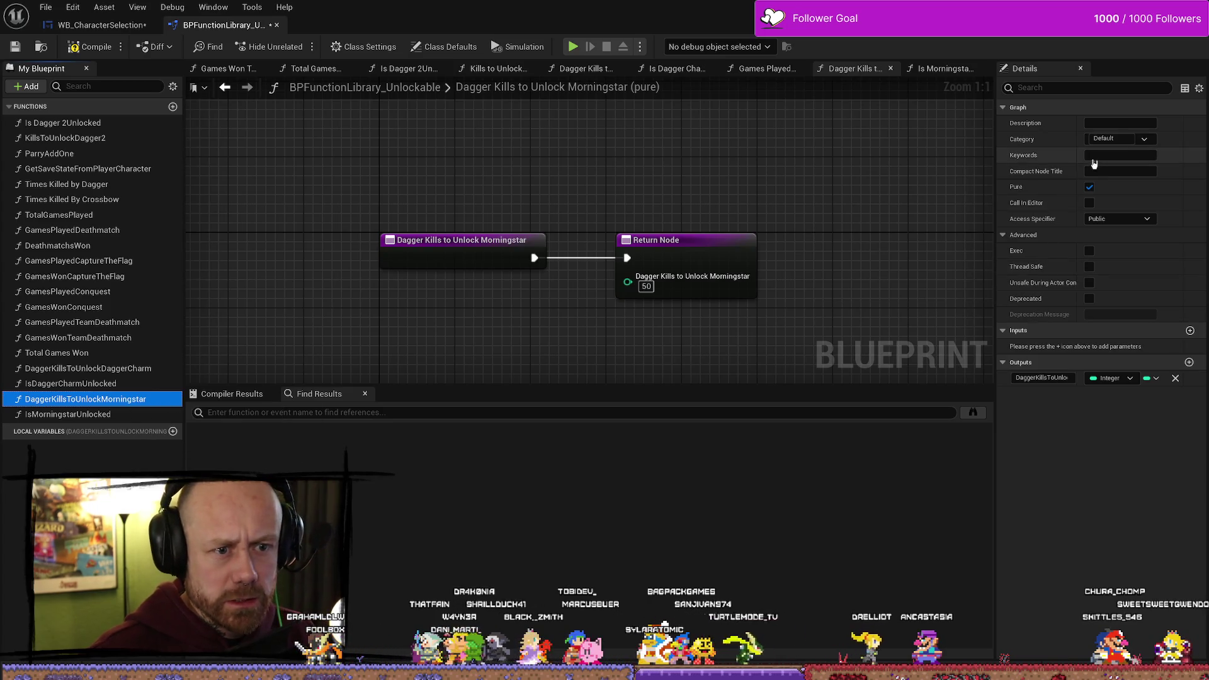
{"action": "double_click", "coordinate": [69, 414]}
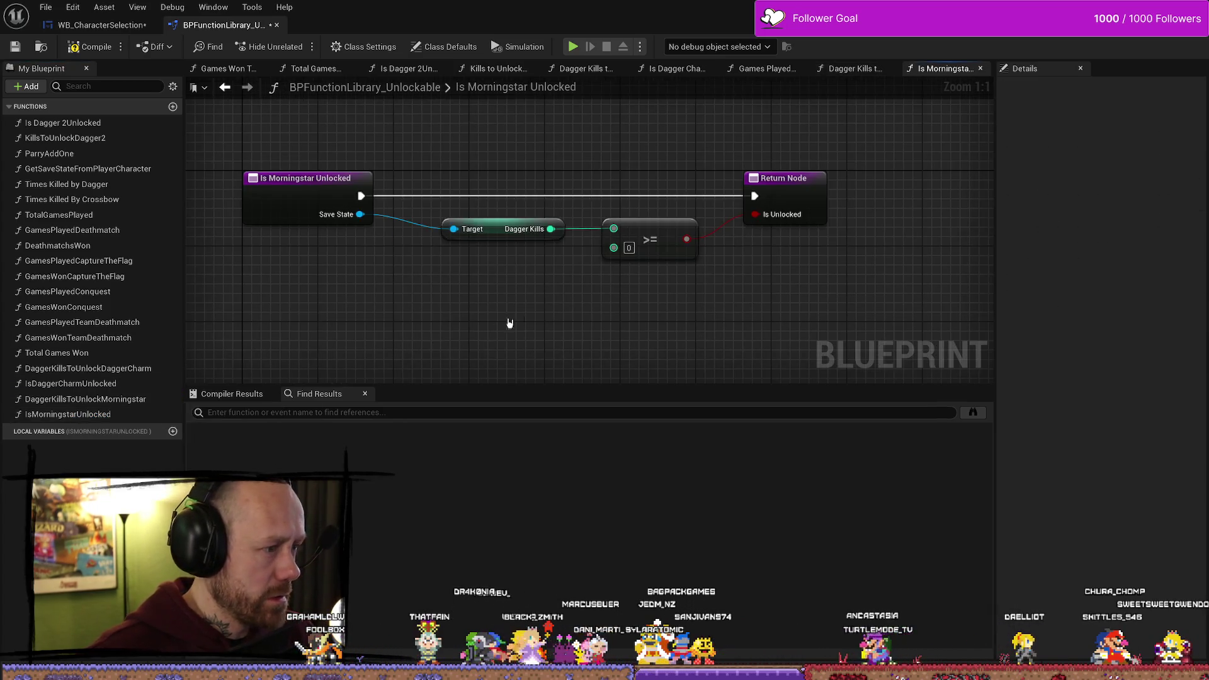
Feed a Dagger Kills to Unlock Morningstar node into IsMorningstarUnlocked's comparison and compile
{"action": "right_click", "coordinate": [546, 296]}
{"action": "type", "text": "daggerkills"}
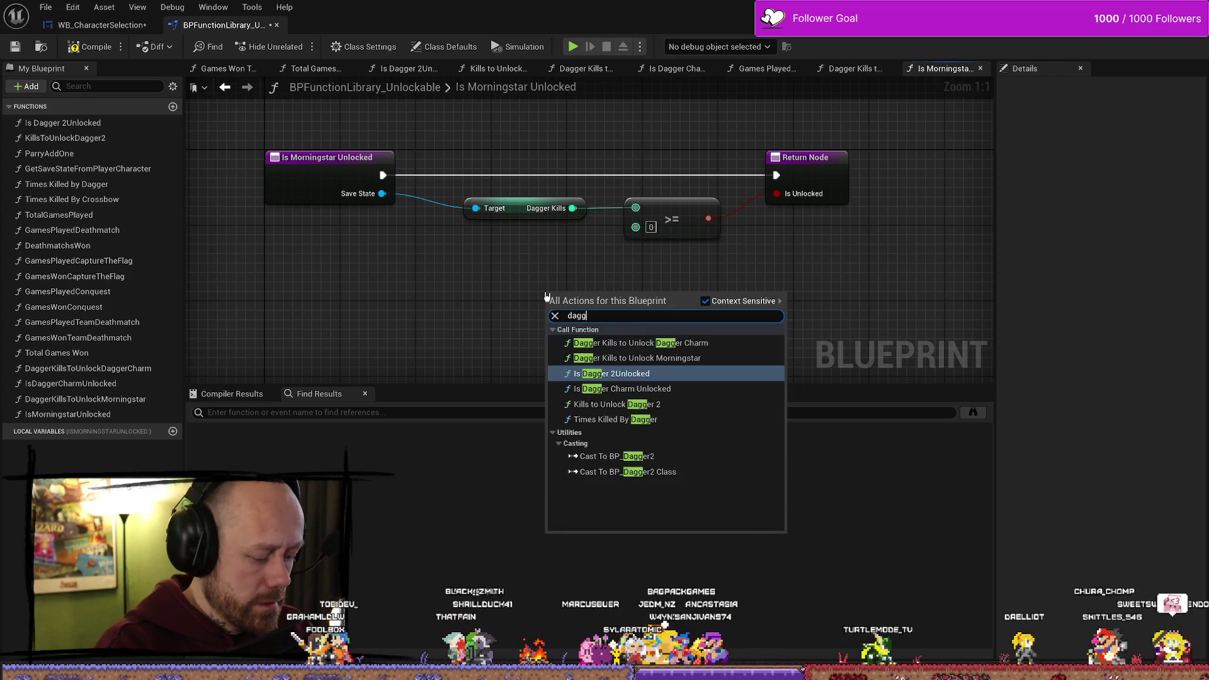
{"action": "key", "text": "Down"}
{"action": "key", "text": "Return"}
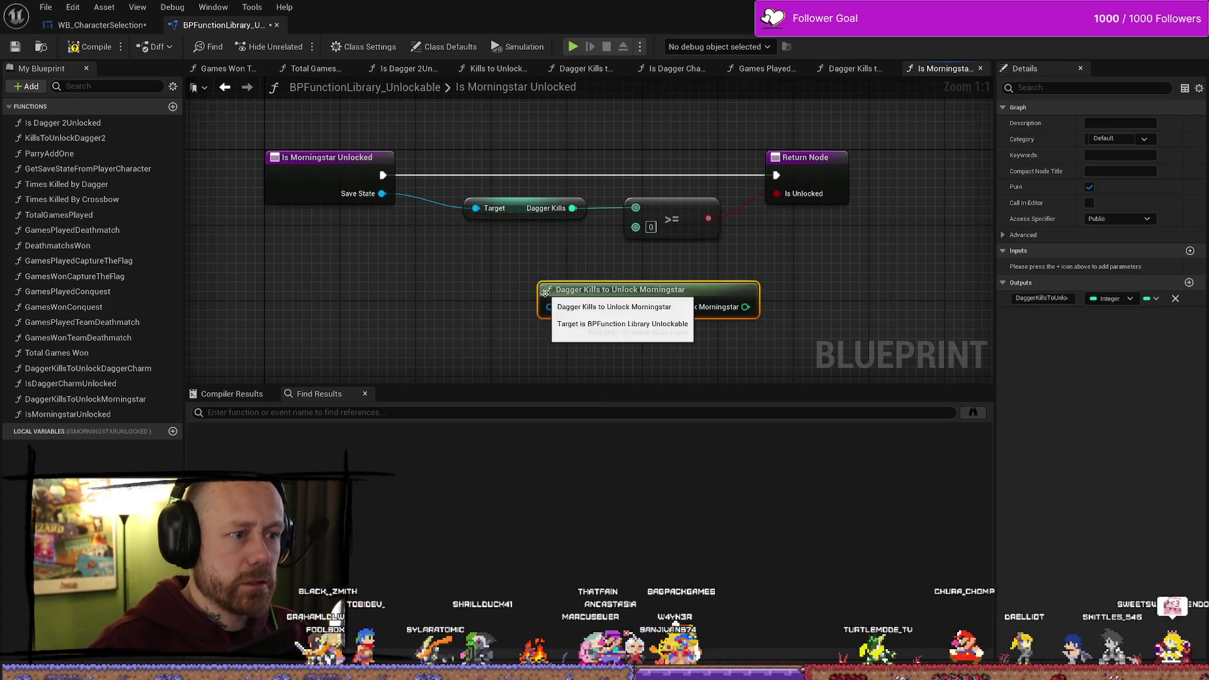
{"action": "left_click_drag", "start_coordinate": [653, 267], "coordinate": [635, 226]}
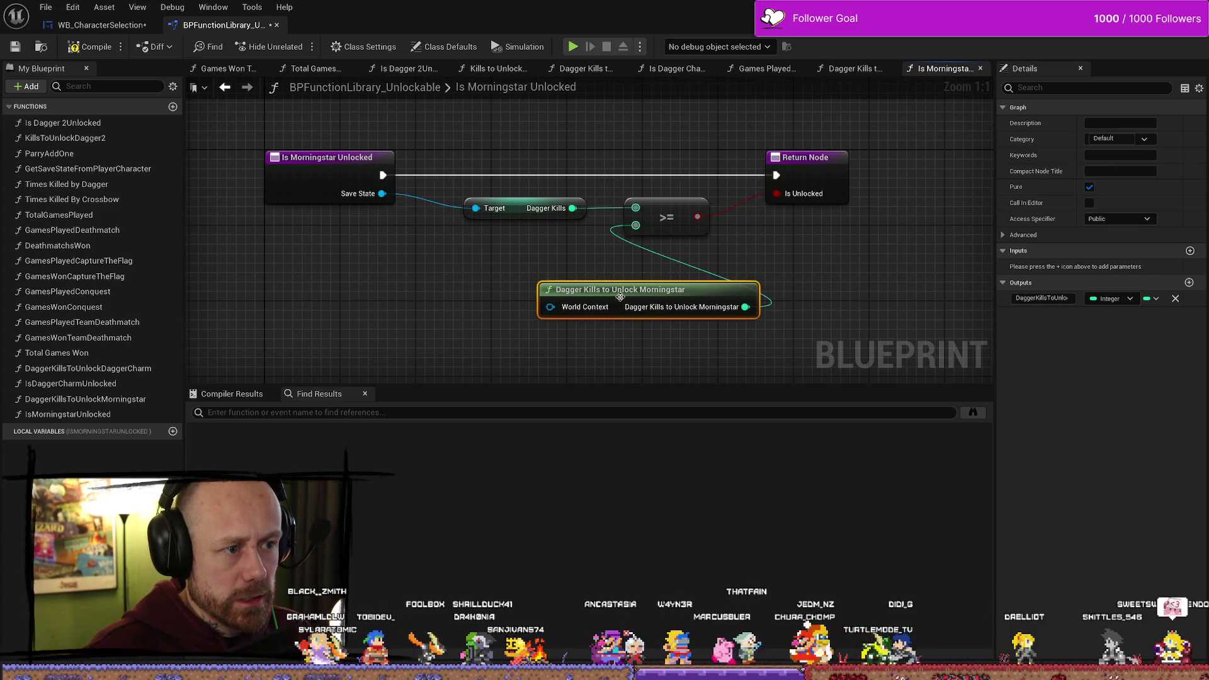
{"action": "left_click_drag", "start_coordinate": [578, 299], "coordinate": [417, 242]}
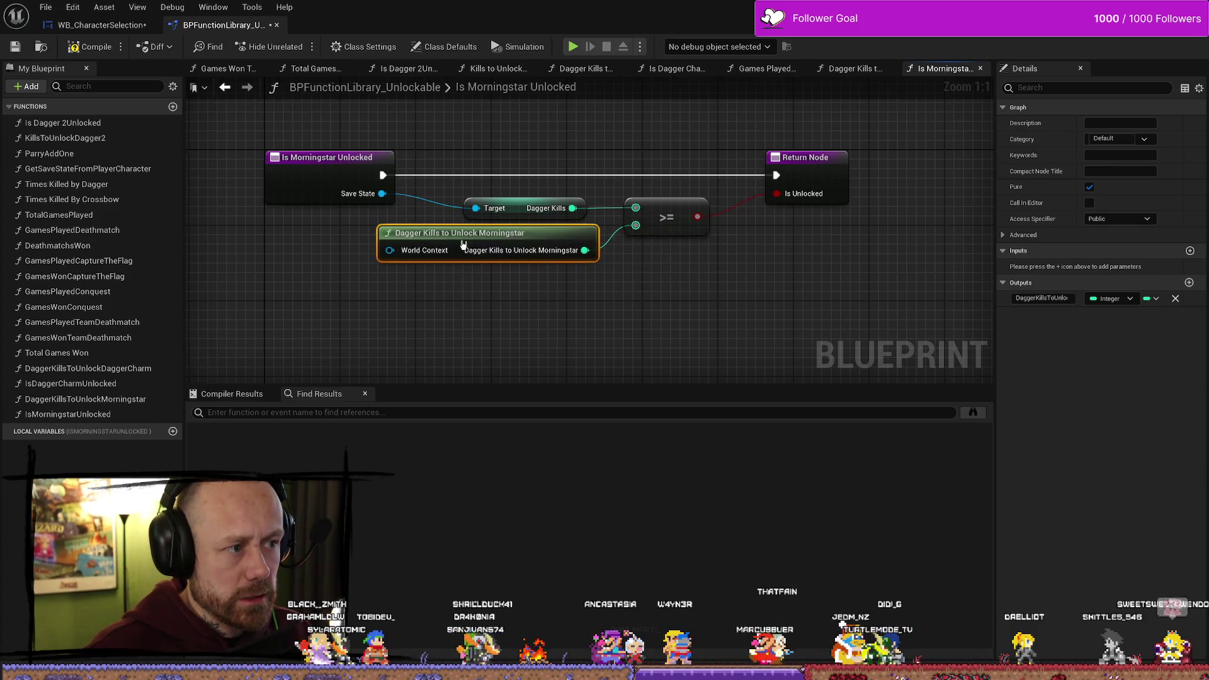
{"action": "left_click", "coordinate": [86, 49]}
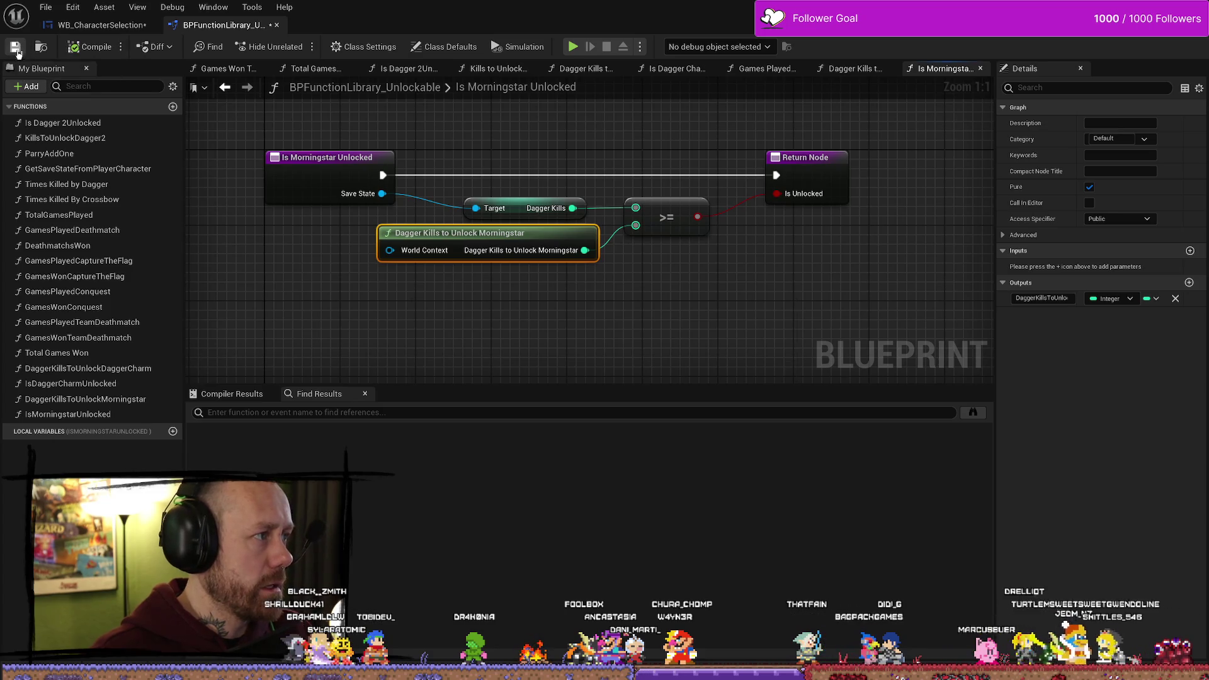
Check the Morningstar kills function's Return Node, then go back to WB_CharacterSelection's Unlock Side Arms graph
{"action": "double_click", "coordinate": [88, 399]}
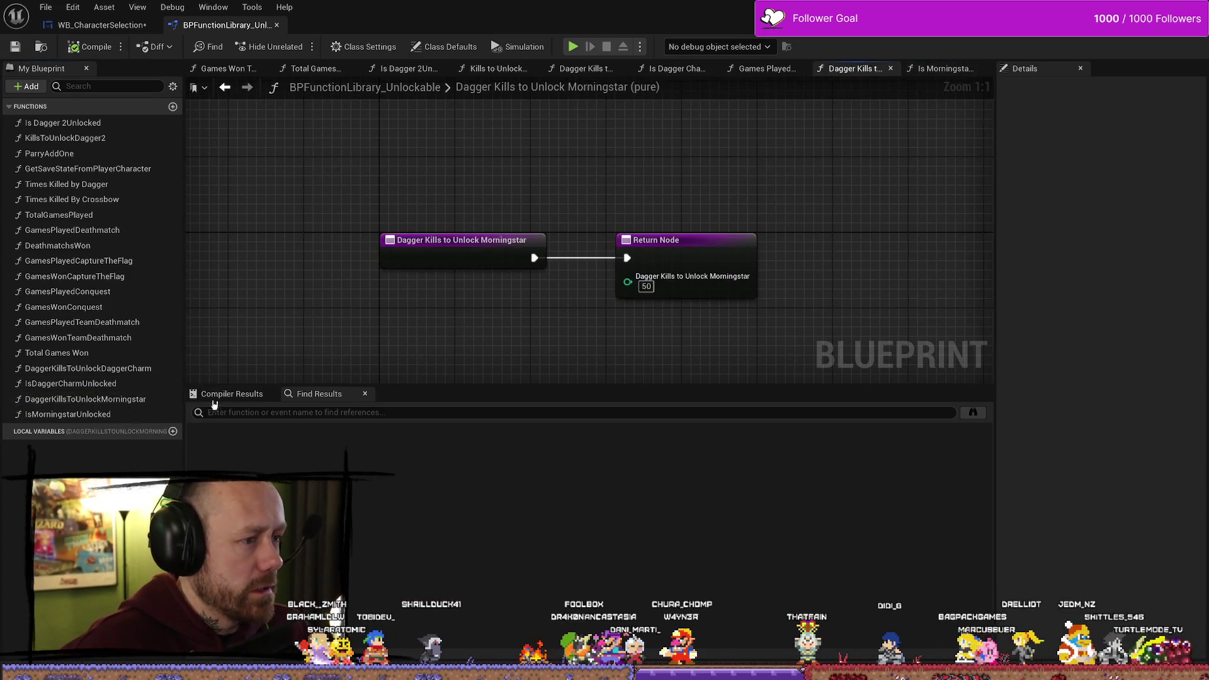
{"action": "left_click_drag", "start_coordinate": [710, 196], "coordinate": [580, 287]}
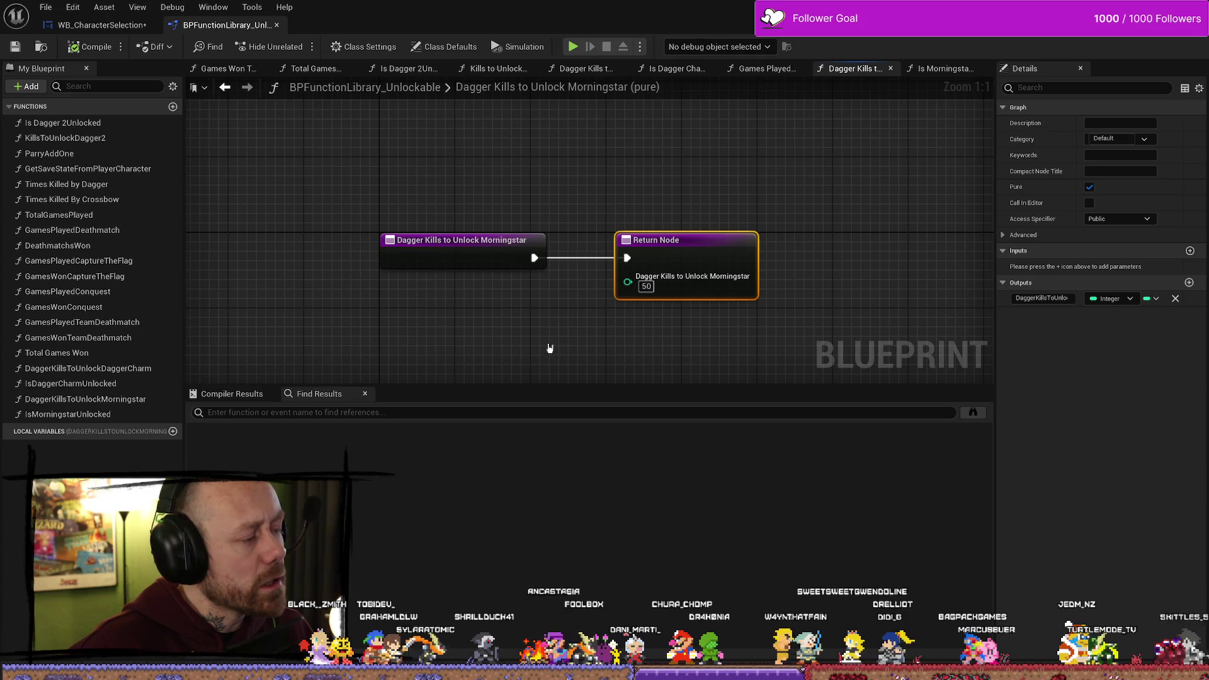
{"action": "left_click", "coordinate": [564, 304]}
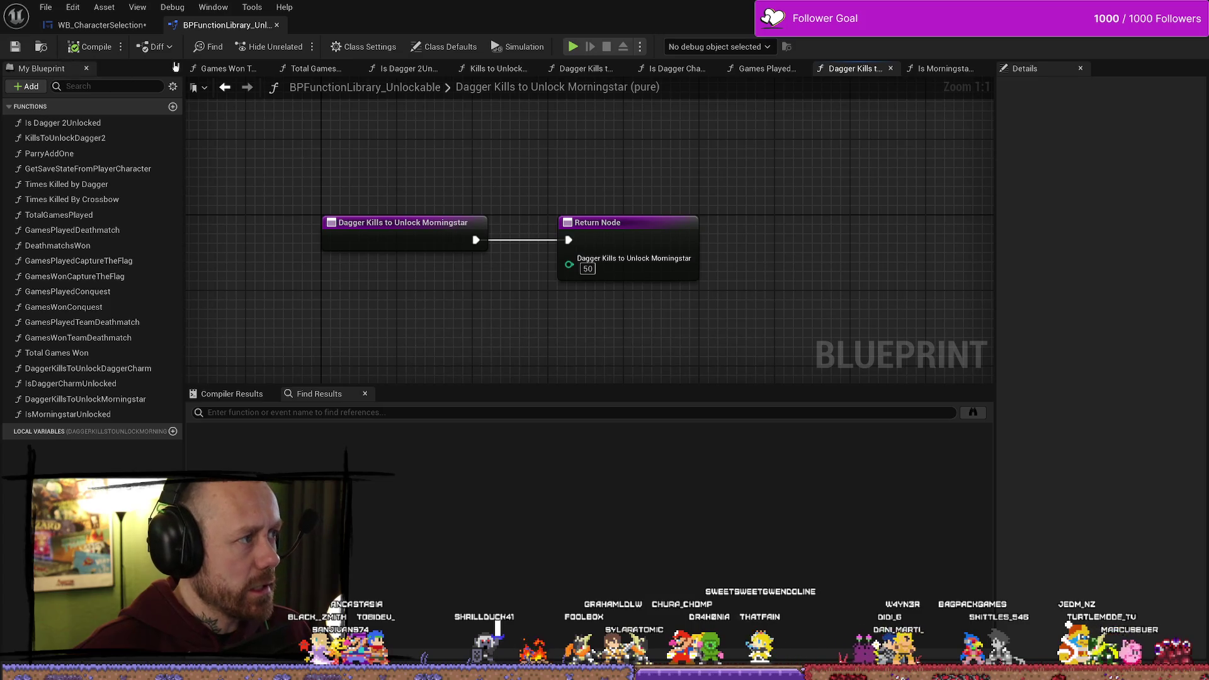
{"action": "left_click", "coordinate": [94, 25]}
{"action": "left_click", "coordinate": [227, 24]}
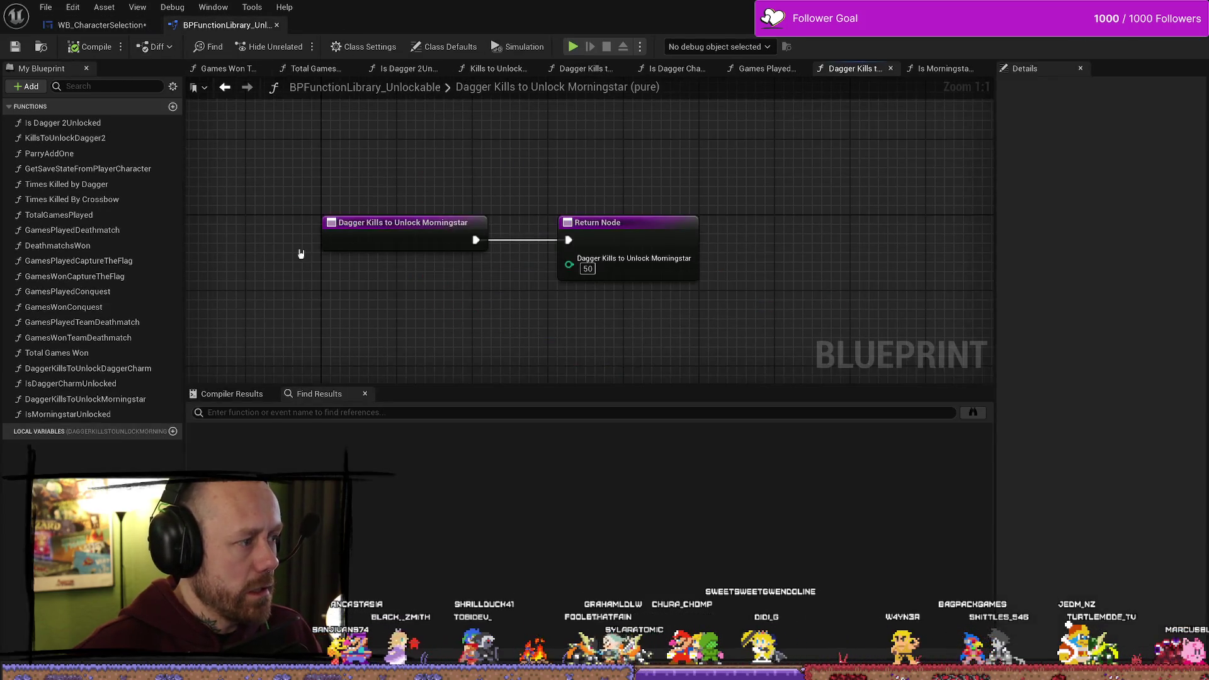
{"action": "left_click", "coordinate": [101, 24]}
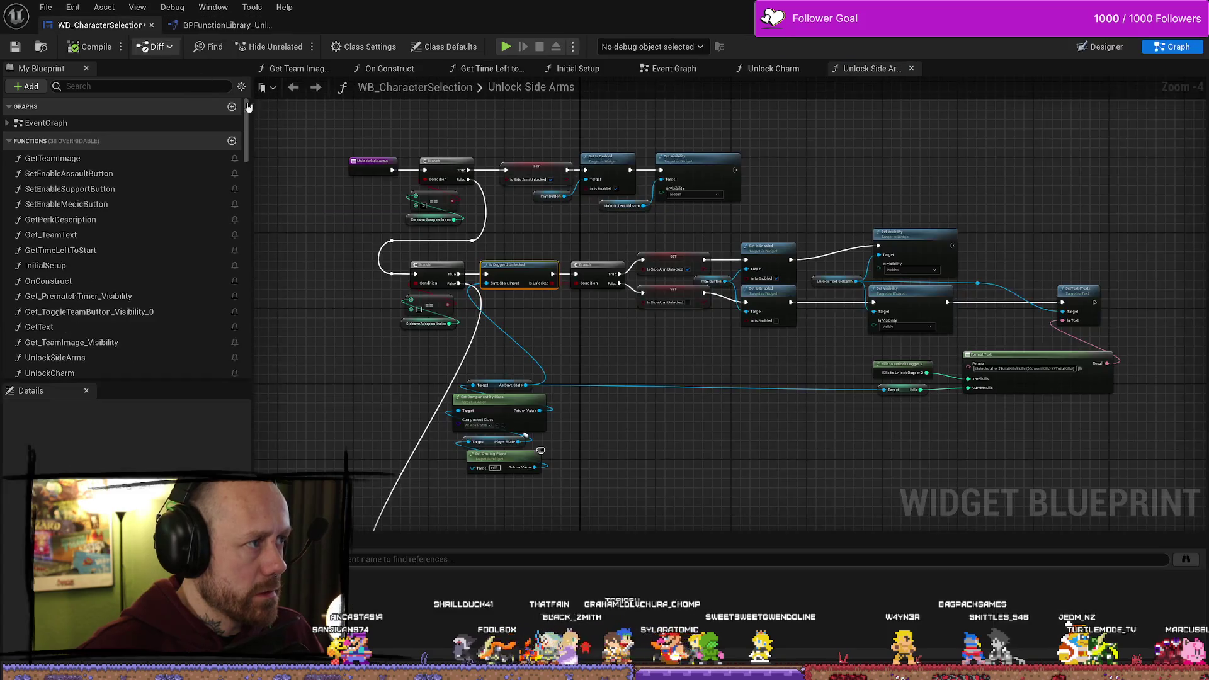
Find AC_PlayerStateInfo via a 'player state' search and open its OnRep_DaggerKill function
{"action": "key", "text": "ctrl+space"}
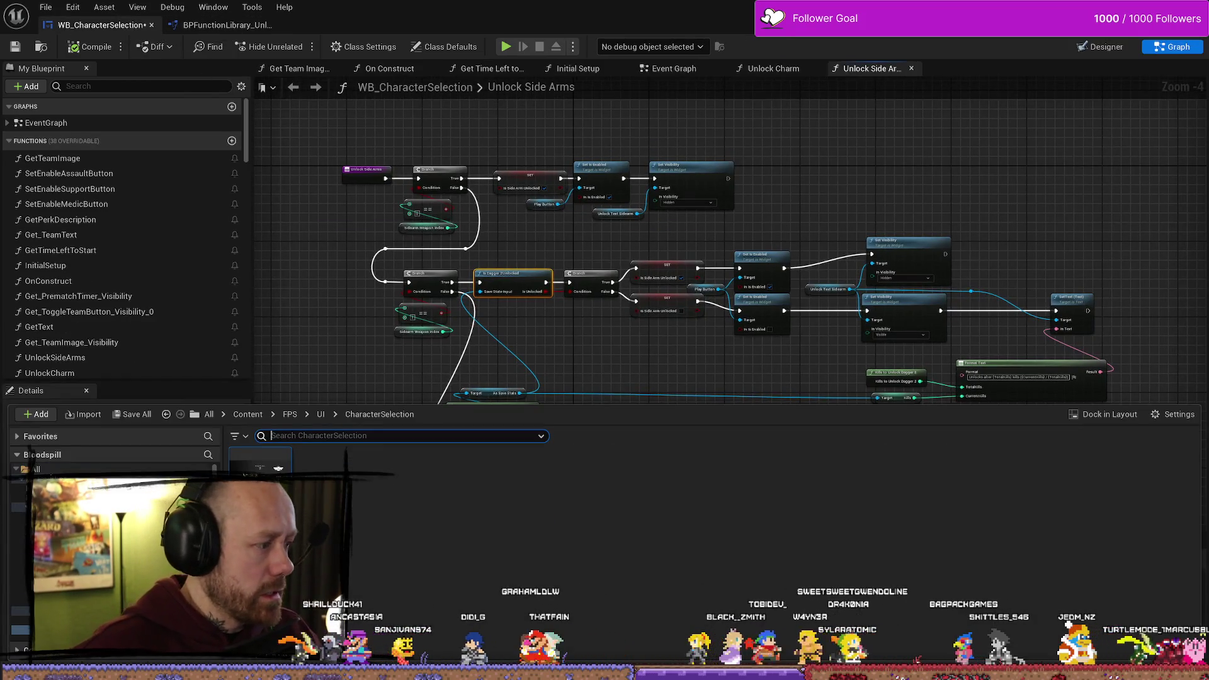
{"action": "type", "text": "play"}
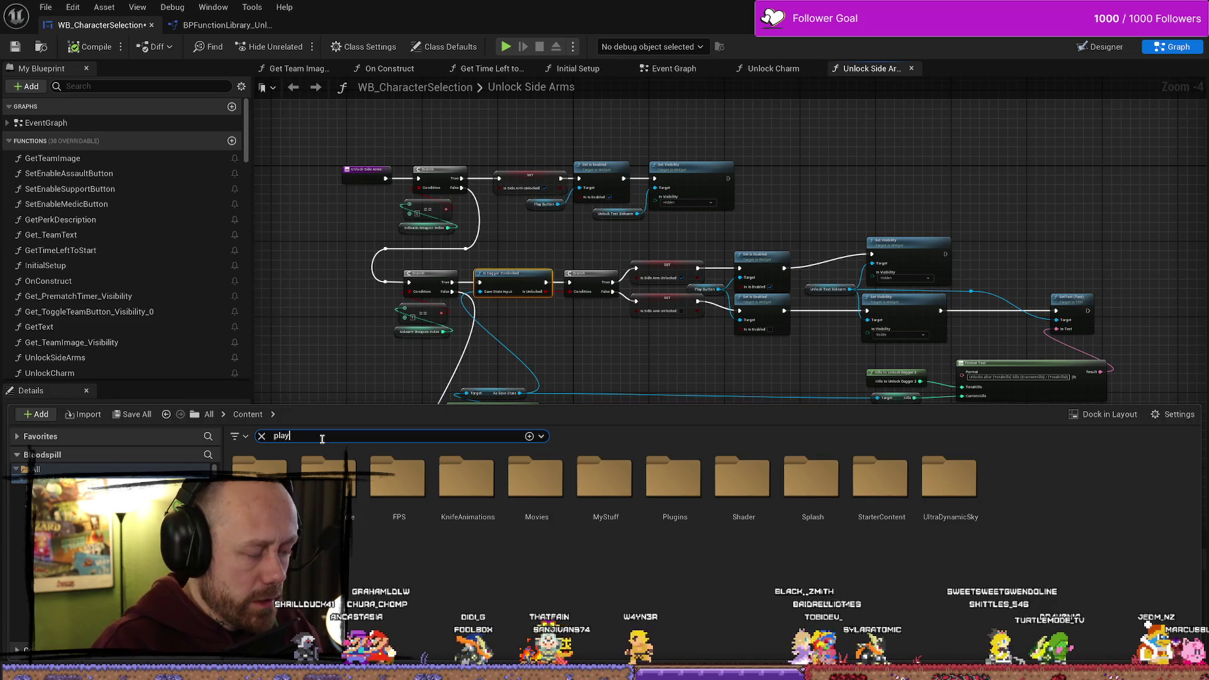
{"action": "type", "text": "er state"}
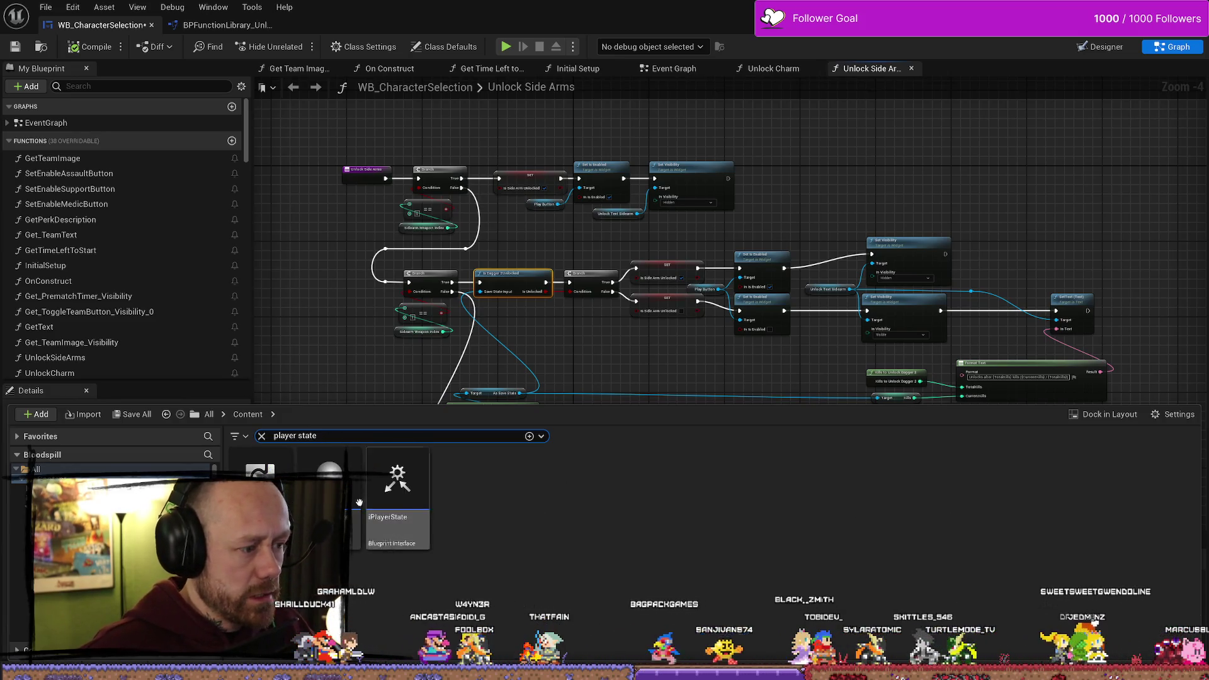
{"action": "double_click", "coordinate": [352, 497]}
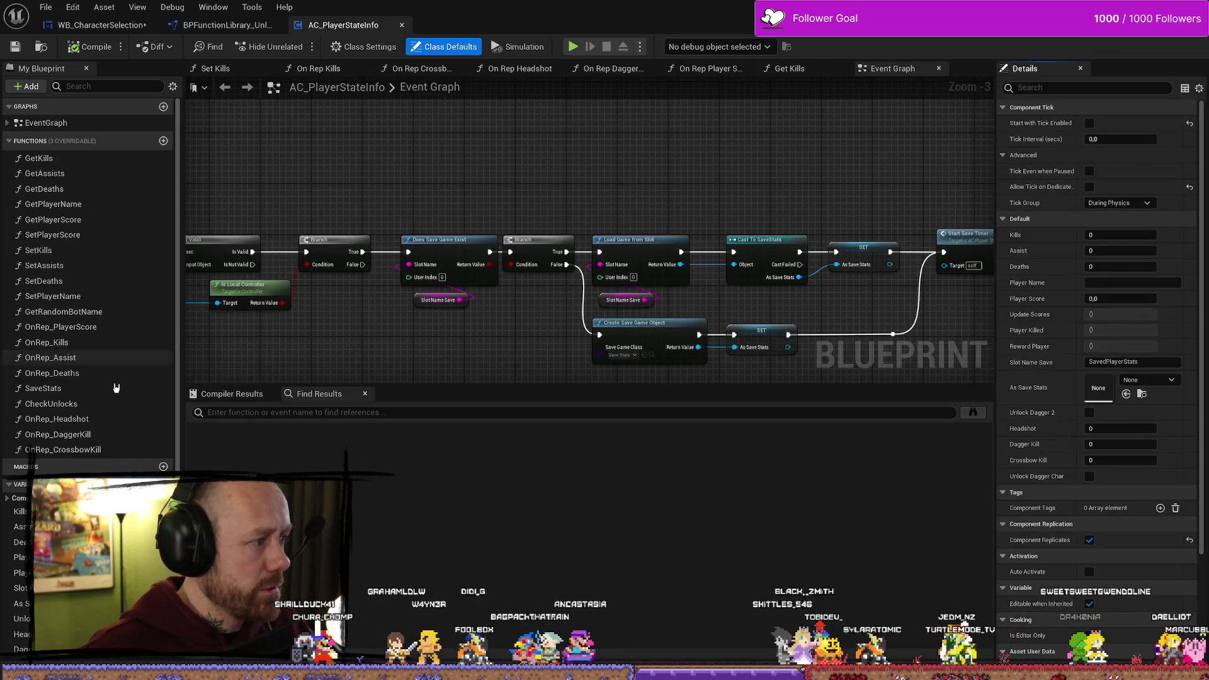
{"action": "double_click", "coordinate": [86, 435]}
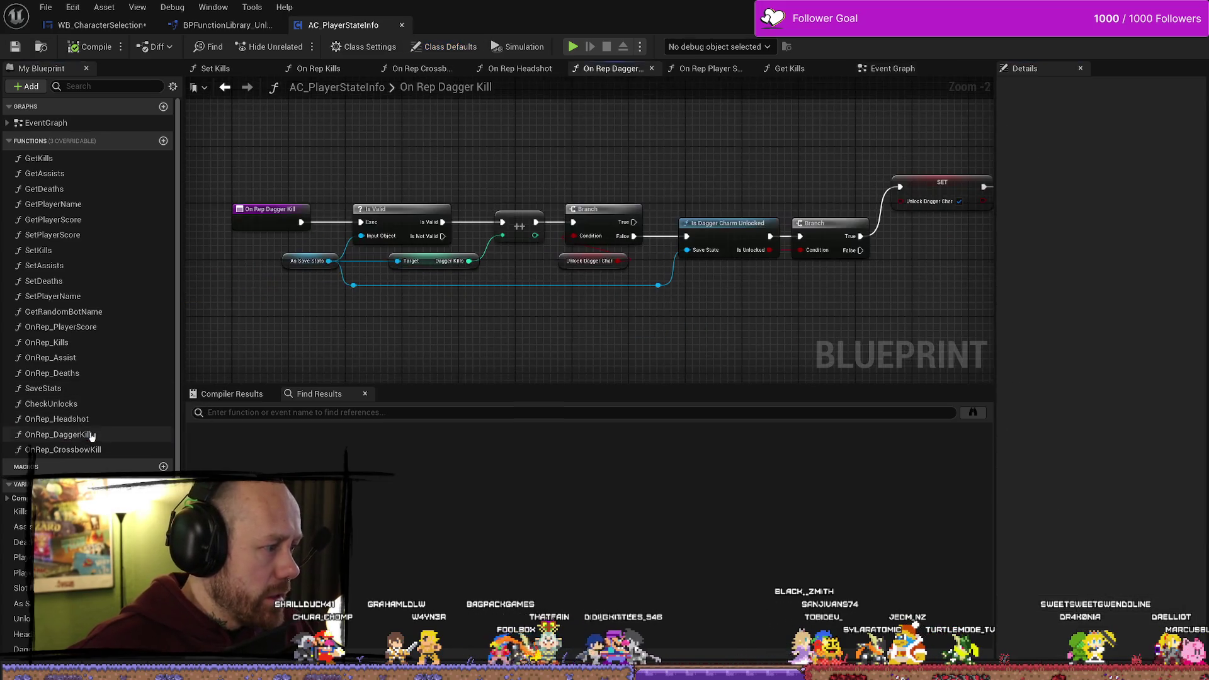
Pan along the On Rep Dagger Kill node chain and clear space below its end
{"action": "scroll", "coordinate": [674, 370], "scroll_direction": "down", "scroll_amount": 1}
{"action": "mouse_move", "coordinate": [642, 315]}
{"action": "left_mouse_down"}
{"action": "mouse_move", "coordinate": [637, 272]}
{"action": "mouse_move", "coordinate": [610, 265]}
{"action": "mouse_move", "coordinate": [561, 285]}
{"action": "left_mouse_up"}
{"action": "left_click_drag", "start_coordinate": [618, 277], "coordinate": [639, 285]}
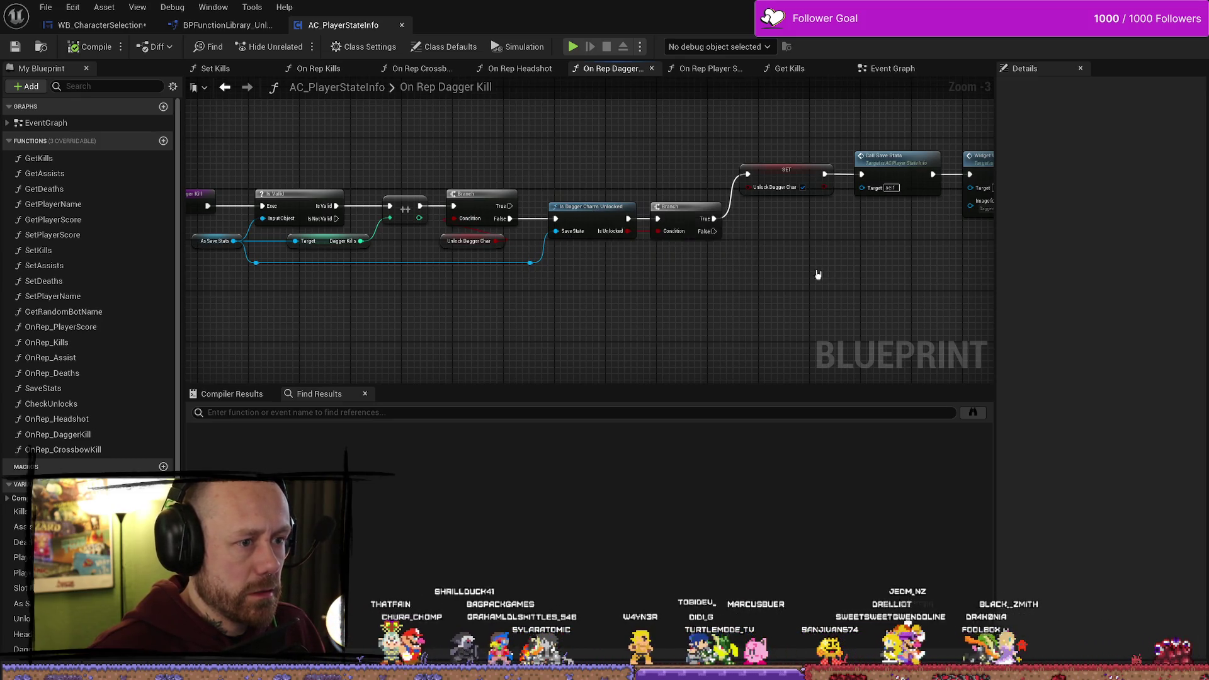
{"action": "left_click_drag", "start_coordinate": [824, 275], "coordinate": [749, 259]}
{"action": "scroll", "coordinate": [659, 283], "scroll_direction": "down", "scroll_amount": 2}
{"action": "scroll", "coordinate": [631, 273], "scroll_direction": "up", "scroll_amount": 1}
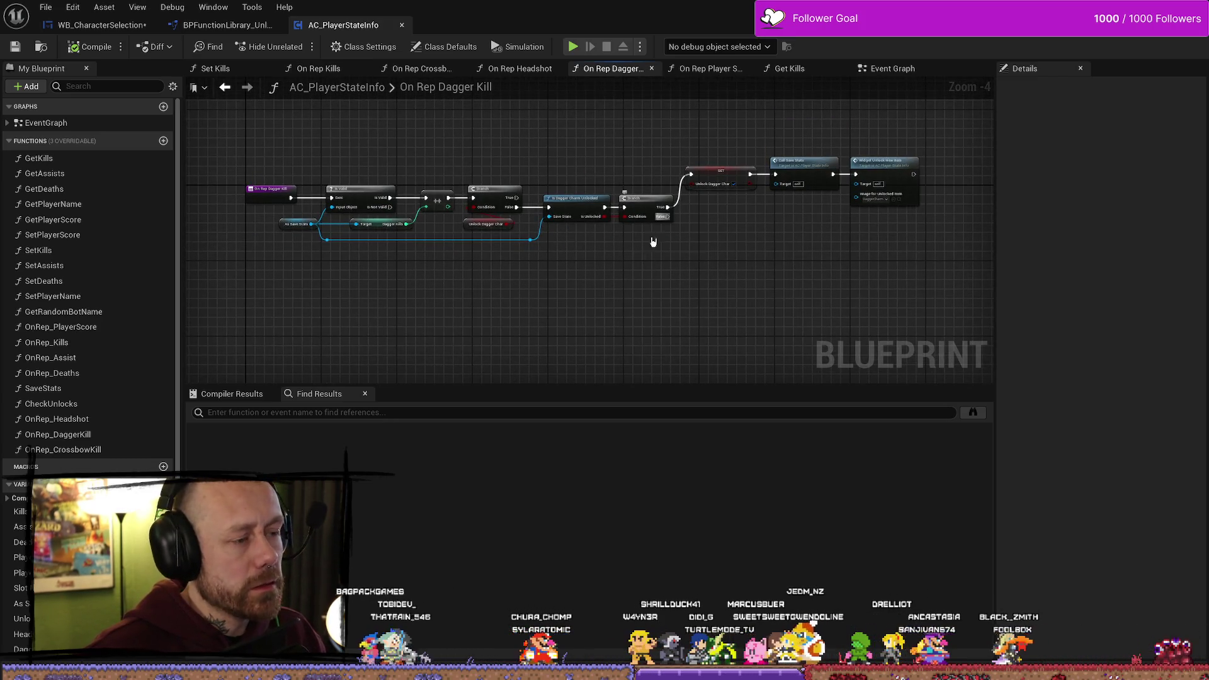
{"action": "scroll", "coordinate": [447, 237], "scroll_direction": "up", "scroll_amount": 3}
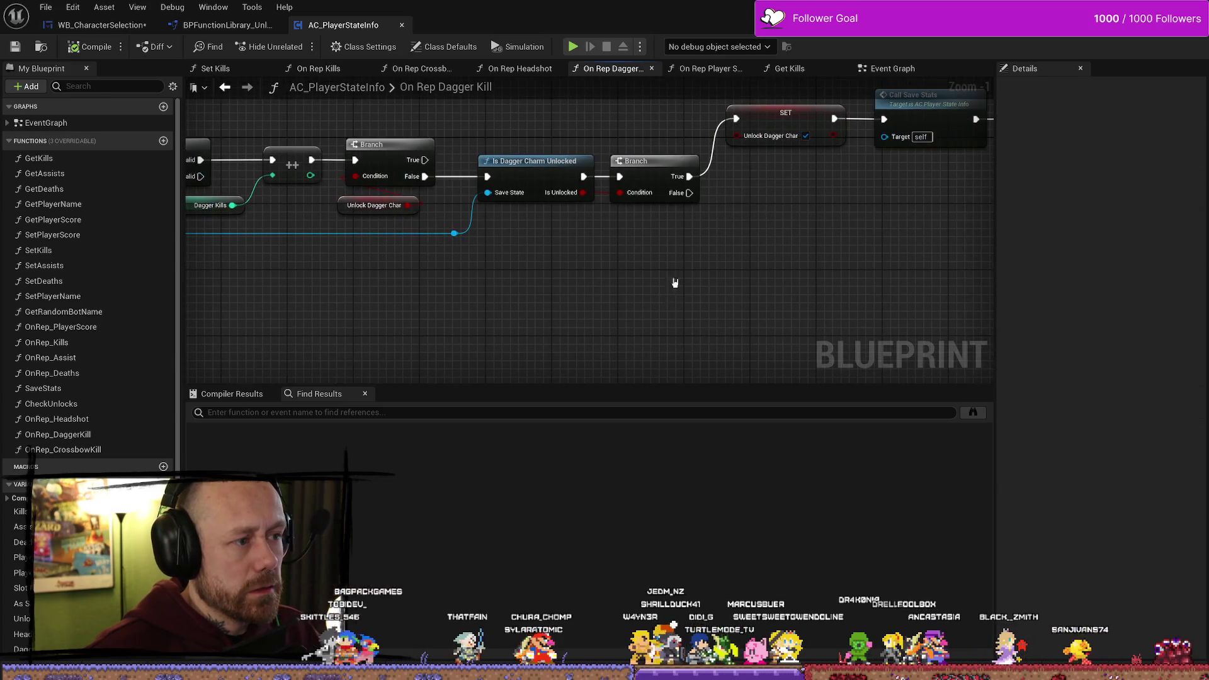
{"action": "scroll", "coordinate": [13, 570], "scroll_direction": "down", "scroll_amount": 2}
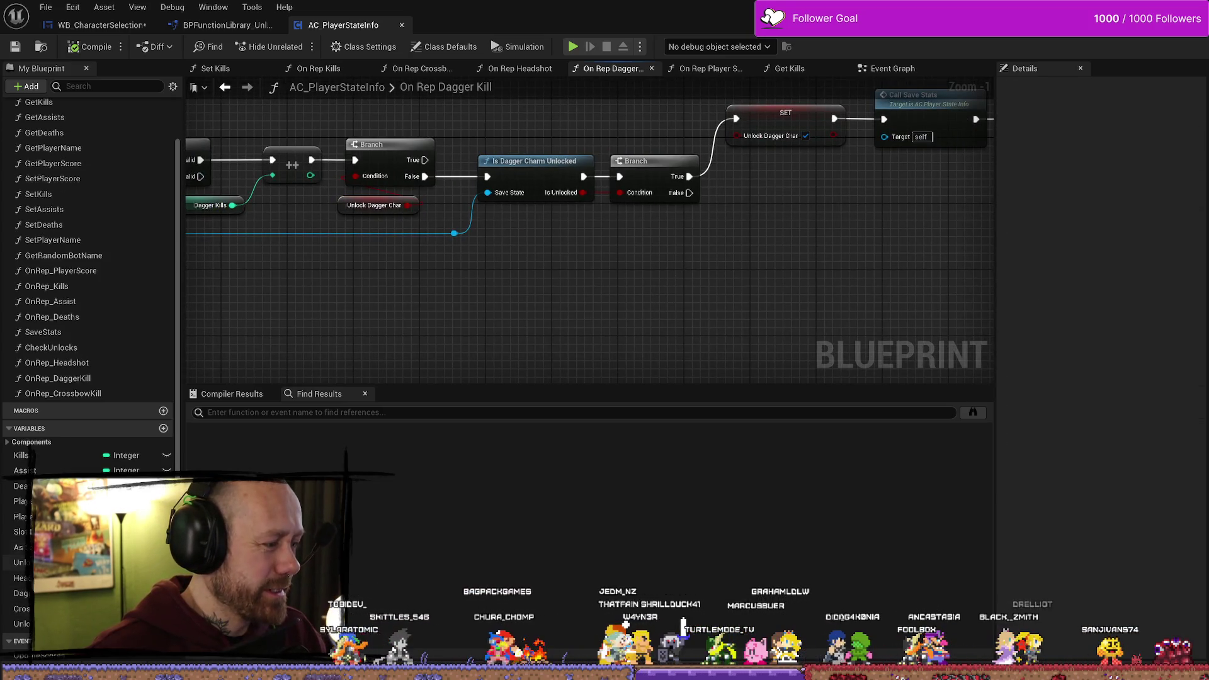
{"action": "mouse_move", "coordinate": [657, 253]}
{"action": "left_mouse_down"}
{"action": "mouse_move", "coordinate": [623, 278]}
{"action": "mouse_move", "coordinate": [655, 281]}
{"action": "left_mouse_up"}
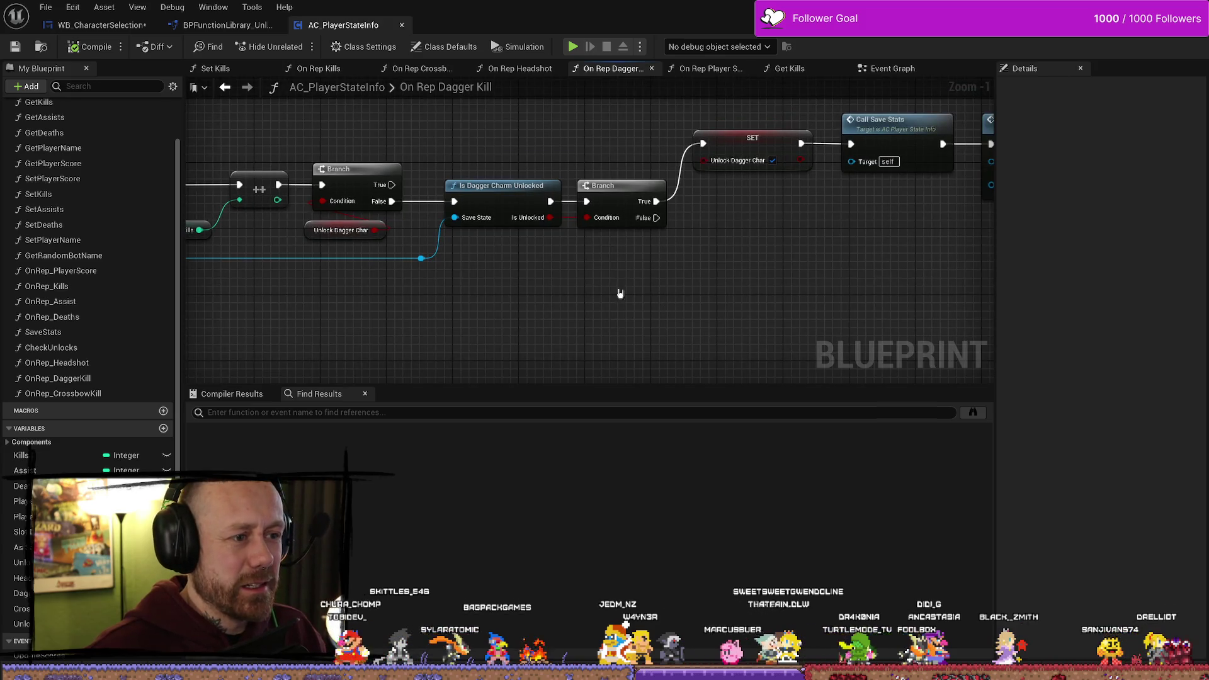
{"action": "right_click", "coordinate": [590, 330]}
{"action": "key", "text": "Escape"}
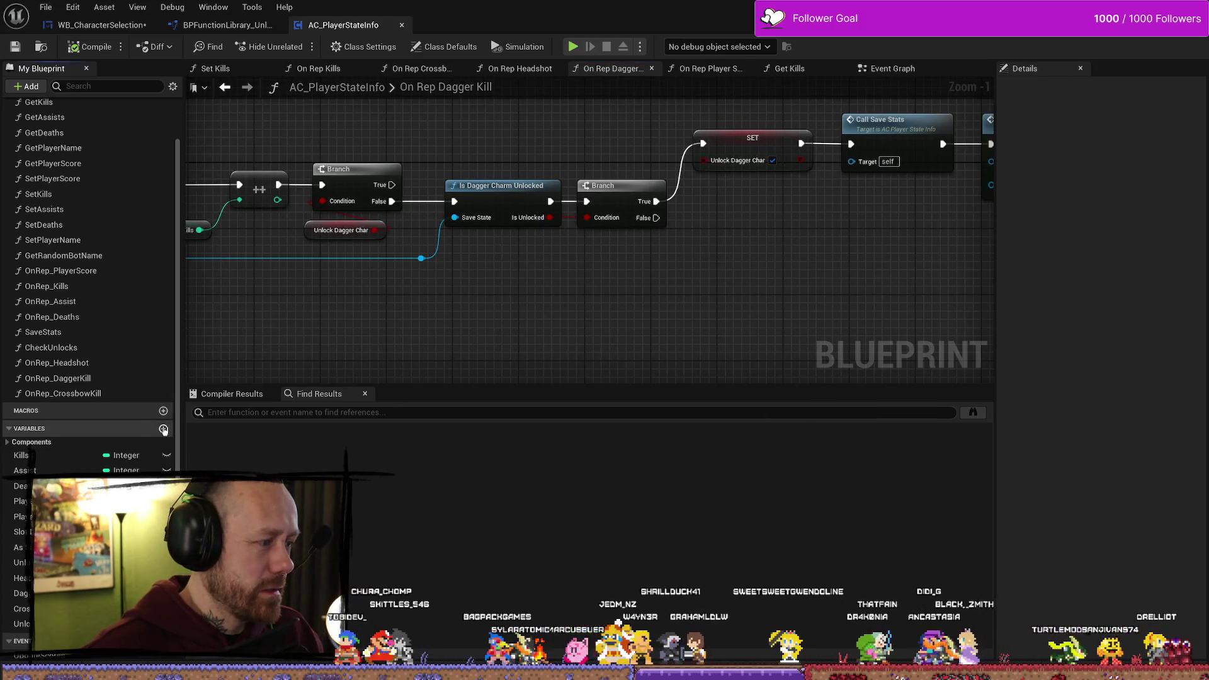
Create an UnlockMorningstar boolean and drive a new Branch from it off the upper Branch's False
{"action": "left_click", "coordinate": [163, 429]}
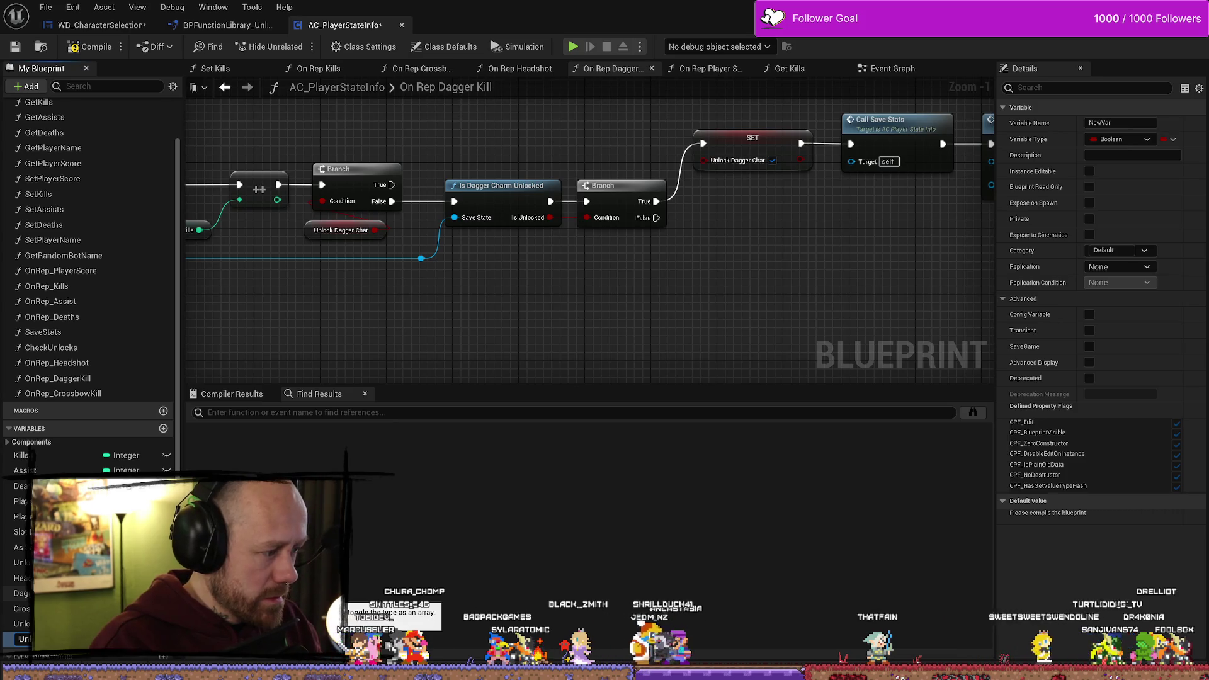
{"action": "key", "text": "Return"}
{"action": "left_click_drag", "start_coordinate": [21, 639], "coordinate": [480, 348]}
{"action": "left_click", "coordinate": [504, 360]}
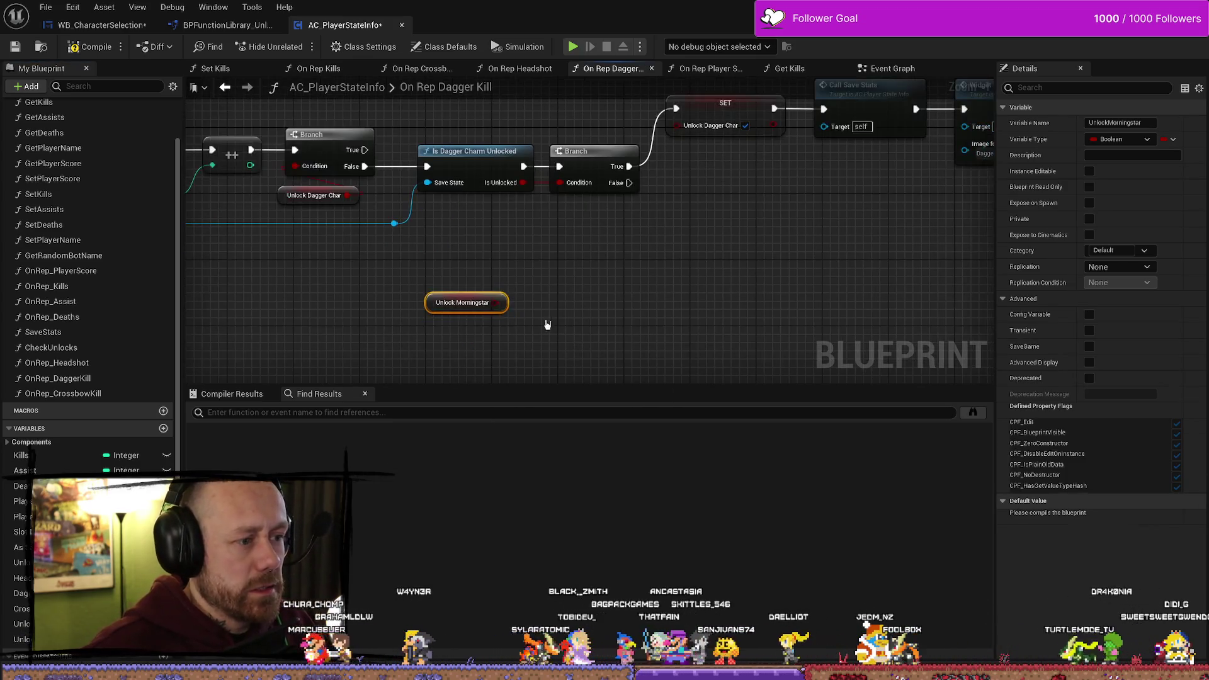
{"action": "left_click_drag", "start_coordinate": [497, 302], "coordinate": [609, 302]}
{"action": "type", "text": "branc"}
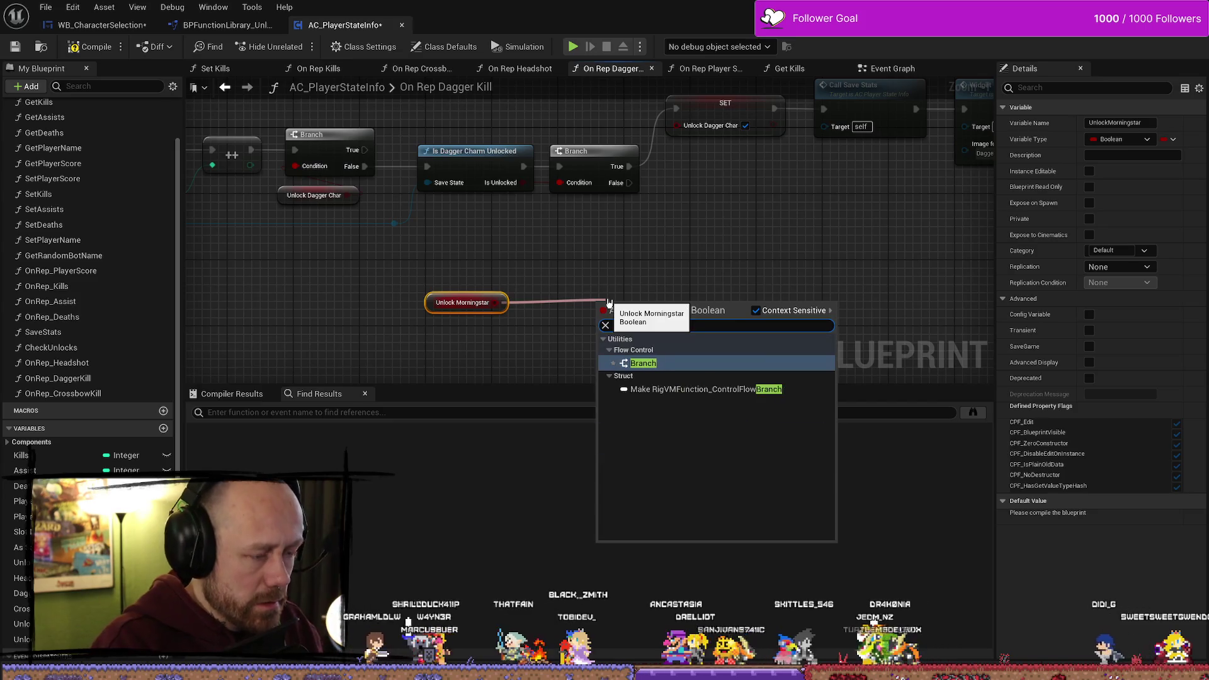
{"action": "key", "text": "Return"}
{"action": "mouse_move", "coordinate": [629, 183]}
{"action": "left_mouse_down"}
{"action": "mouse_move", "coordinate": [601, 314]}
{"action": "mouse_move", "coordinate": [685, 259]}
{"action": "mouse_move", "coordinate": [687, 280]}
{"action": "left_mouse_up"}
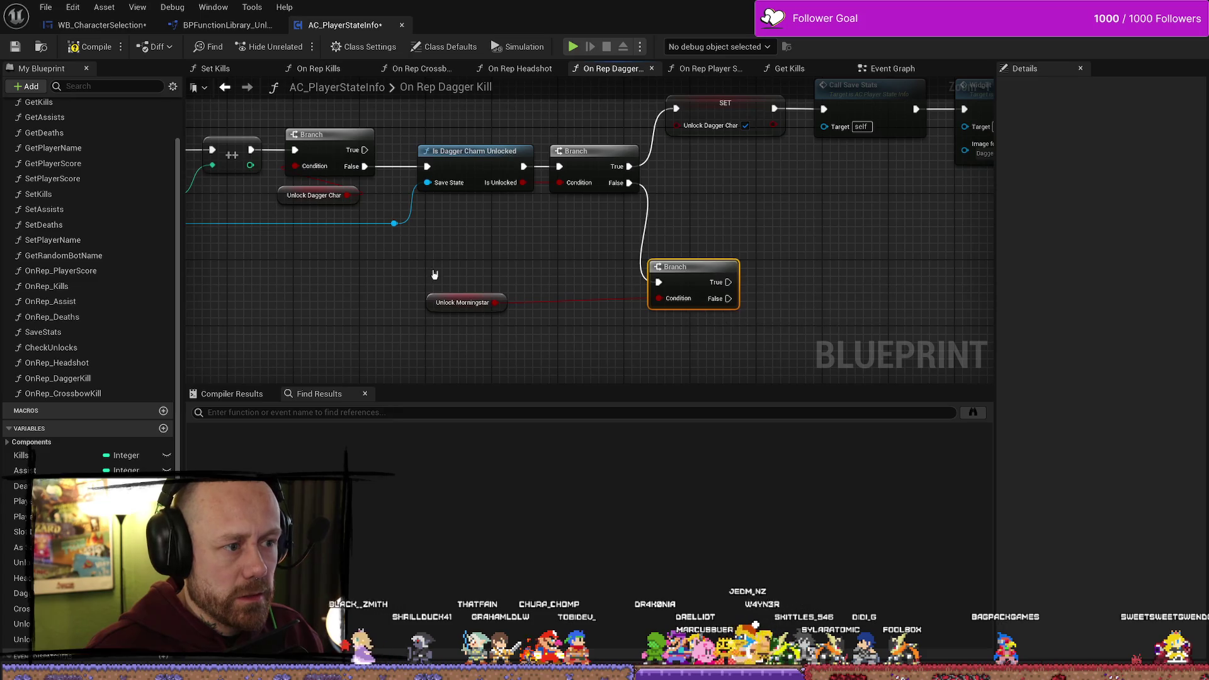
Arrange the Branch and getter, wire the unlock widget's exec, and add Is Morningstar Unlocked on False
{"action": "left_click", "coordinate": [469, 303]}
{"action": "left_click_drag", "start_coordinate": [477, 311], "coordinate": [683, 335]}
{"action": "scroll", "coordinate": [678, 252], "scroll_direction": "down", "scroll_amount": 4}
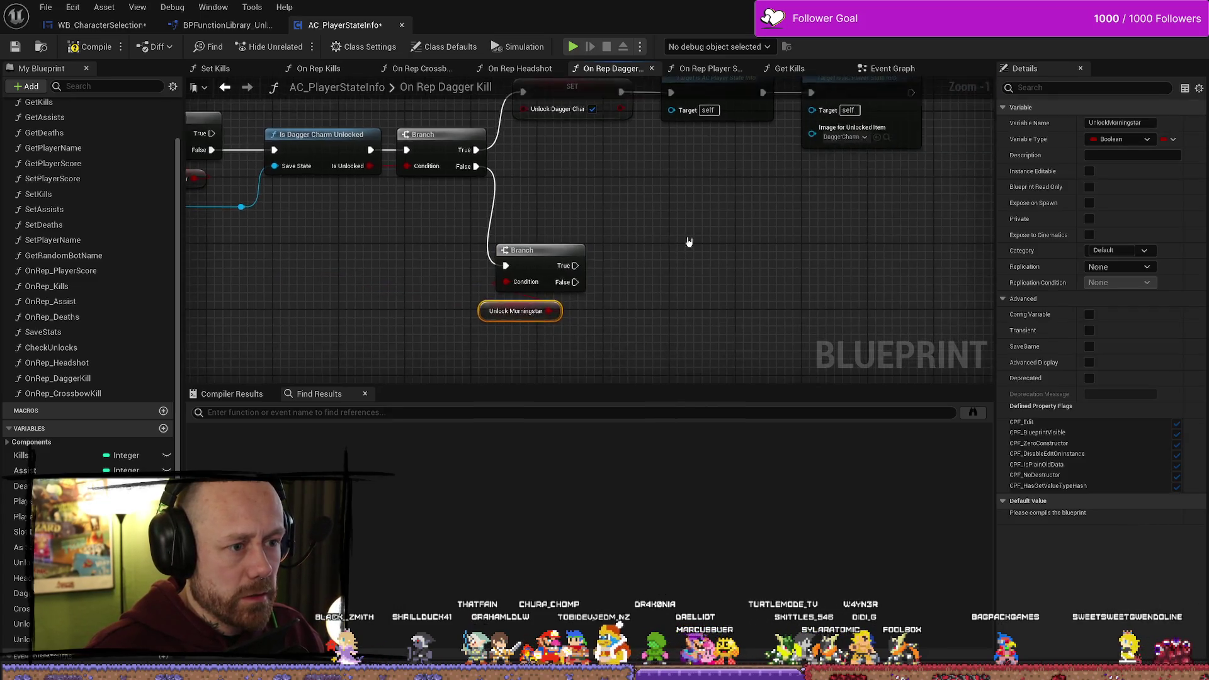
{"action": "mouse_move", "coordinate": [771, 165]}
{"action": "left_mouse_down"}
{"action": "mouse_move", "coordinate": [488, 258]}
{"action": "mouse_move", "coordinate": [601, 264]}
{"action": "mouse_move", "coordinate": [467, 227]}
{"action": "left_mouse_up"}
{"action": "scroll", "coordinate": [545, 264], "scroll_direction": "up", "scroll_amount": 3}
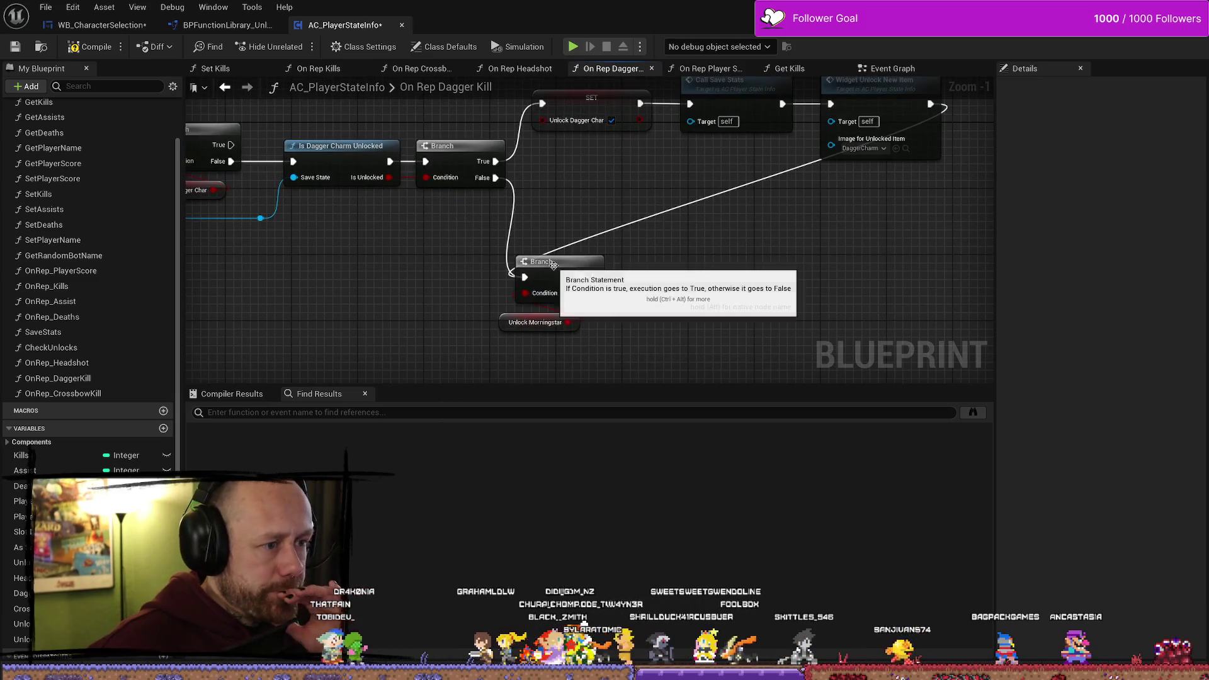
{"action": "left_click_drag", "start_coordinate": [532, 262], "coordinate": [598, 262]}
{"action": "mouse_move", "coordinate": [513, 335]}
{"action": "left_mouse_down"}
{"action": "mouse_move", "coordinate": [579, 336]}
{"action": "mouse_move", "coordinate": [539, 320]}
{"action": "mouse_move", "coordinate": [586, 286]}
{"action": "mouse_move", "coordinate": [550, 285]}
{"action": "left_mouse_up"}
{"action": "left_click_drag", "start_coordinate": [715, 279], "coordinate": [804, 279]}
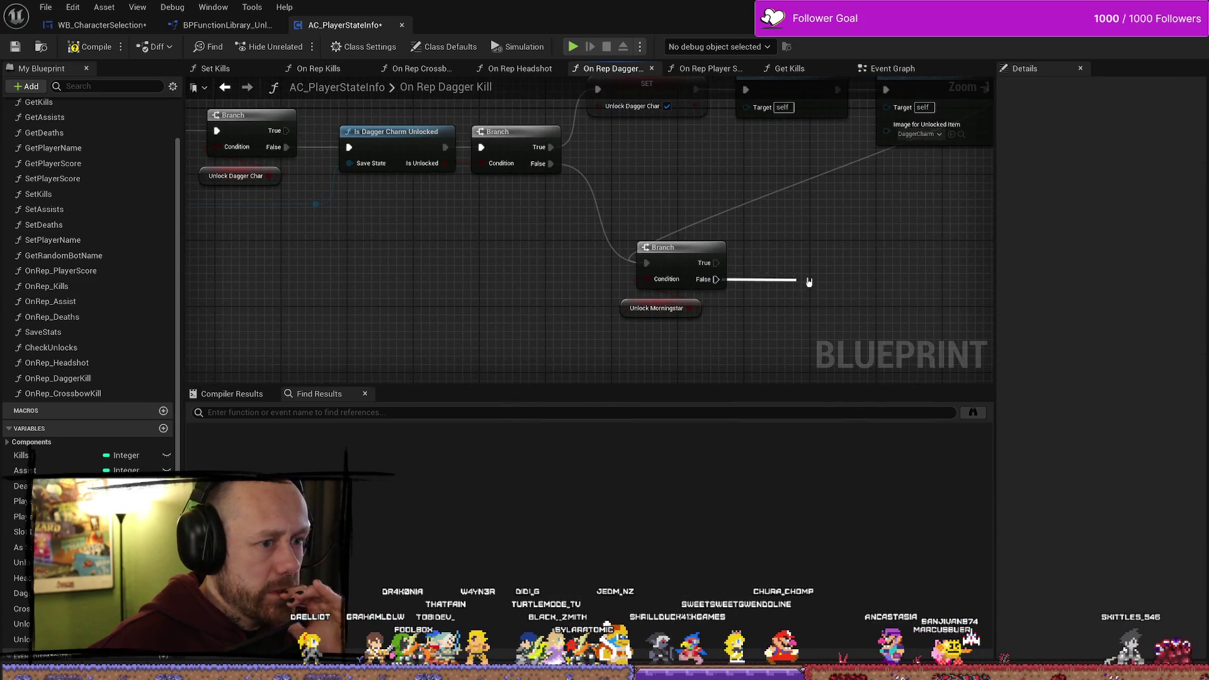
{"action": "type", "text": "is mo"}
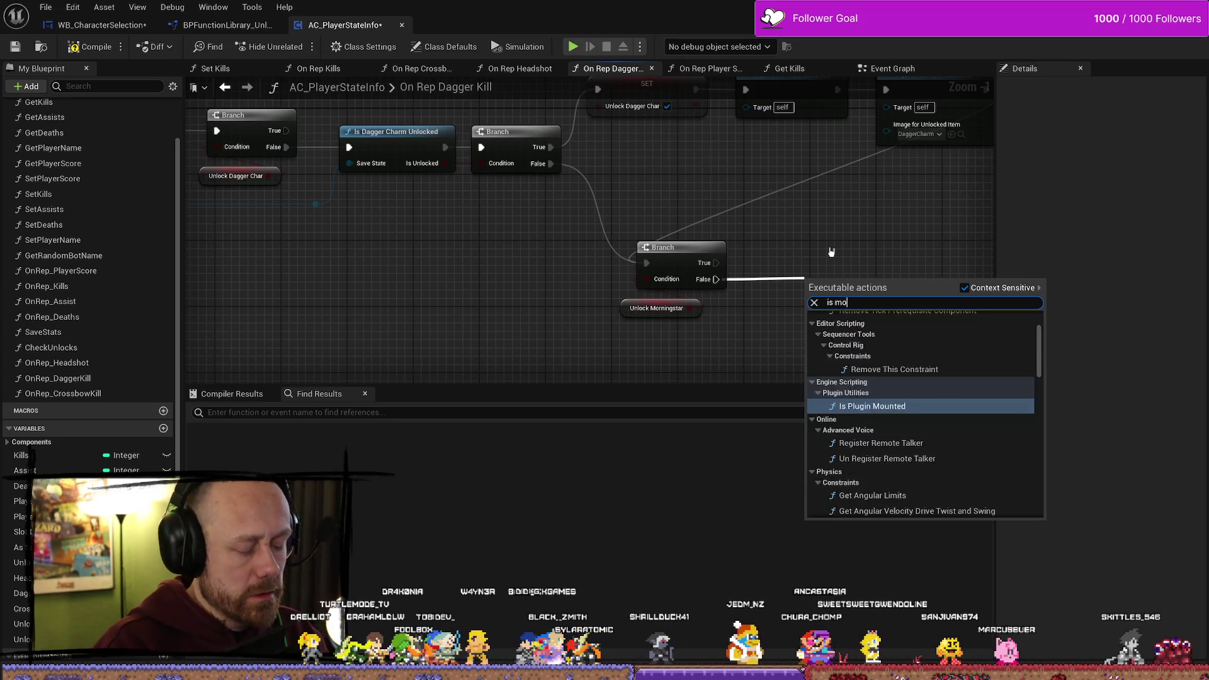
{"action": "type", "text": "rn"}
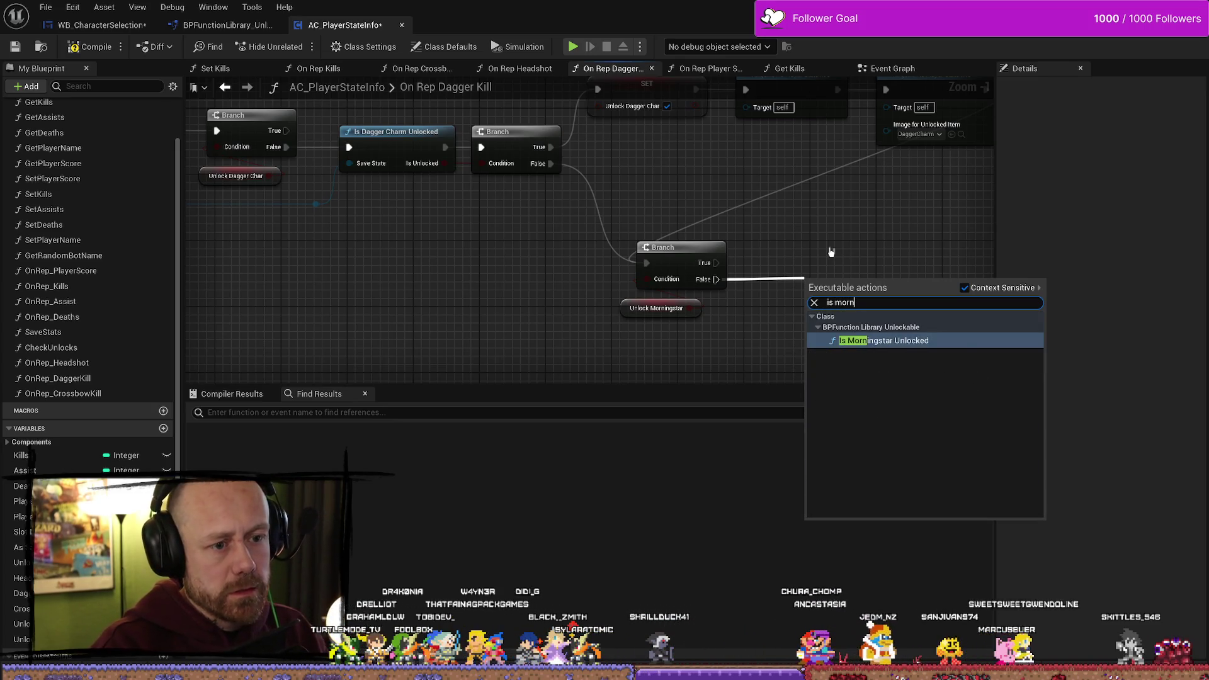
{"action": "key", "text": "Return"}
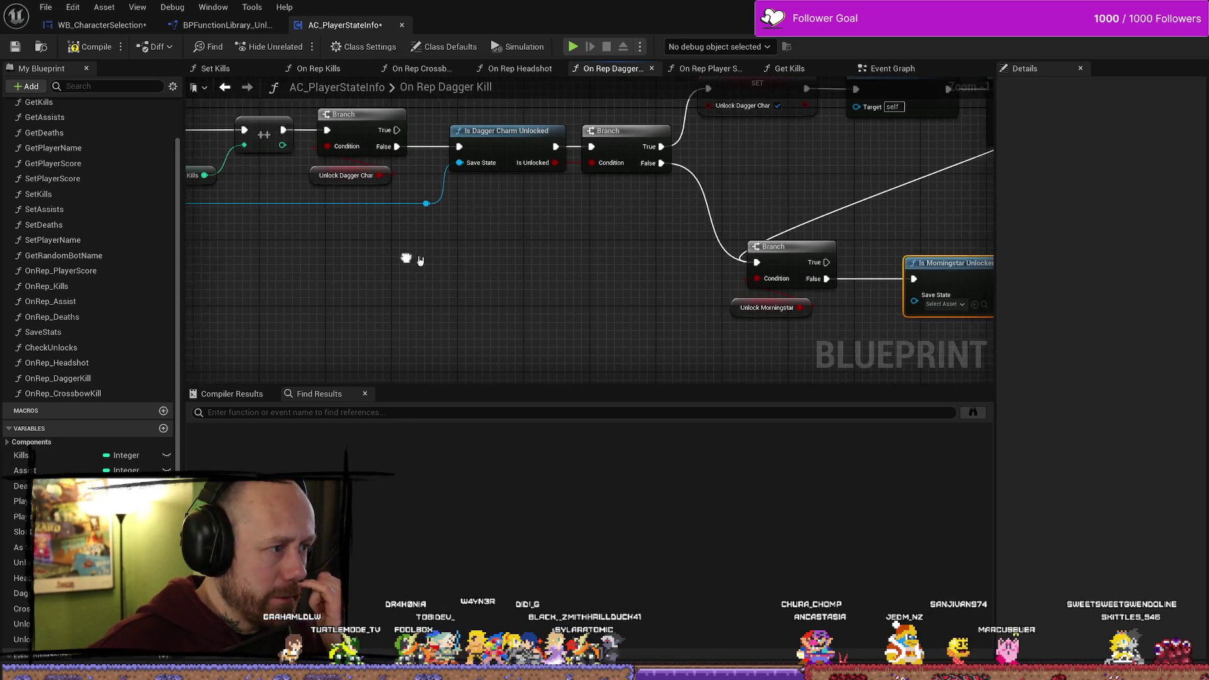